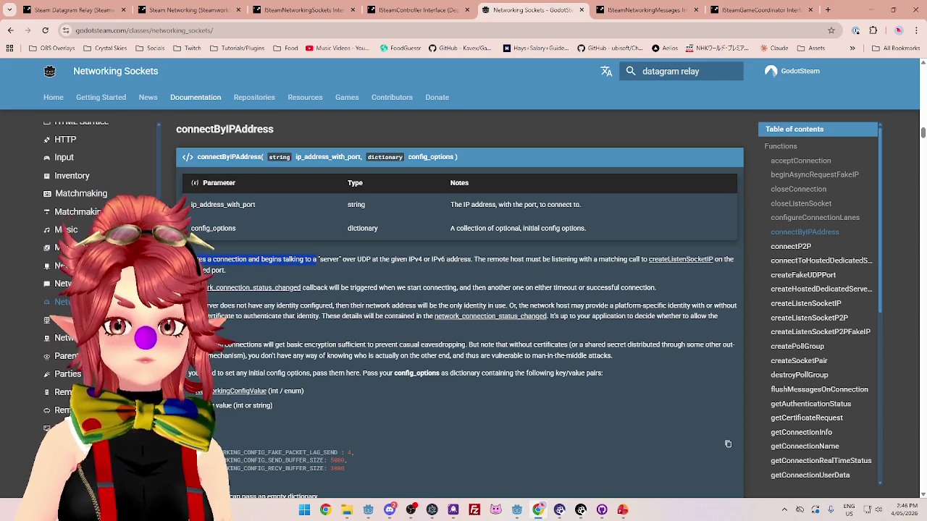
Highlight the connectByIPAddress phrases on UDP connection, the callback, and IPv4/IPv6 addresses.
key("alt+Tab")
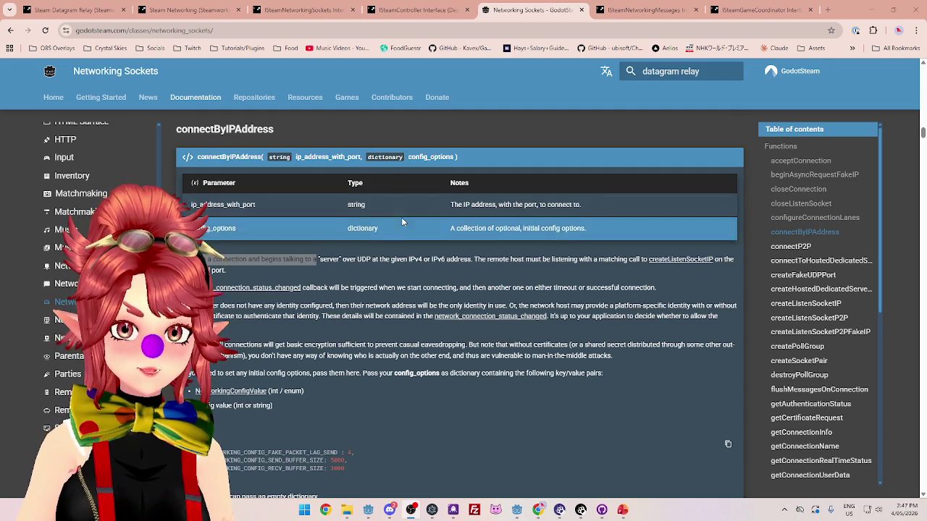
left_click_drag(343, 260, 720, 262)
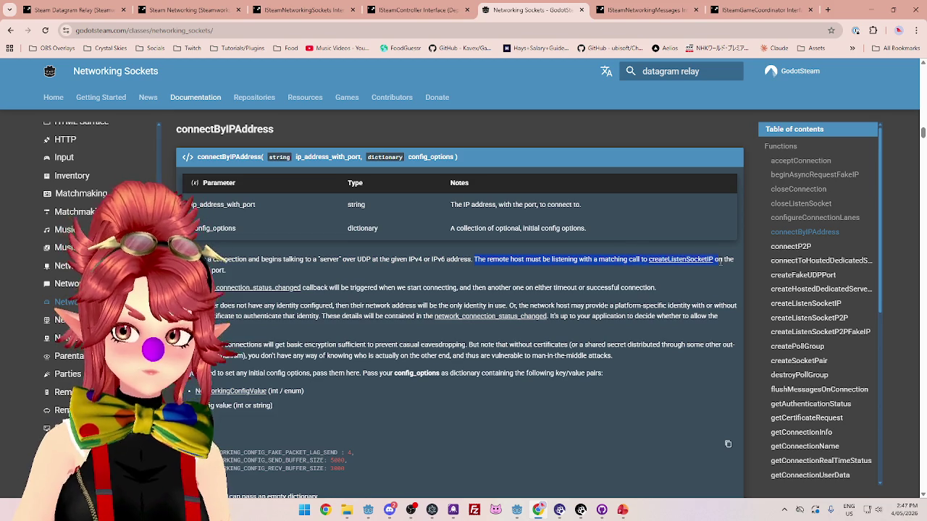
left_click_drag(379, 287, 524, 288)
left_click(415, 260)
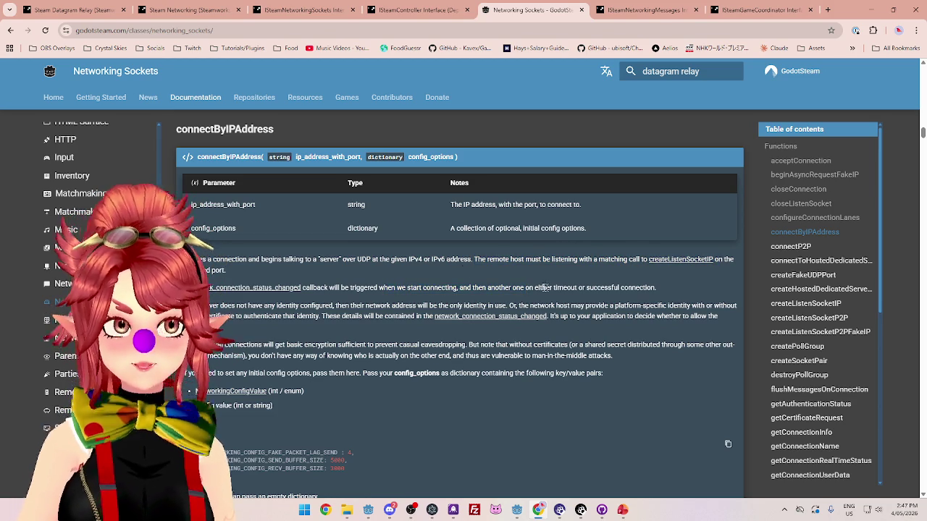
left_click_drag(359, 259, 489, 258)
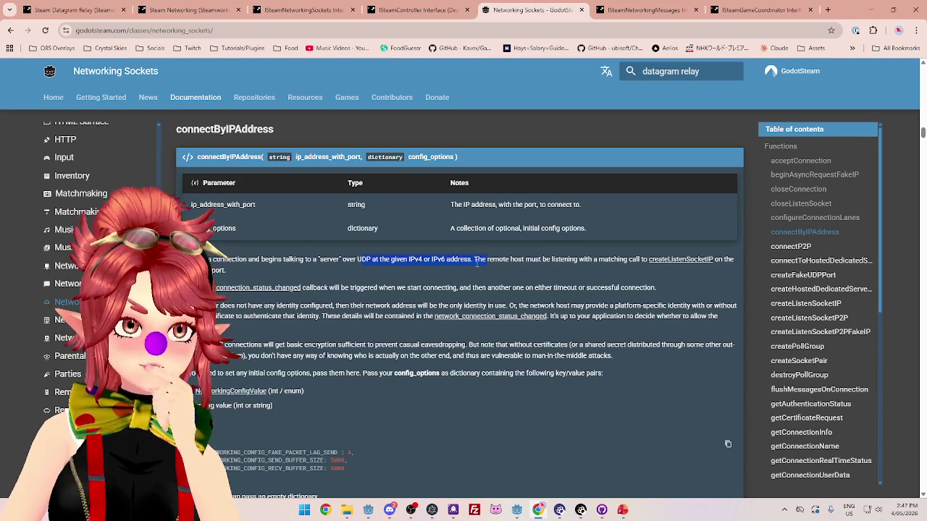
Highlight the server-listening requirement, then bring up the ISteamGameCoordinator Interface page.
mouse_move(381, 288)
left_mouse_down()
mouse_move(475, 288)
mouse_move(336, 288)
left_mouse_up()
mouse_move(282, 259)
left_mouse_down()
mouse_move(512, 260)
mouse_move(301, 255)
left_mouse_up()
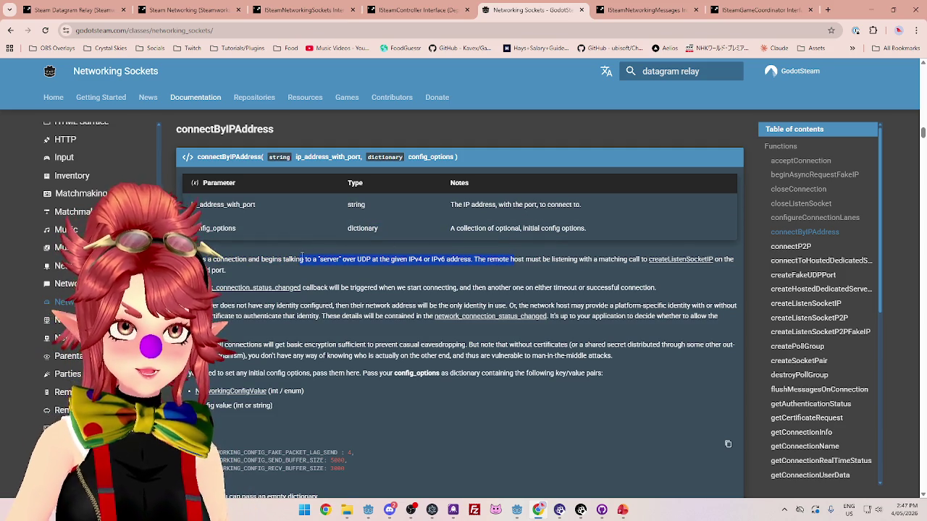
left_click_drag(282, 259, 596, 268)
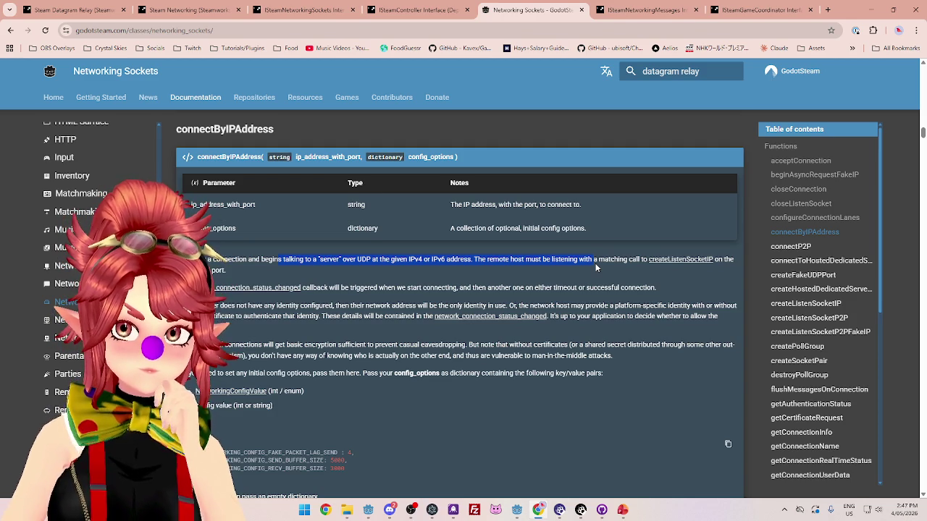
left_click(739, 15)
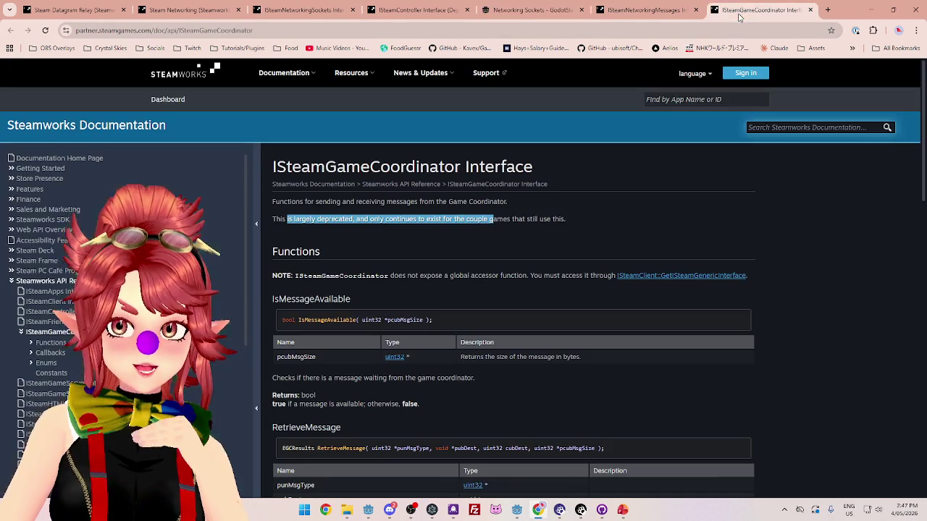
left_click_drag(288, 219, 354, 221)
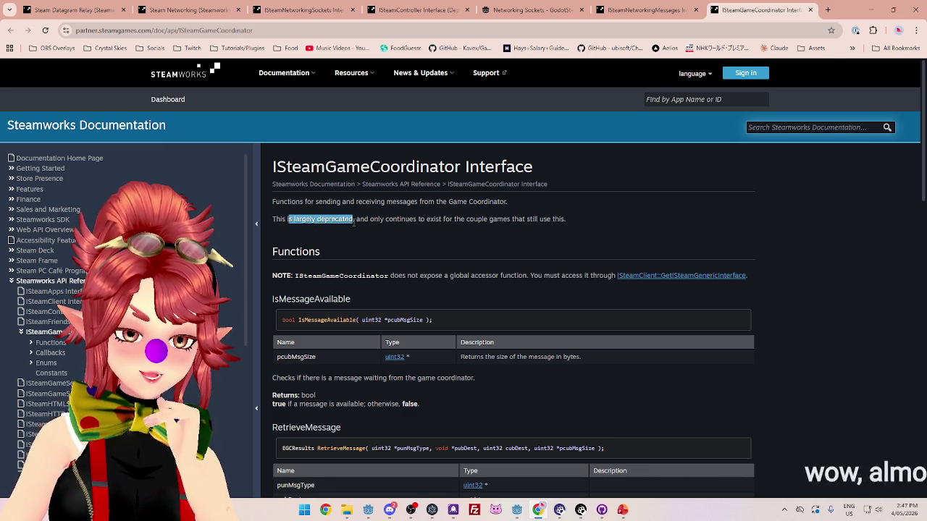
scroll(327, 247, "down", 1)
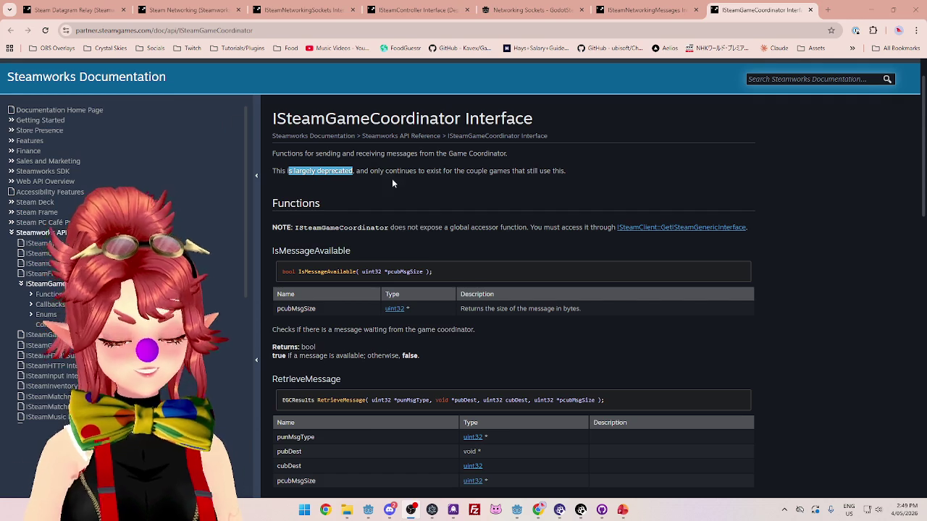
scroll(73, 181, "down", 3)
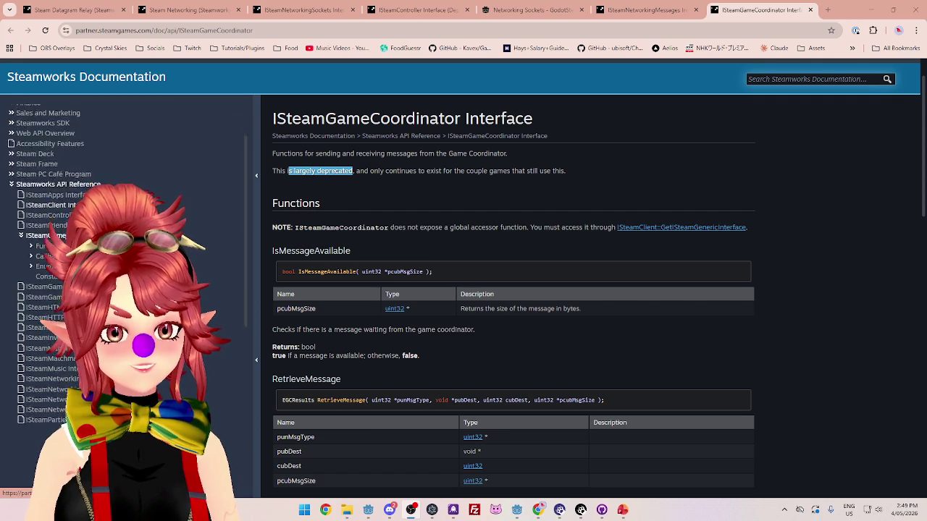
Scroll to the deprecation note and highlight that only a couple games still use it.
scroll(65, 237, "up", 3)
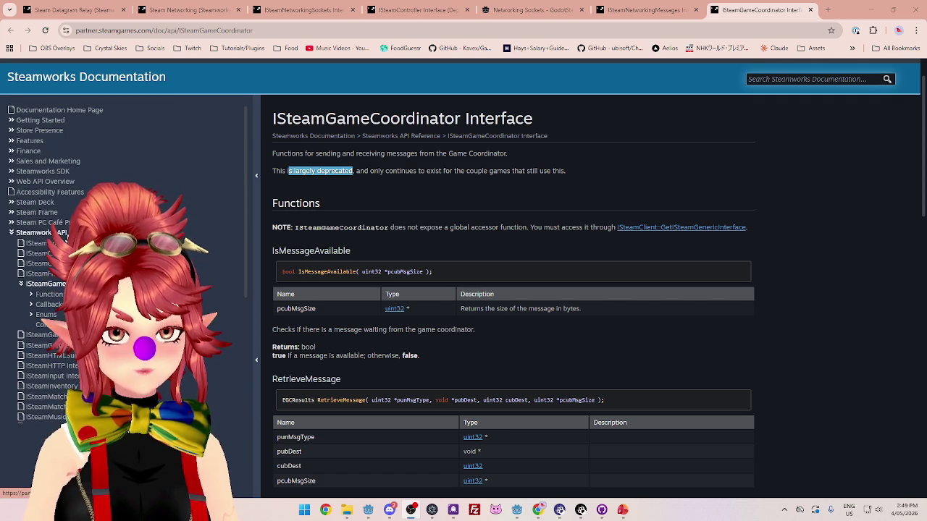
scroll(65, 239, "up", 2)
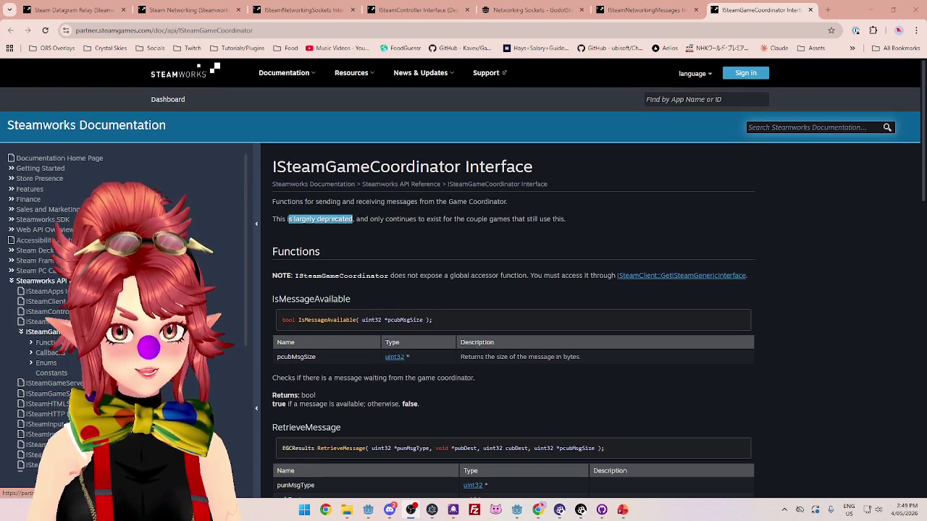
scroll(65, 239, "down", 5)
scroll(65, 239, "up", 5)
scroll(65, 239, "down", 5)
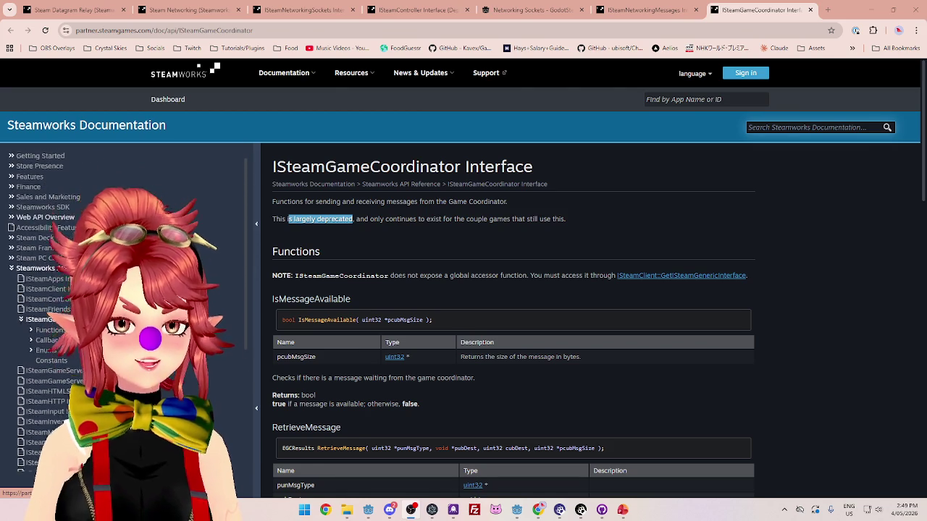
scroll(65, 239, "up", 3)
scroll(65, 239, "up", 2)
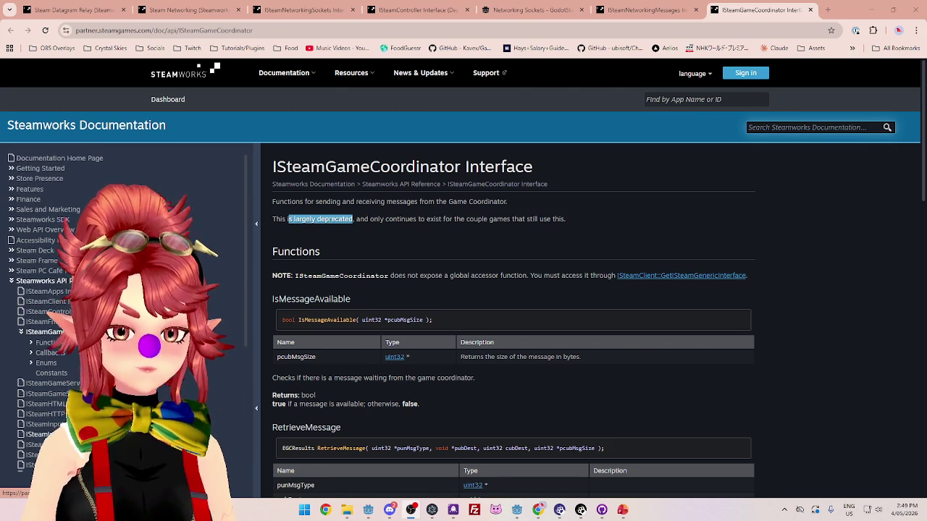
scroll(44, 230, "down", 5)
scroll(43, 435, "up", 5)
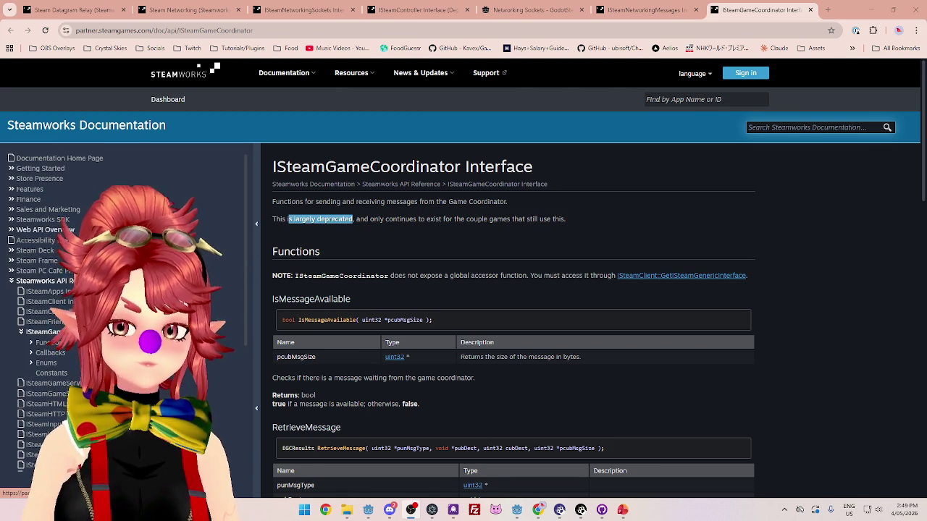
scroll(399, 304, "down", 3)
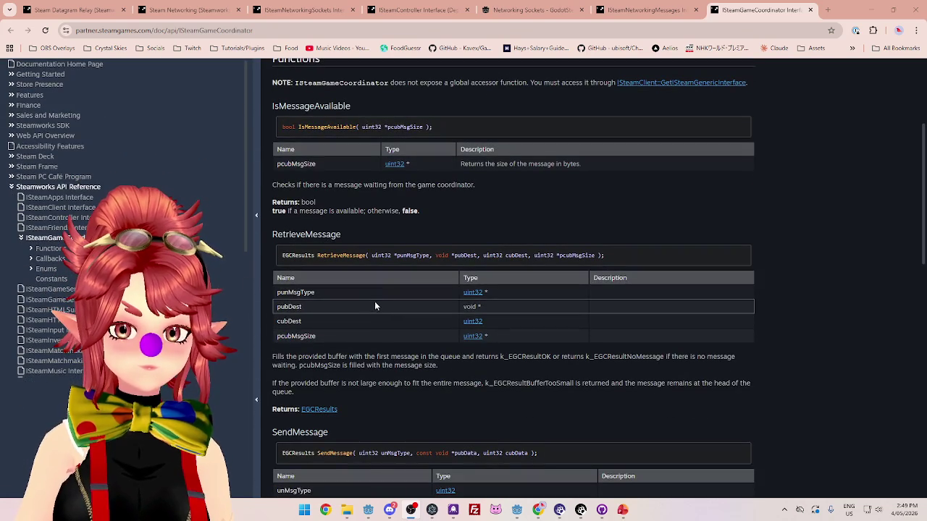
scroll(375, 306, "up", 3)
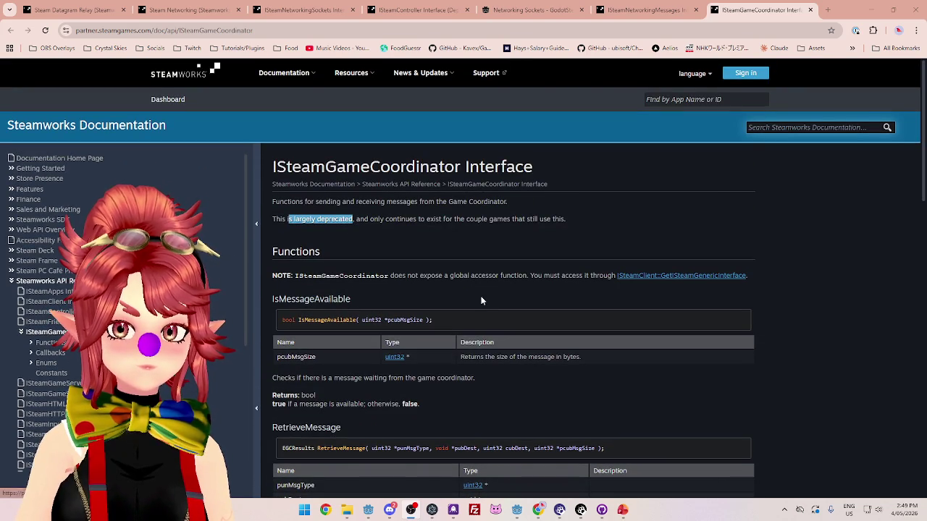
left_click(368, 218)
left_click_drag(357, 218, 548, 226)
left_click(533, 224)
double_click(360, 219)
left_click(462, 218)
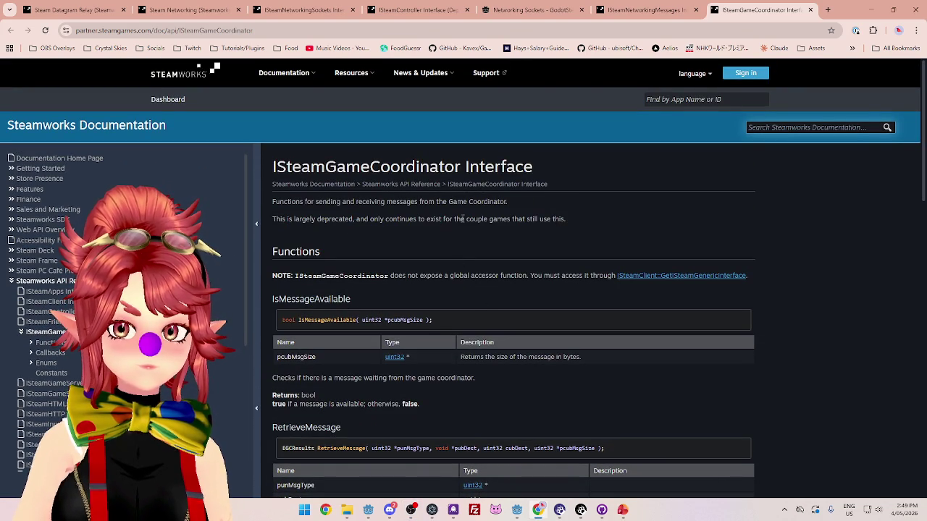
mouse_move(357, 219)
left_mouse_down()
mouse_move(513, 232)
mouse_move(566, 224)
left_mouse_up()
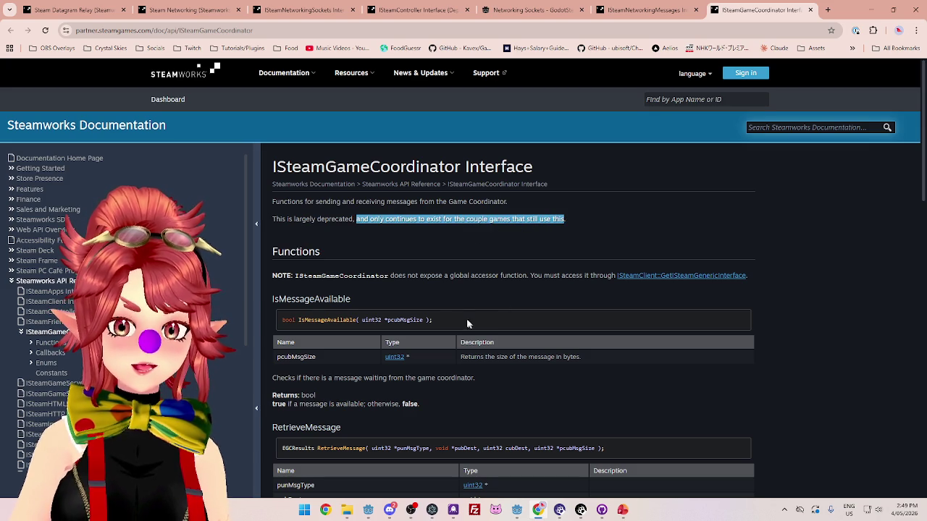
Highlight the no-global-accessor note, then switch to the Steam Datagram Relay page.
left_click_drag(345, 276, 529, 273)
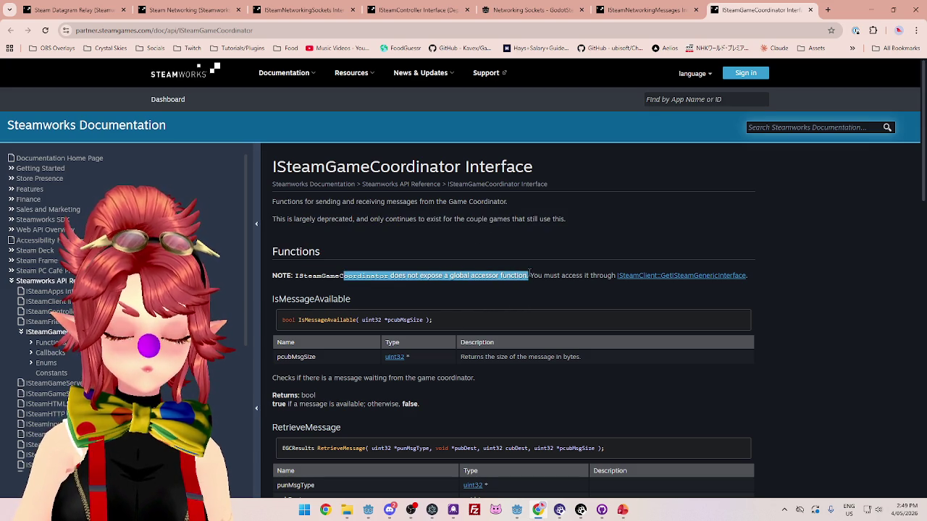
left_click(507, 228)
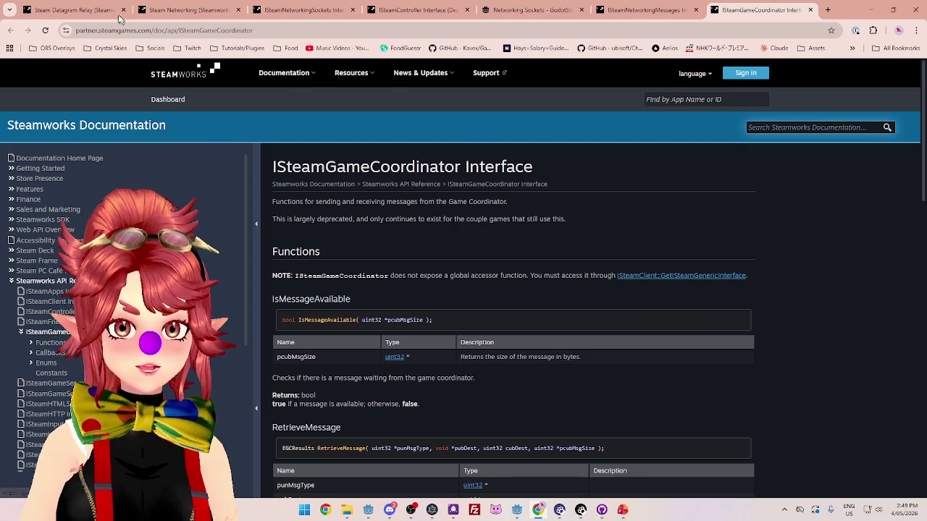
left_click(69, 9)
left_click(327, 250)
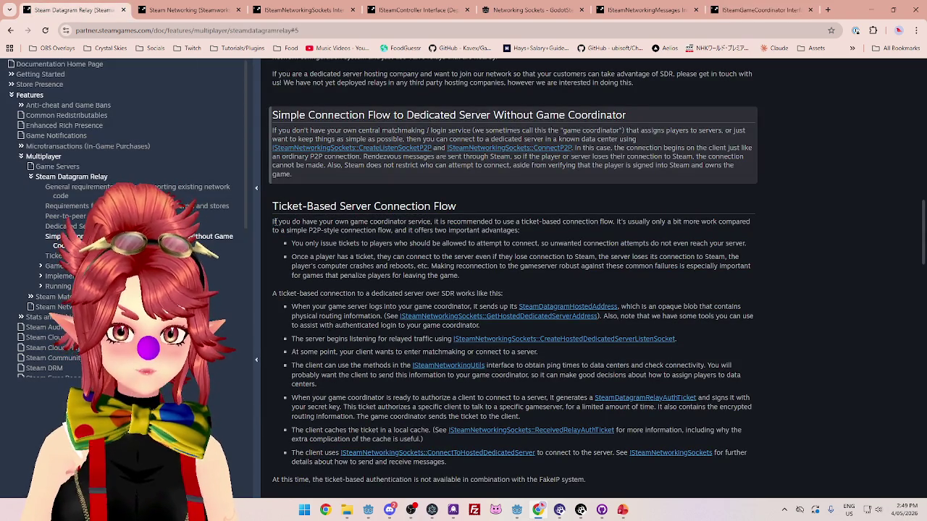
mouse_move(274, 222)
left_mouse_down()
mouse_move(375, 221)
mouse_move(339, 230)
mouse_move(329, 207)
mouse_move(451, 207)
mouse_move(456, 222)
mouse_move(331, 221)
mouse_move(615, 222)
mouse_move(367, 232)
mouse_move(331, 243)
mouse_move(373, 225)
mouse_move(533, 233)
left_mouse_up()
left_click_drag(292, 243, 751, 245)
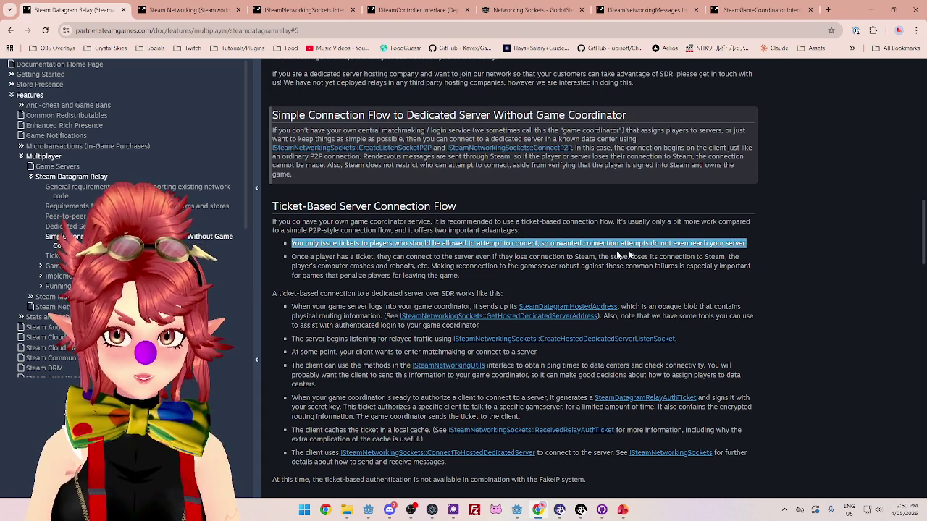
left_click_drag(304, 267, 597, 257)
left_click(391, 264)
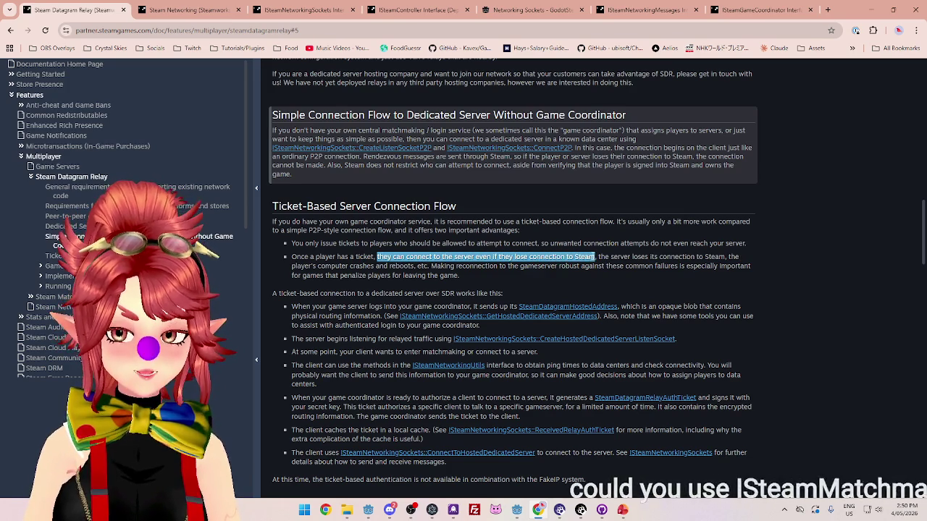
left_click(597, 257)
left_click_drag(378, 258, 596, 257)
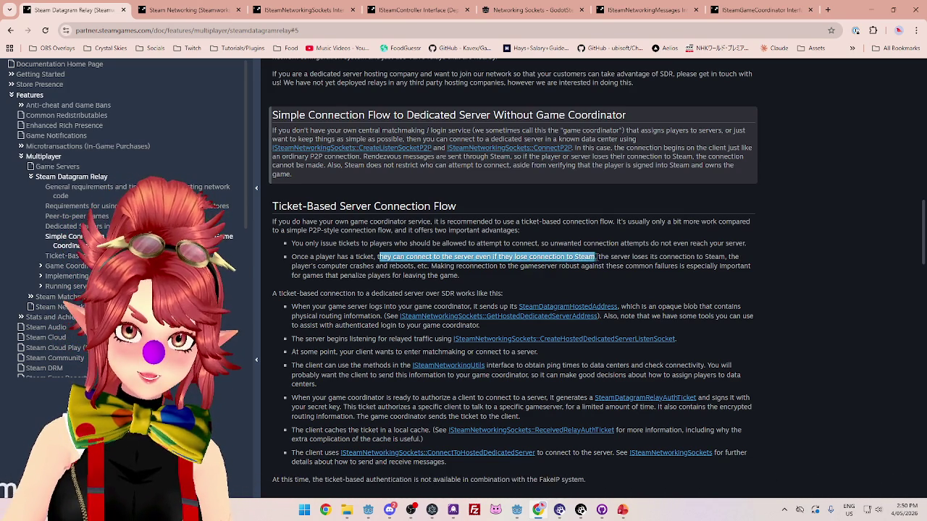
left_click(600, 258)
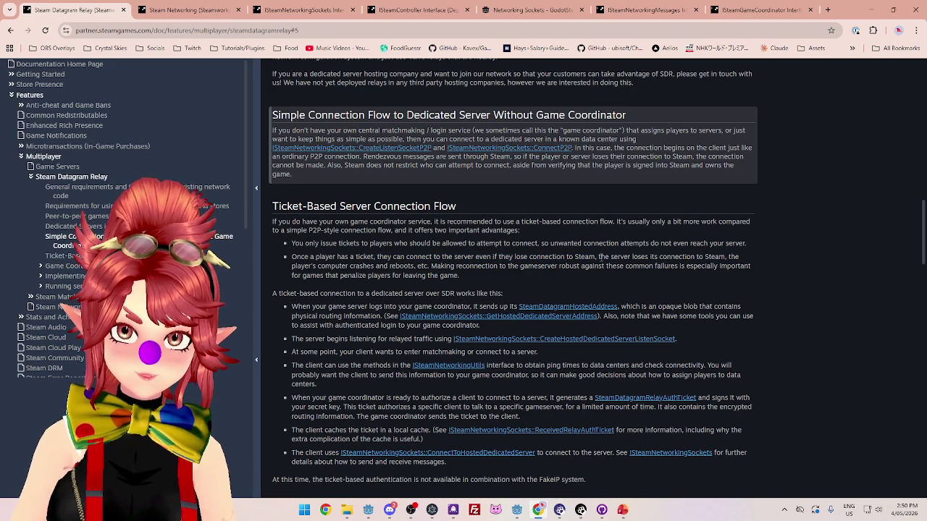
mouse_move(297, 258)
left_mouse_down()
mouse_move(670, 257)
mouse_move(710, 267)
mouse_move(720, 257)
left_mouse_up()
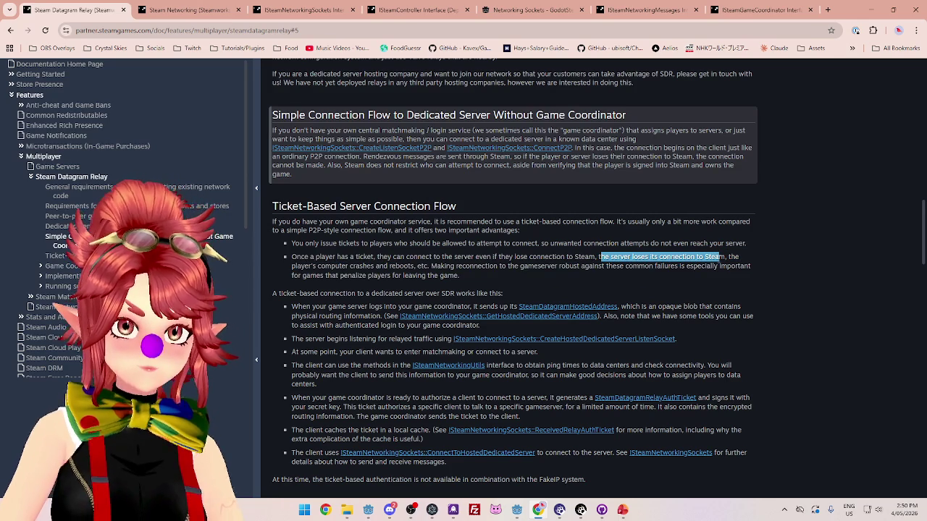
mouse_move(312, 266)
left_mouse_down()
mouse_move(427, 258)
mouse_move(432, 267)
mouse_move(740, 266)
left_mouse_up()
mouse_move(336, 276)
left_mouse_down()
mouse_move(466, 276)
mouse_move(269, 263)
left_mouse_up()
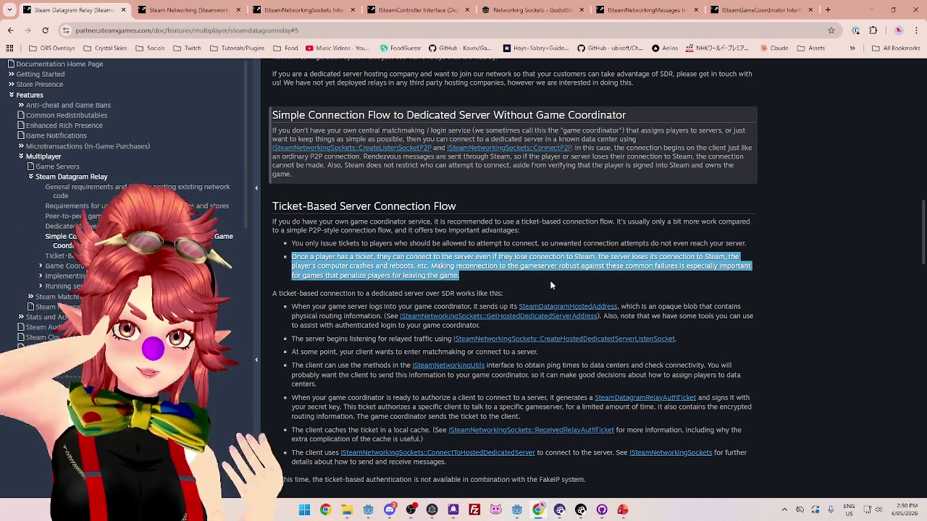
left_click_drag(277, 293, 493, 293)
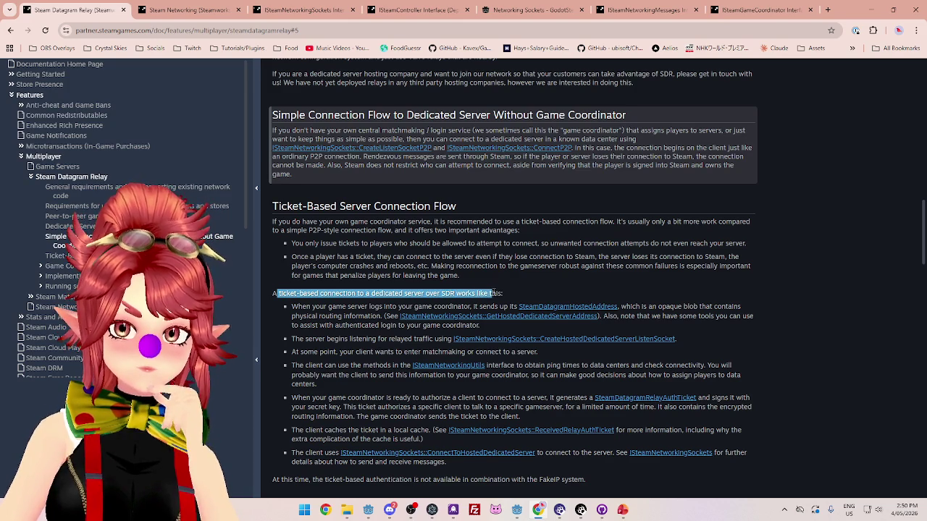
left_click_drag(328, 310, 394, 310)
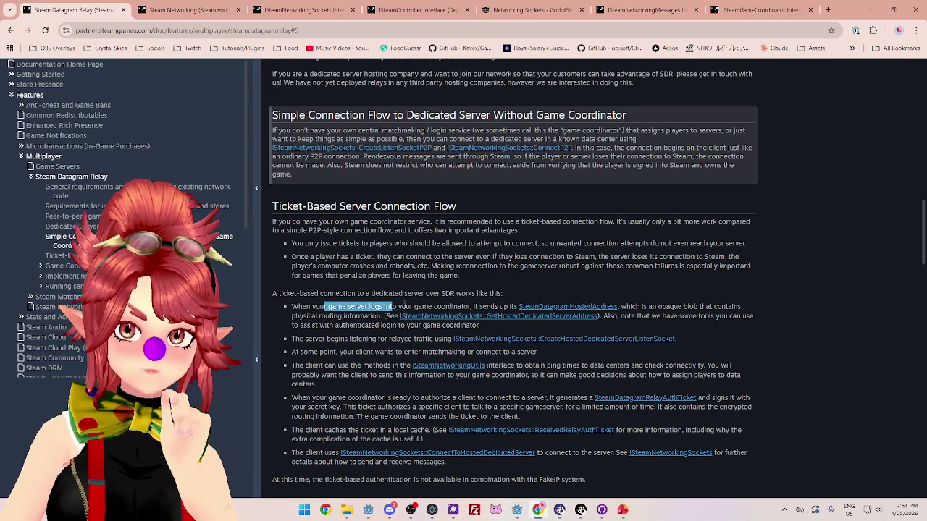
scroll(394, 310, "down", 1)
left_click(420, 258)
left_click_drag(419, 258, 517, 259)
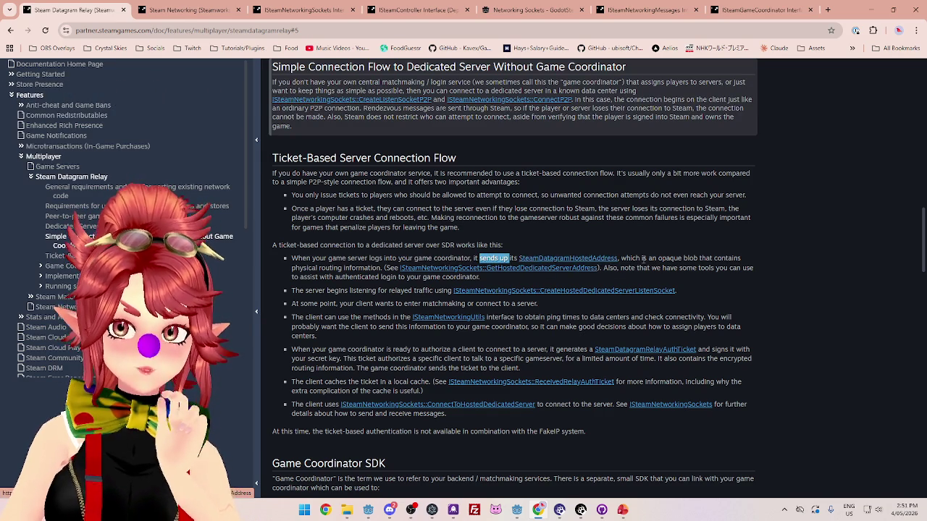
mouse_move(289, 258)
left_mouse_down()
mouse_move(470, 259)
mouse_move(290, 257)
left_mouse_up()
left_click(472, 258)
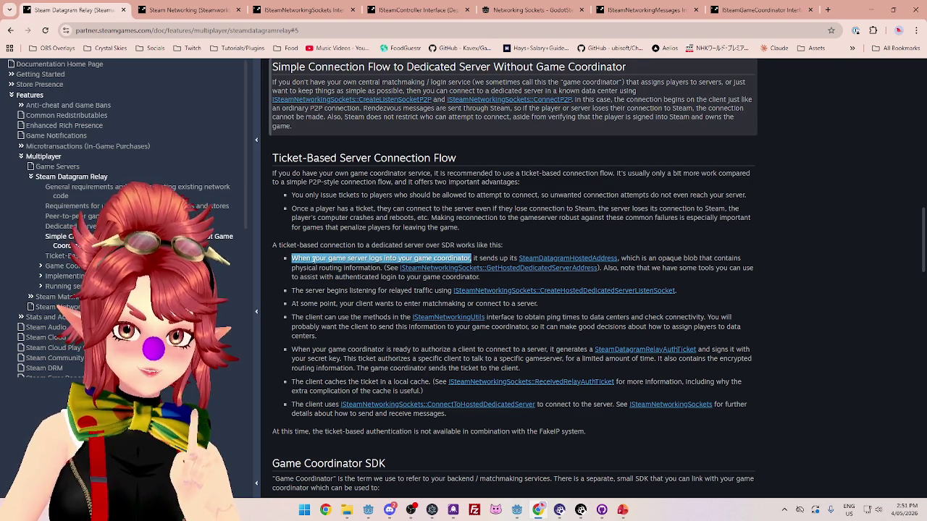
left_click(294, 259)
left_click_drag(293, 258, 472, 258)
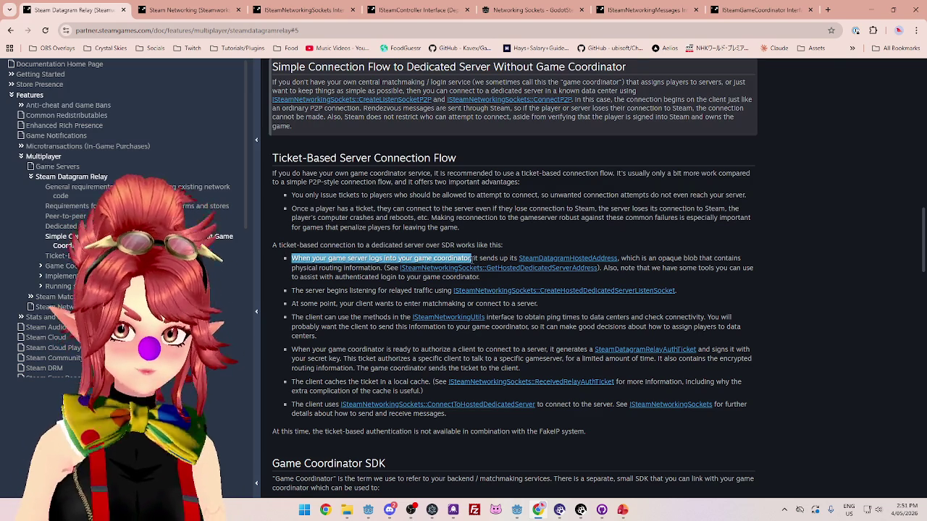
left_click_drag(414, 259, 469, 258)
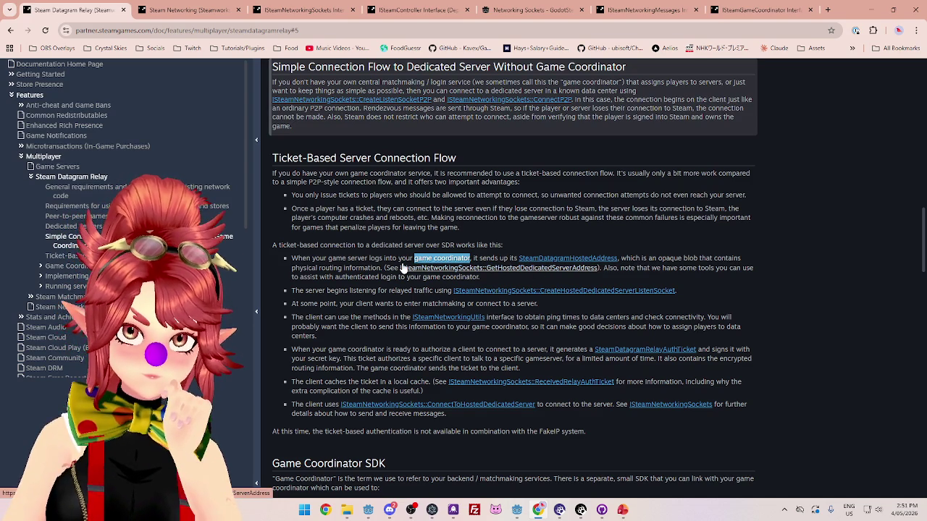
left_click(332, 258)
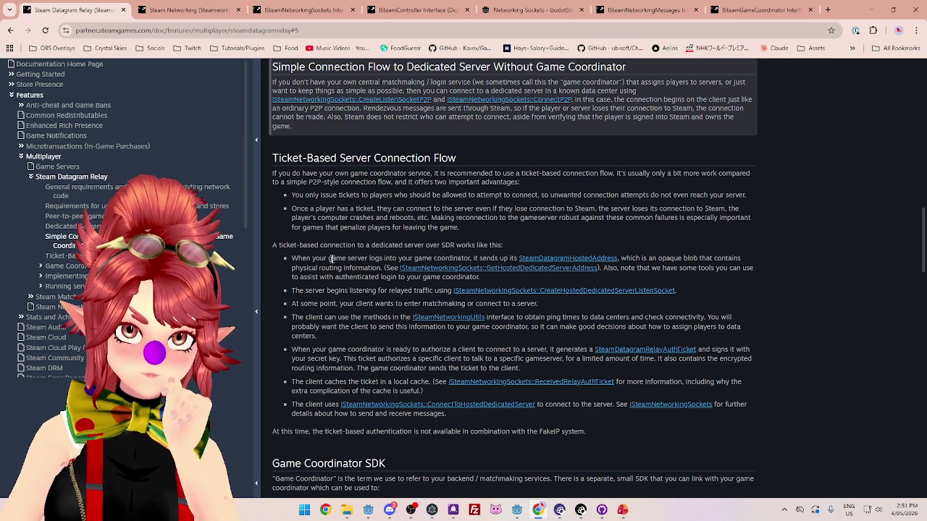
left_click_drag(328, 259, 479, 258)
left_click(415, 258)
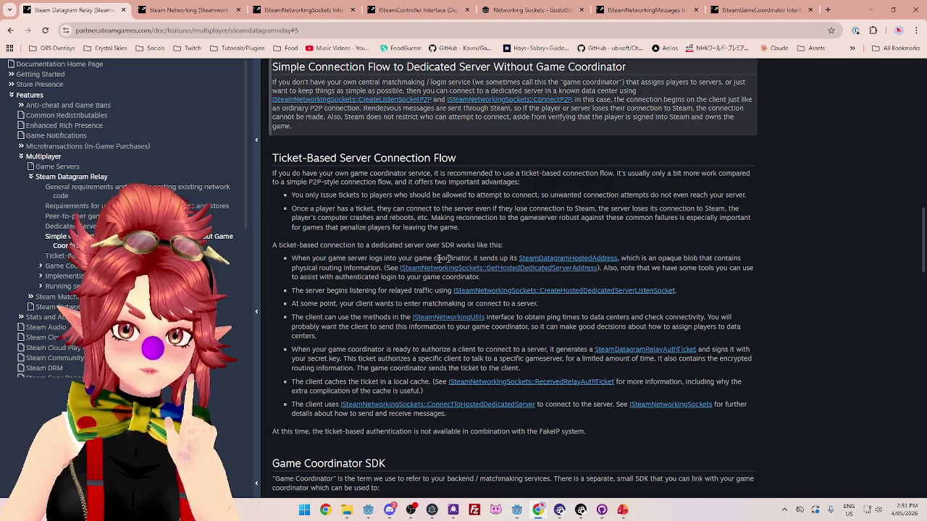
left_click_drag(318, 258, 484, 259)
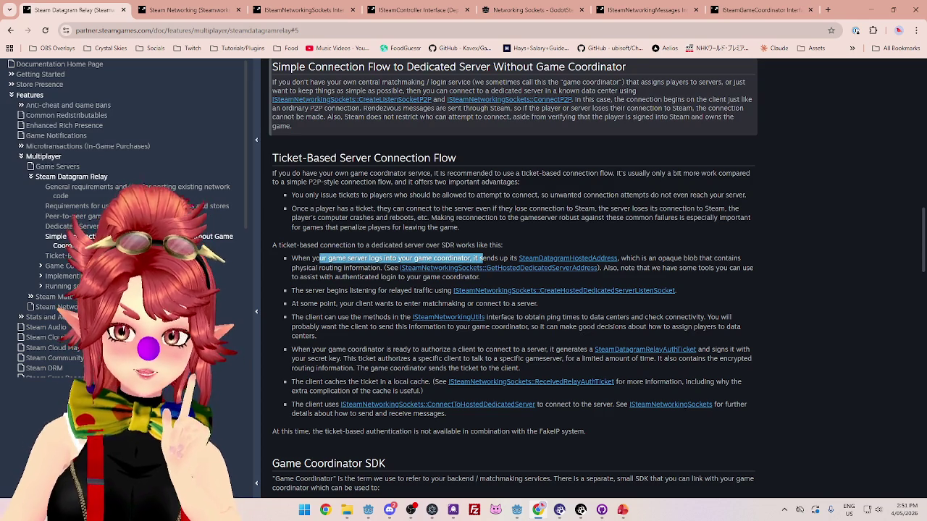
left_click(621, 510)
left_click(712, 185)
left_click(712, 187)
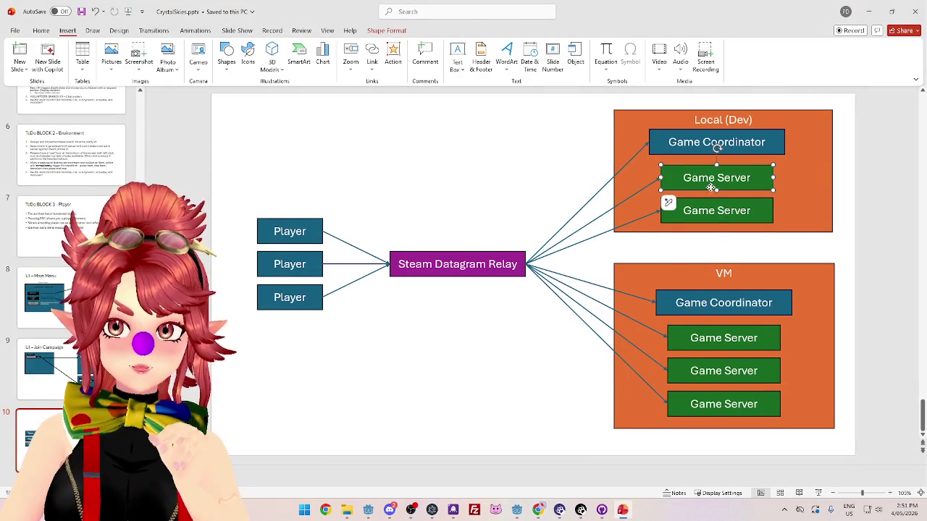
left_click(669, 152)
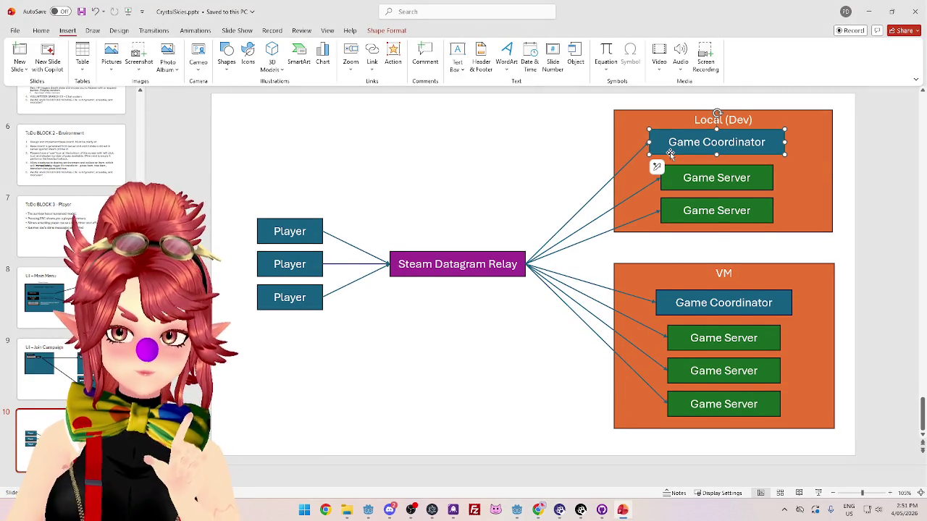
left_click(538, 510)
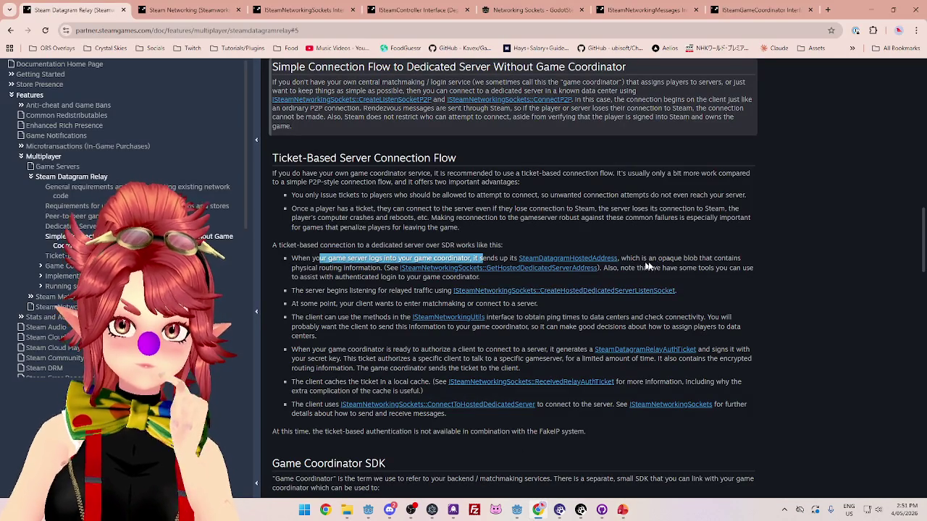
left_click_drag(646, 258, 710, 255)
left_click_drag(307, 269, 382, 269)
left_click_drag(618, 269, 753, 269)
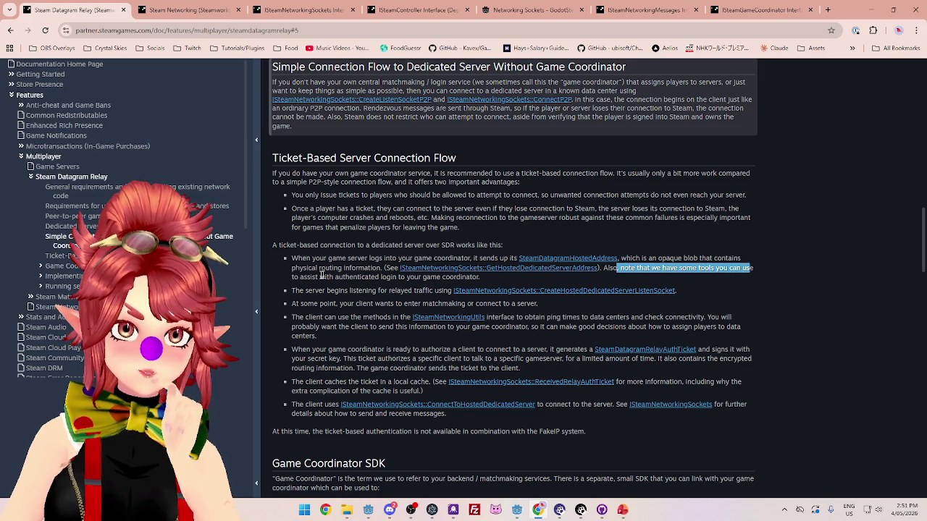
left_click_drag(310, 277, 483, 279)
left_click(483, 279)
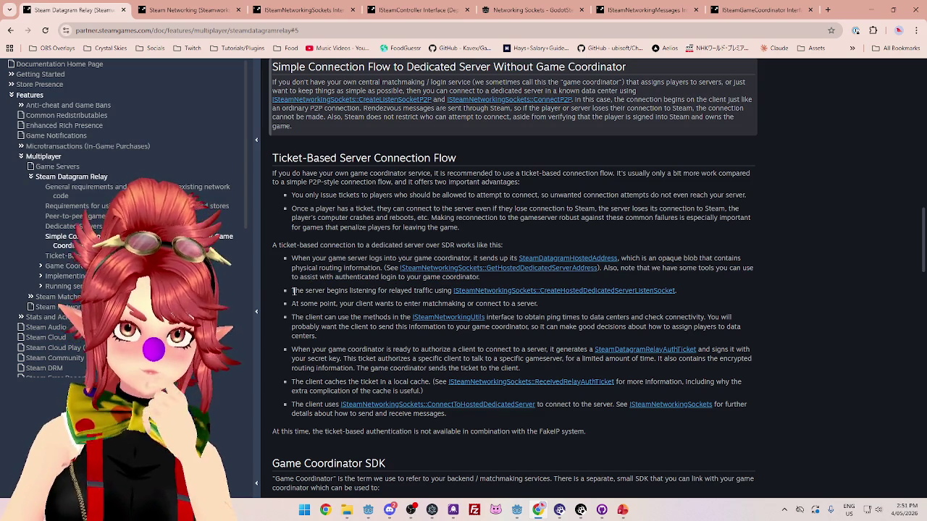
left_click_drag(291, 291, 380, 290)
left_click(300, 317)
left_click_drag(300, 317, 400, 317)
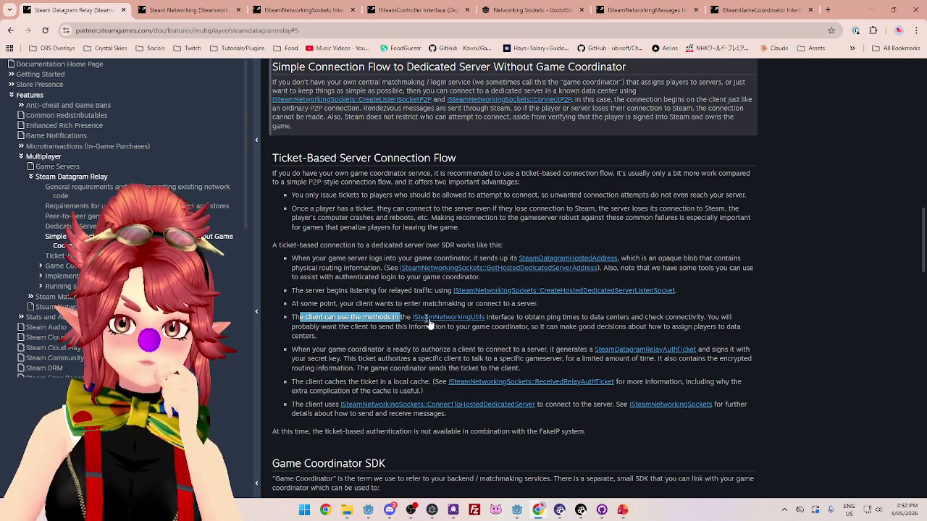
left_click_drag(498, 319, 667, 319)
left_click_drag(311, 351, 569, 351)
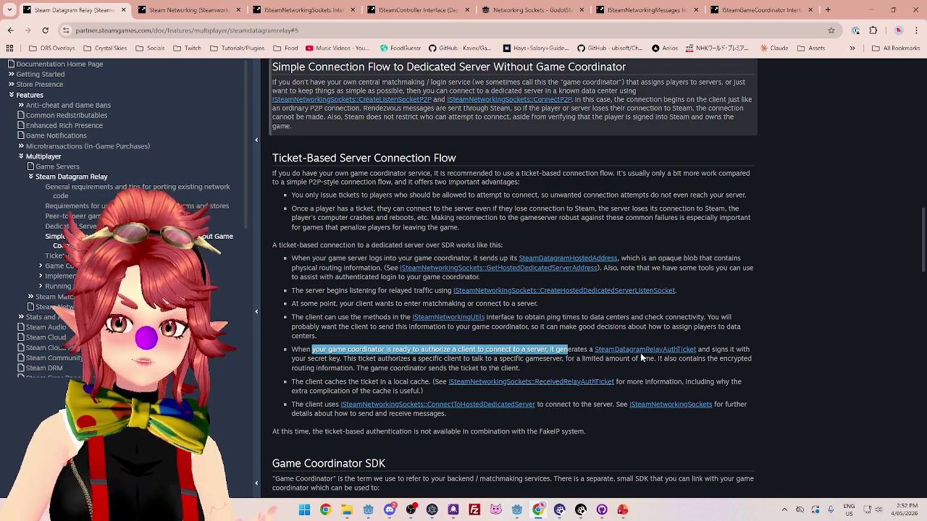
left_click_drag(710, 351, 788, 351)
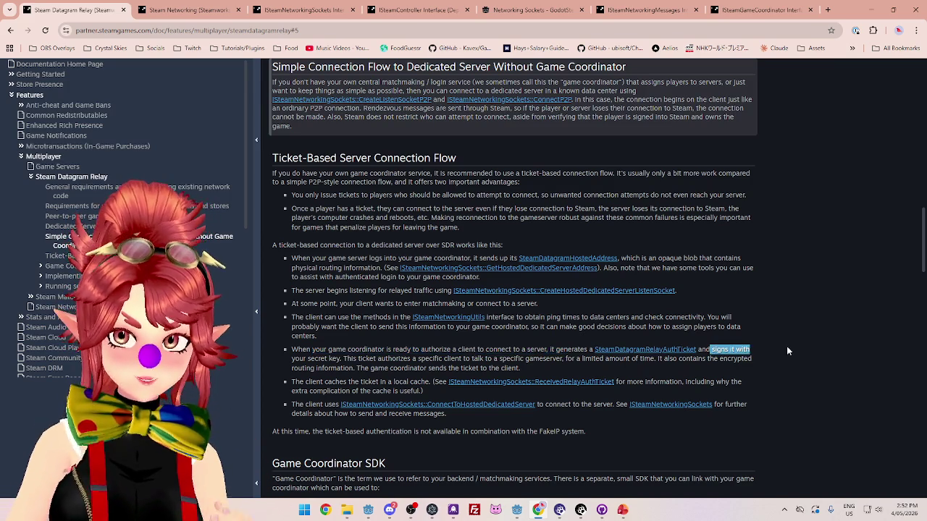
middle_click(673, 350)
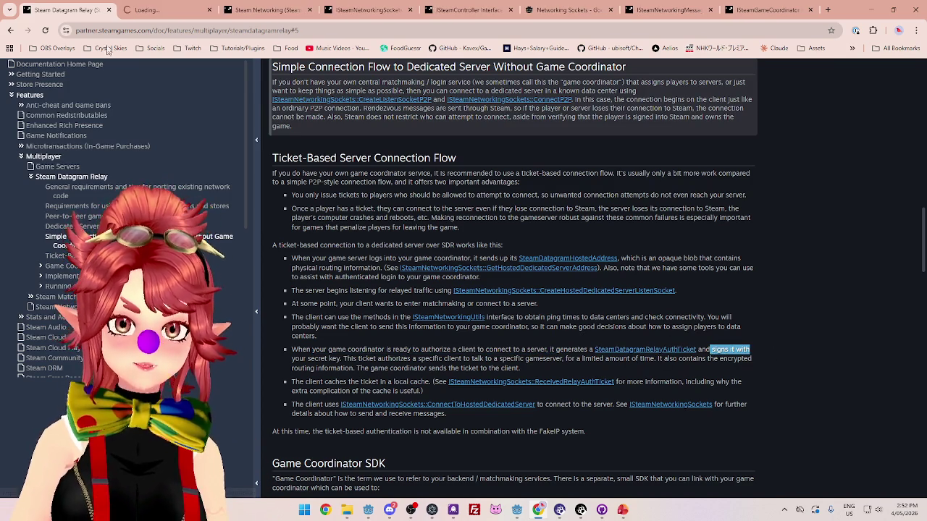
left_click(153, 10)
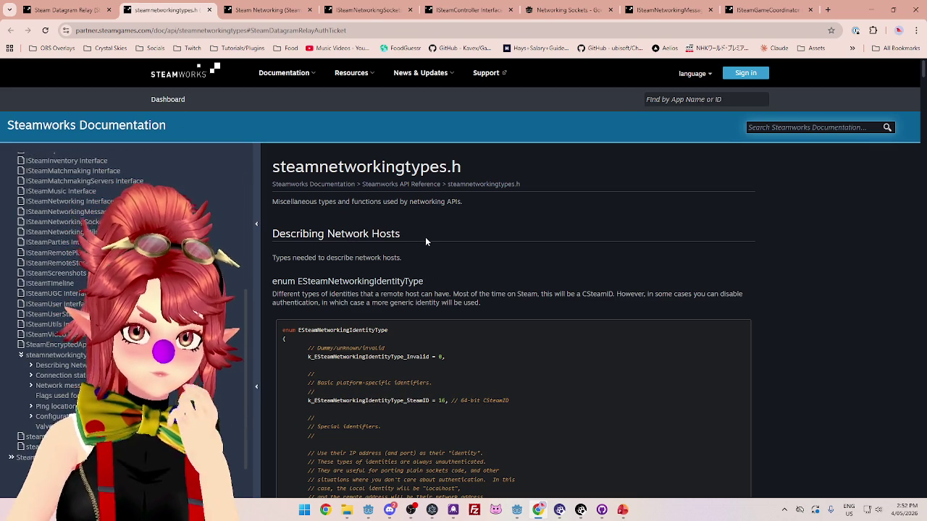
left_click(208, 10)
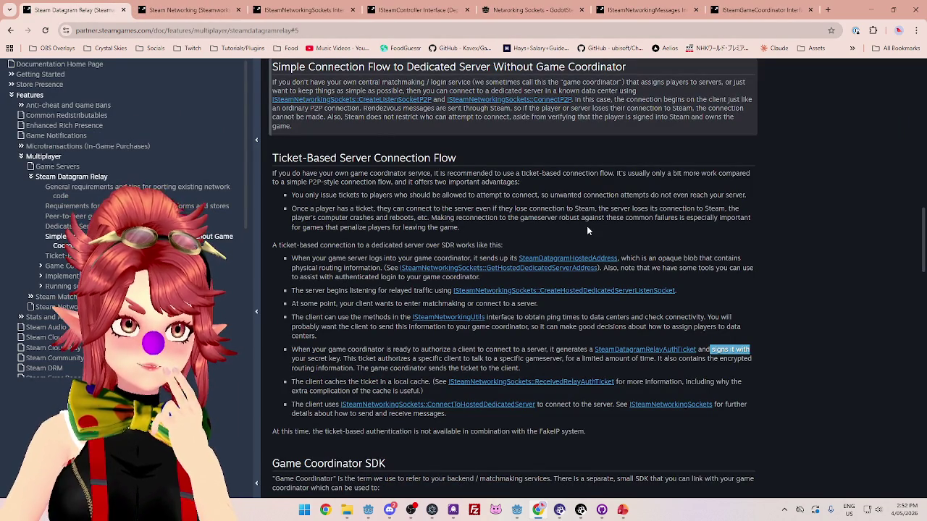
scroll(588, 304, "down", 1)
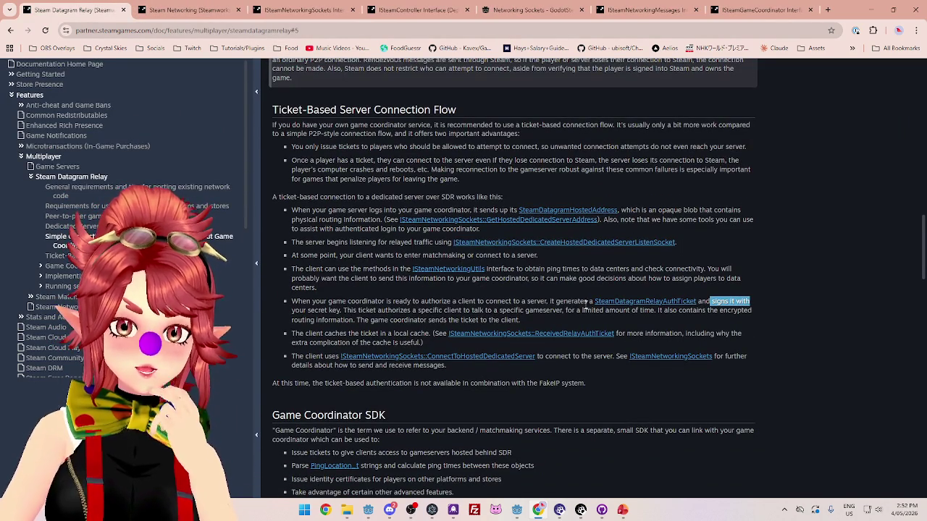
scroll(584, 302, "up", 7)
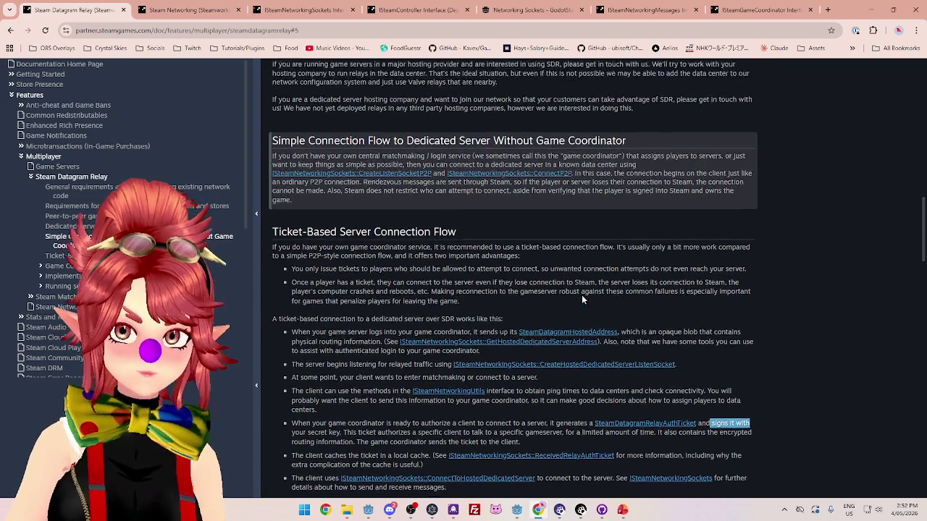
scroll(582, 299, "up", 9)
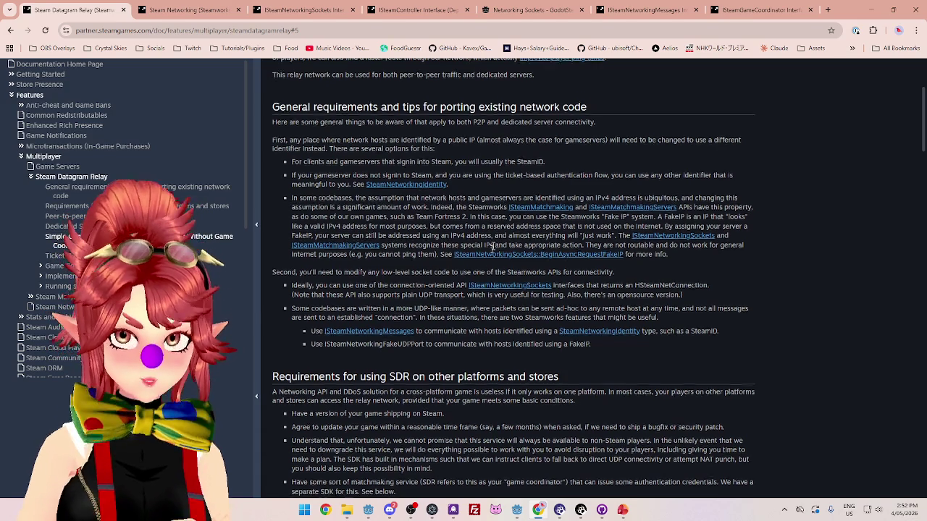
scroll(492, 246, "down", 20)
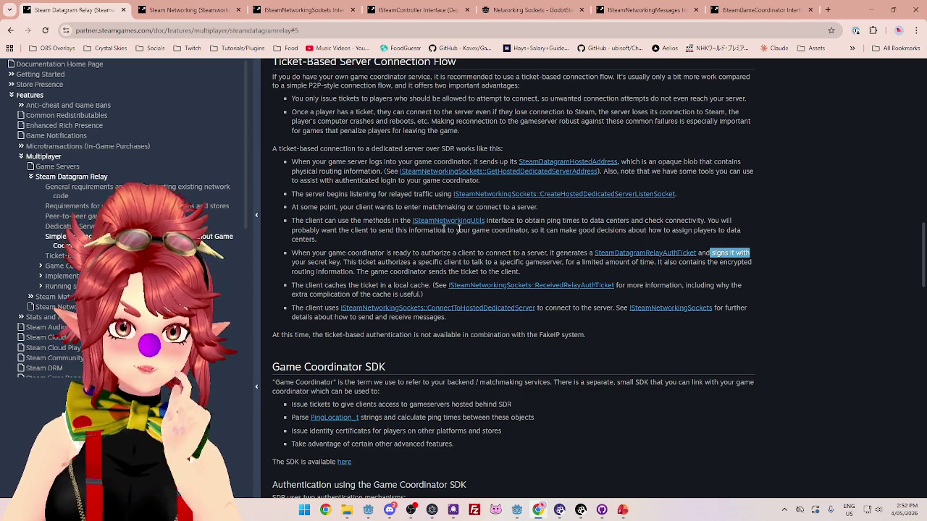
scroll(342, 260, "down", 1)
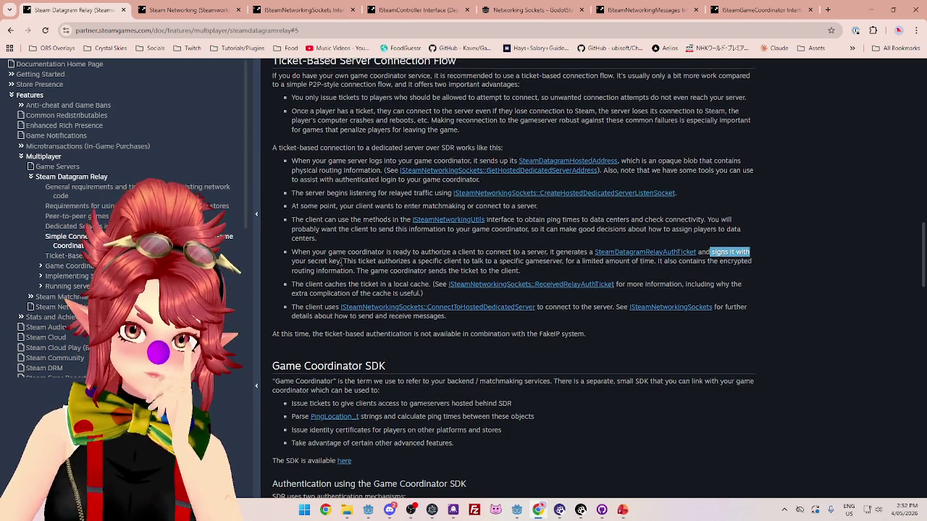
scroll(341, 261, "down", 3)
left_click_drag(373, 166, 644, 166)
left_click_drag(371, 173, 512, 165)
left_click_drag(305, 188, 419, 188)
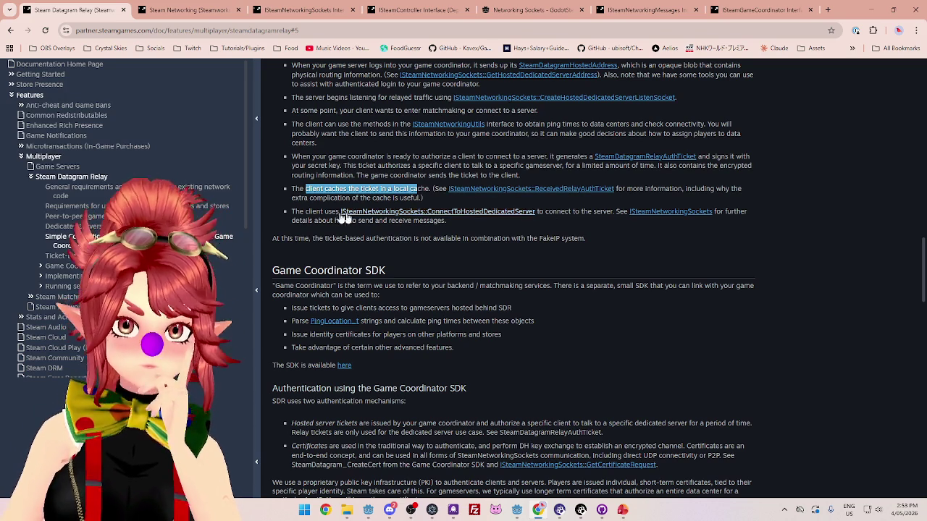
left_click_drag(636, 188, 691, 188)
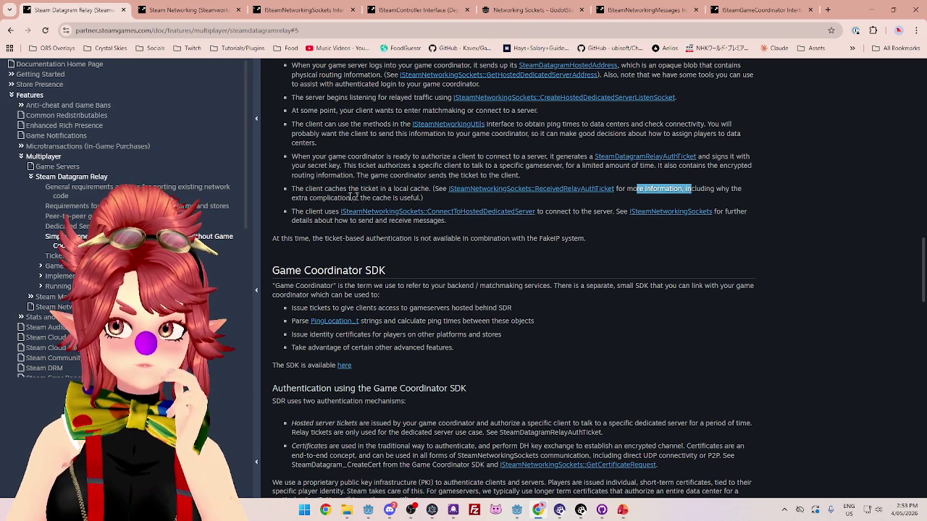
mouse_move(312, 199)
left_mouse_down()
mouse_move(350, 198)
mouse_move(330, 211)
left_mouse_up()
left_click(553, 211)
left_click_drag(549, 211, 612, 211)
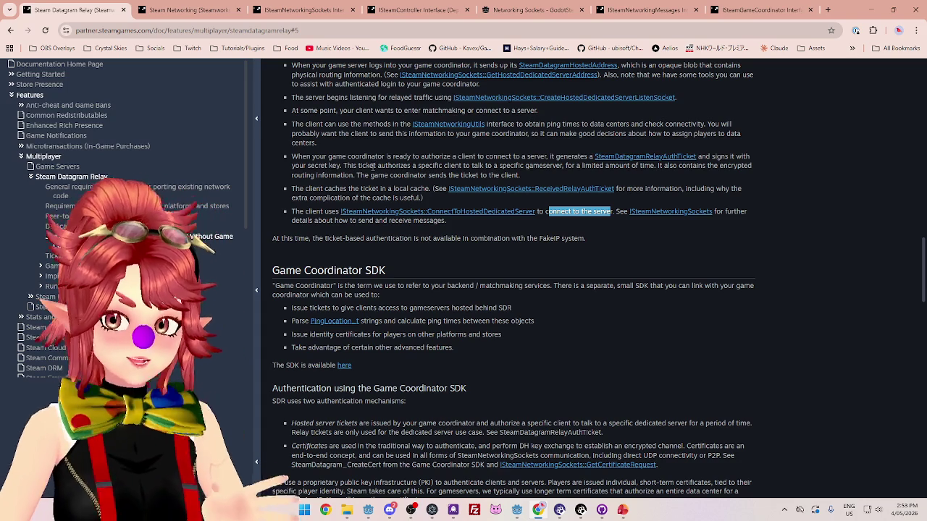
scroll(372, 166, "up", 1)
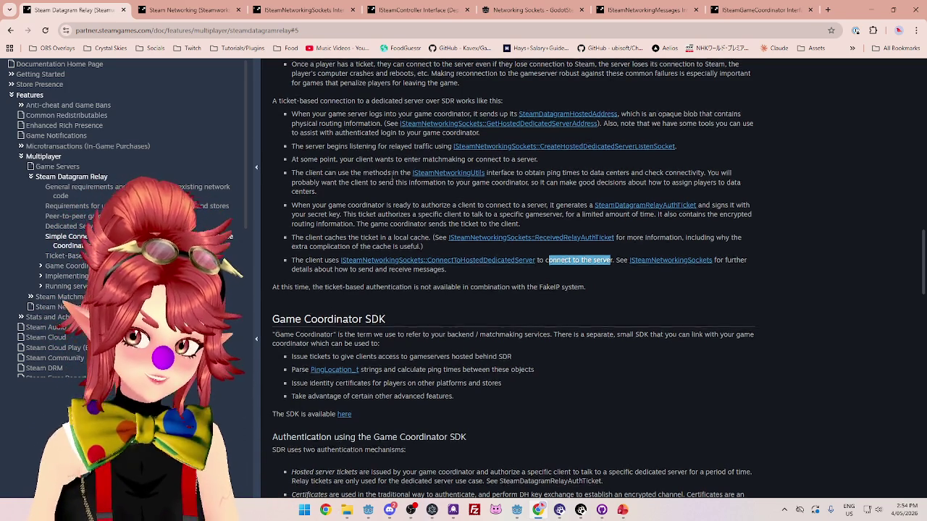
scroll(392, 177, "up", 2)
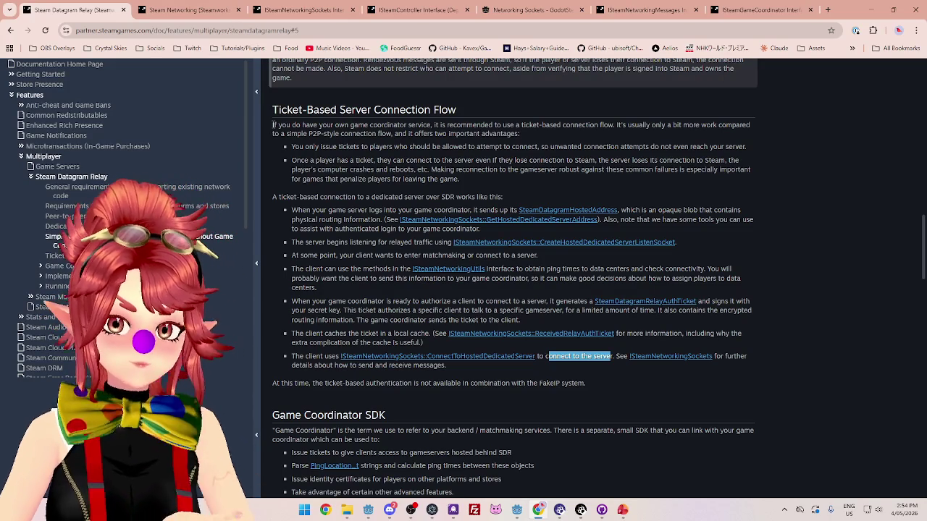
left_click_drag(273, 125, 521, 134)
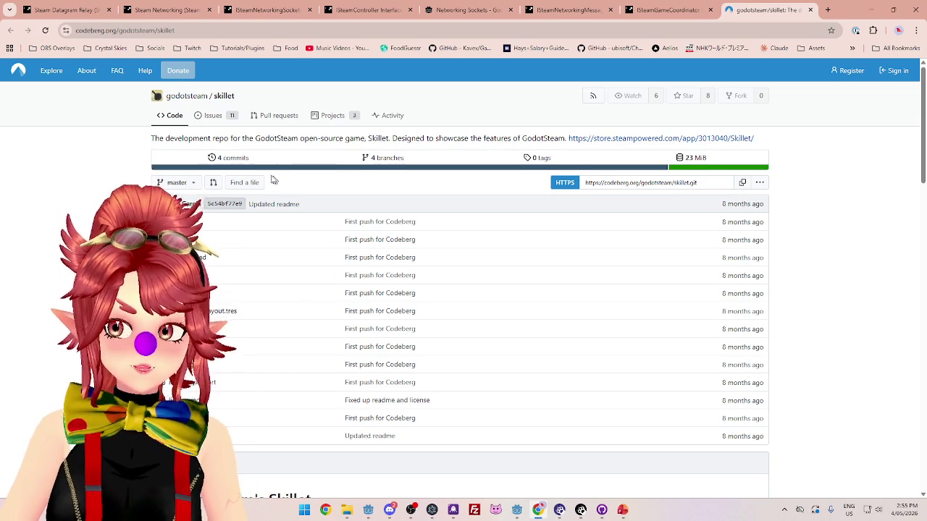
scroll(264, 181, "down", 3)
scroll(264, 181, "down", 6)
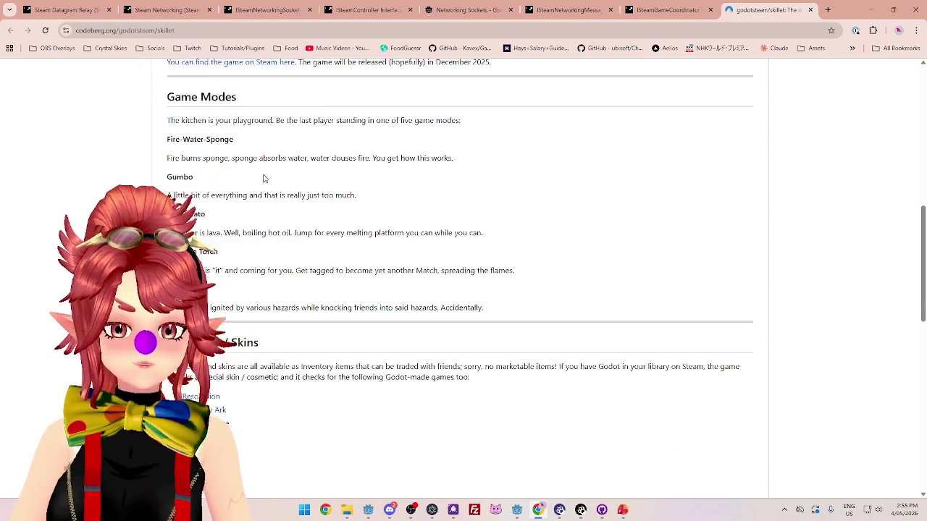
scroll(463, 275, "down", 4)
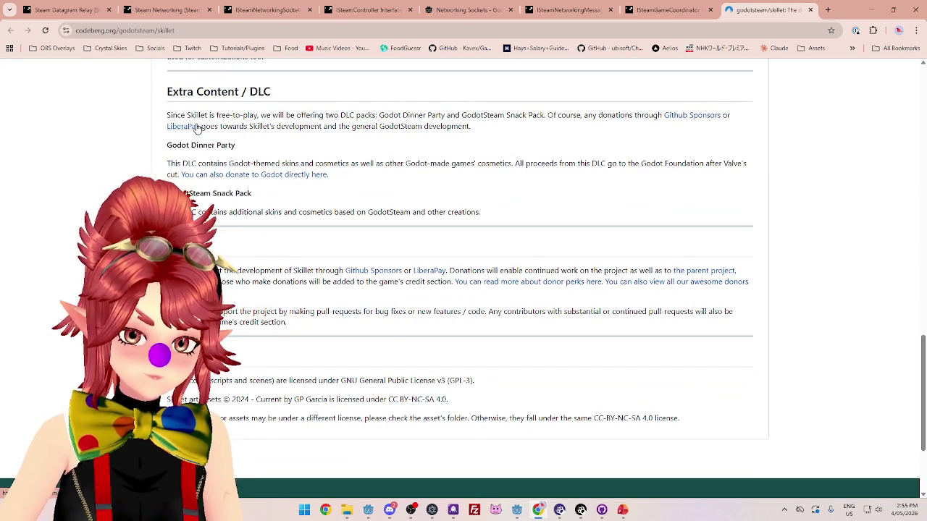
scroll(196, 128, "up", 5)
scroll(196, 128, "up", 3)
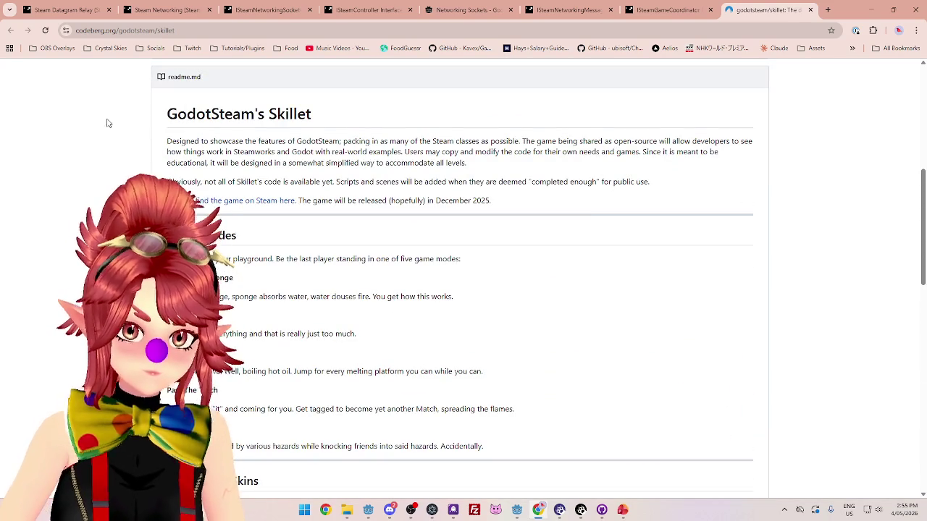
mouse_move(245, 141)
left_mouse_down()
mouse_move(428, 142)
mouse_move(181, 142)
left_mouse_up()
mouse_move(289, 142)
left_mouse_down()
mouse_move(643, 142)
mouse_move(713, 152)
mouse_move(713, 142)
mouse_move(745, 142)
left_mouse_up()
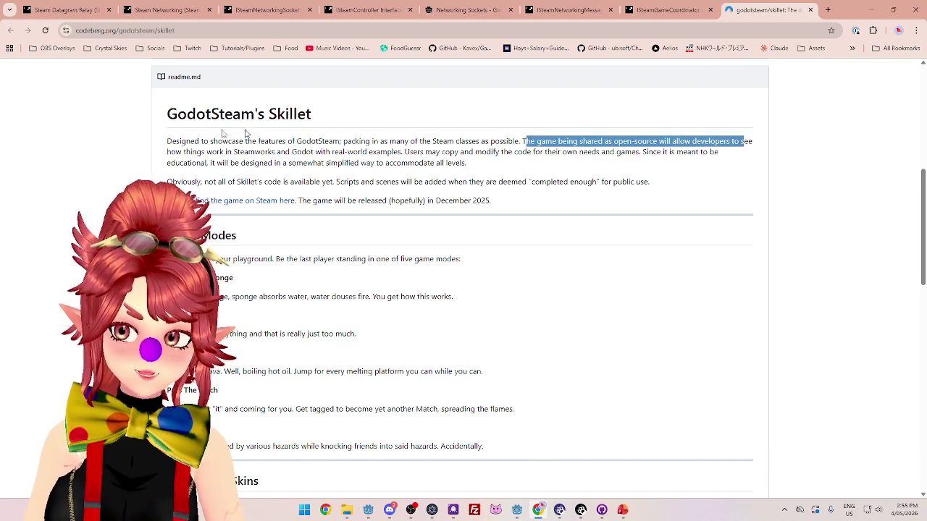
left_click_drag(183, 152, 395, 153)
left_click_drag(409, 152, 715, 152)
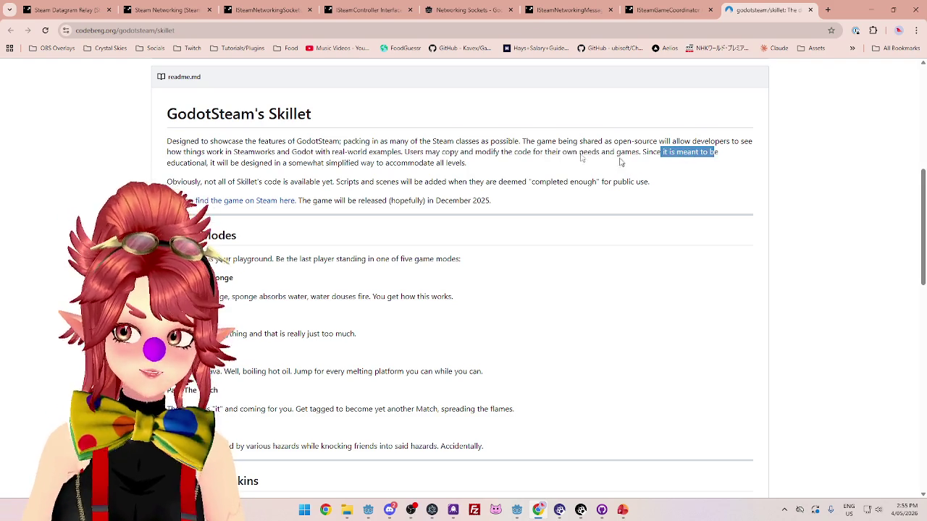
mouse_move(211, 163)
left_mouse_down()
mouse_move(265, 153)
mouse_move(468, 172)
left_mouse_up()
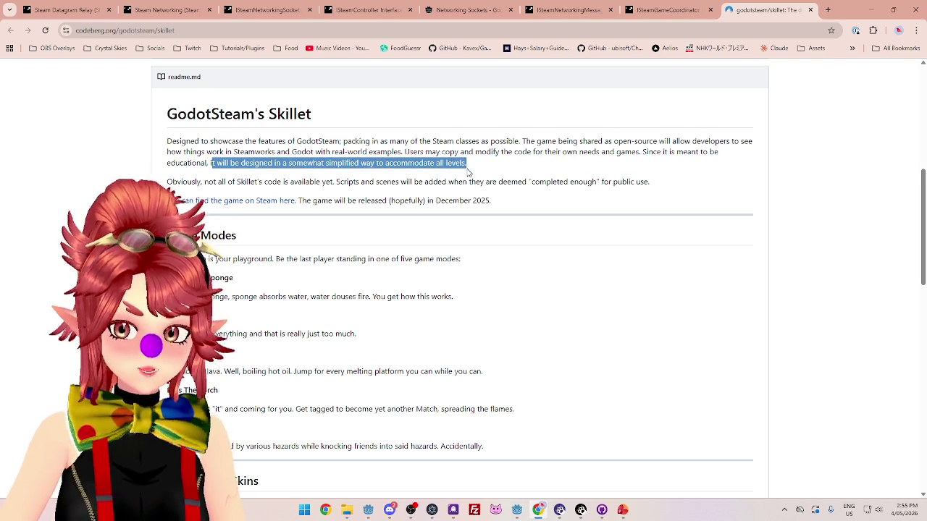
left_click(184, 187)
mouse_move(244, 183)
left_mouse_down()
mouse_move(249, 200)
mouse_move(236, 182)
mouse_move(287, 183)
left_mouse_up()
left_click(287, 183)
left_click_drag(352, 183, 632, 182)
scroll(221, 205, "down", 1)
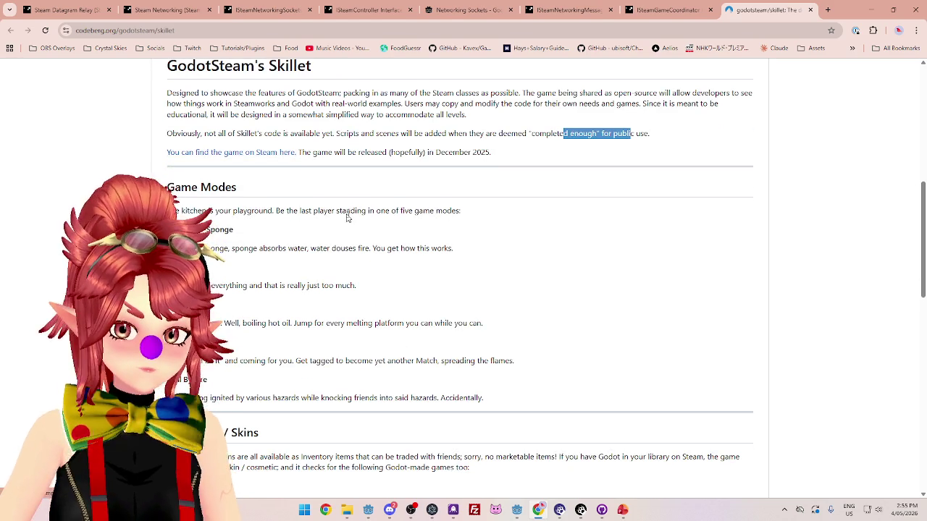
scroll(464, 289, "down", 1)
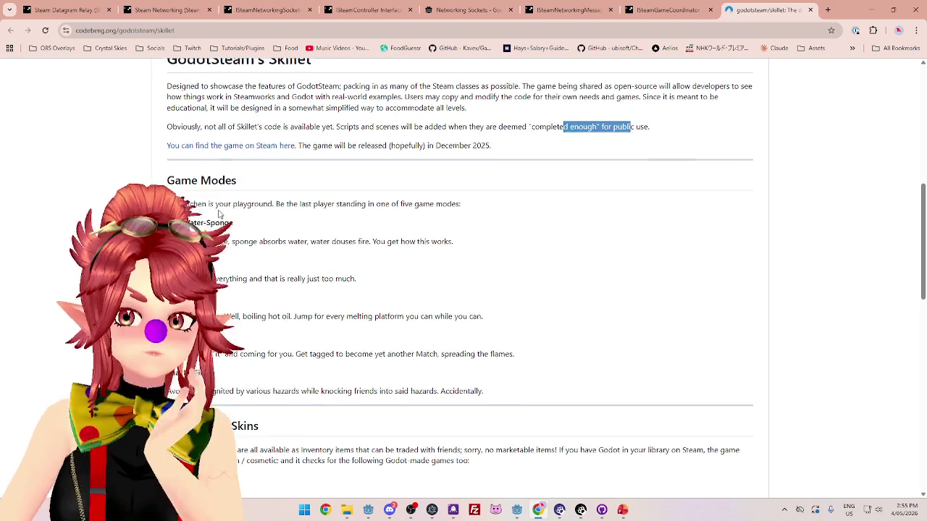
left_click_drag(171, 162, 461, 164)
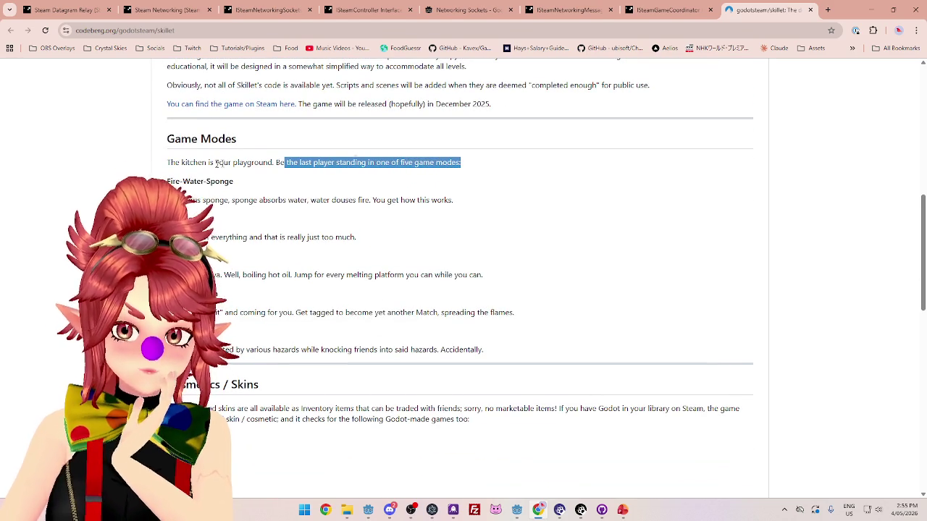
left_click(202, 181)
left_click_drag(257, 200, 283, 200)
left_click(284, 199)
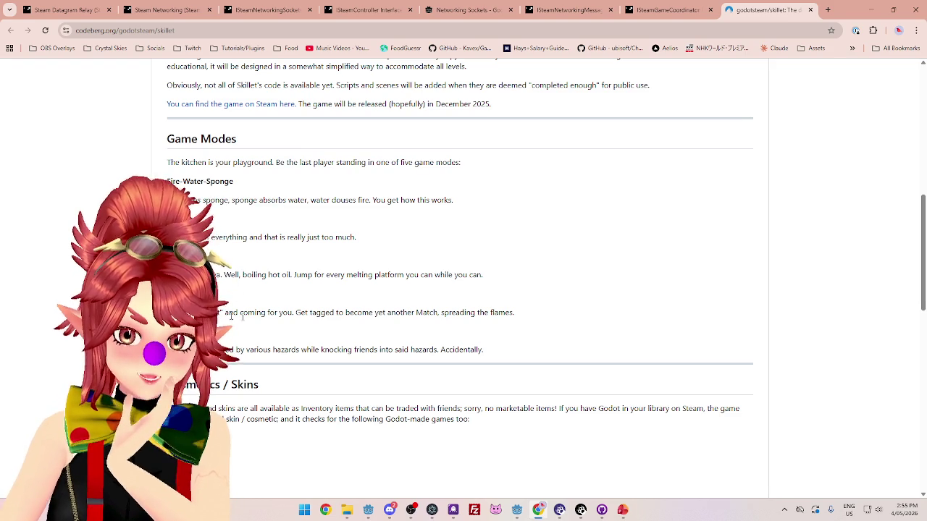
scroll(307, 331, "down", 8)
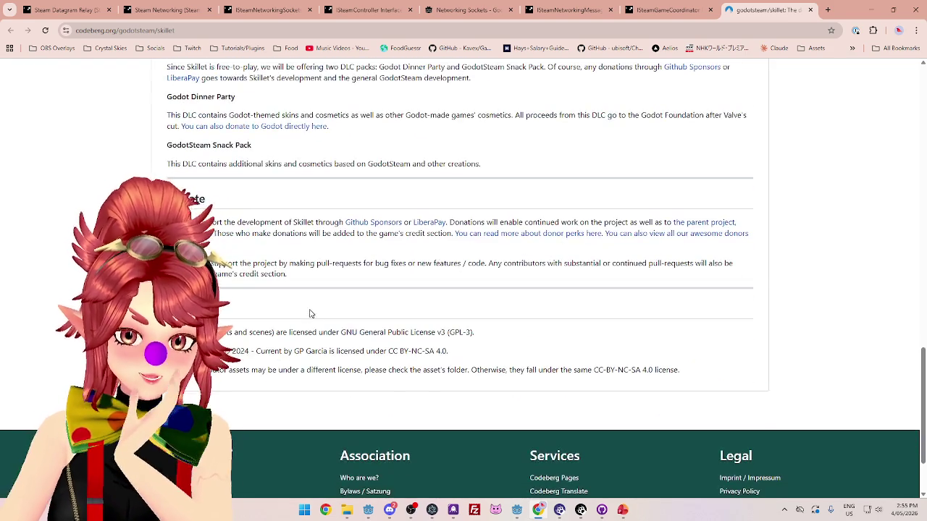
scroll(463, 282, "up", 7)
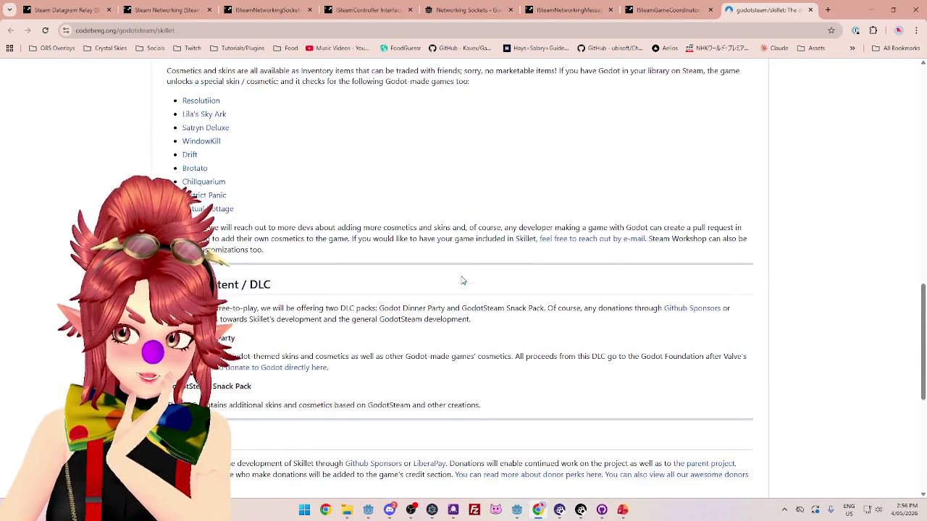
scroll(461, 280, "down", 3)
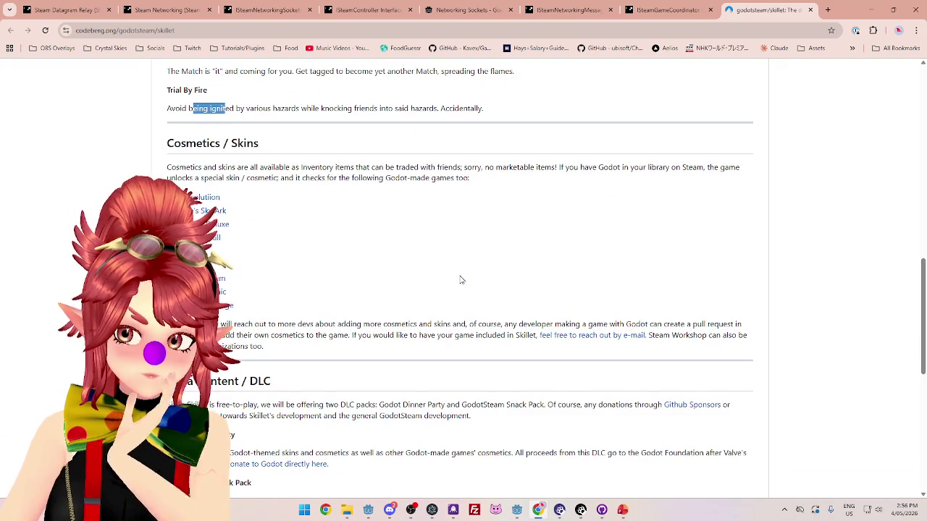
scroll(462, 280, "up", 7)
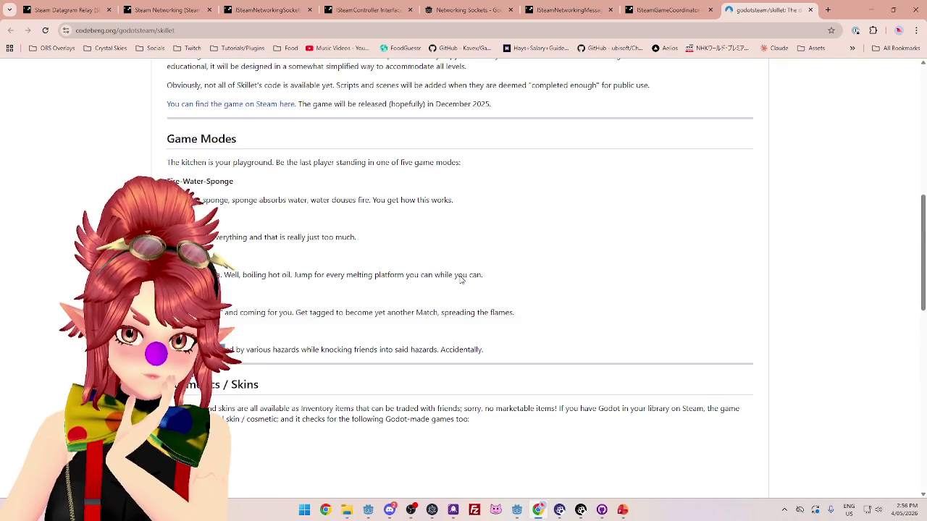
scroll(461, 280, "up", 3)
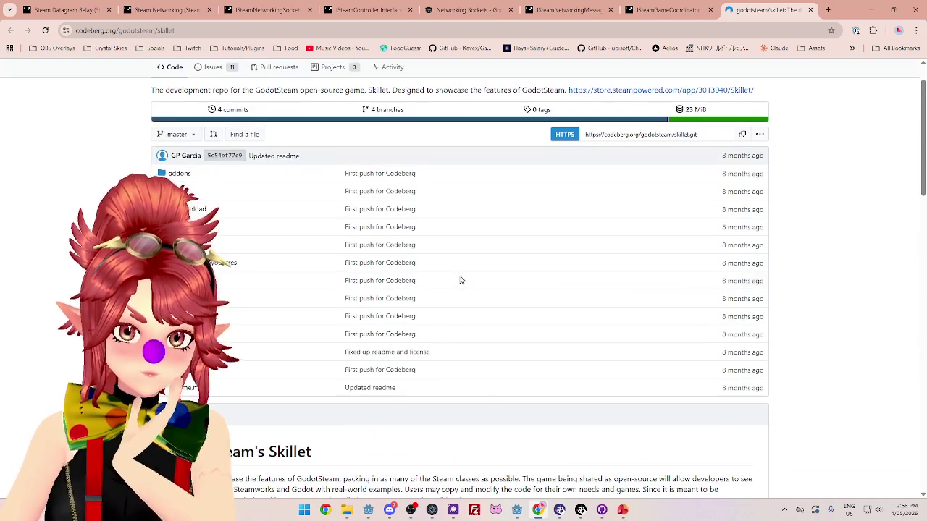
scroll(461, 280, "up", 1)
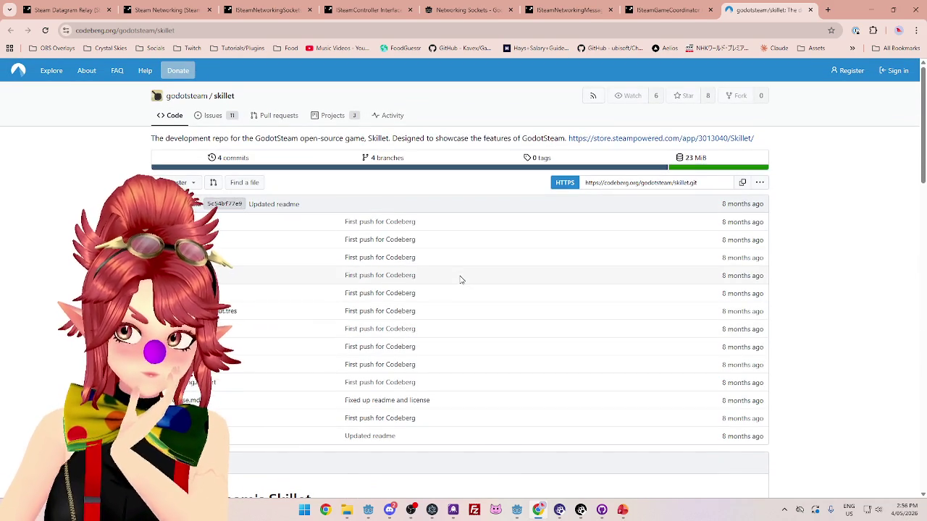
scroll(462, 280, "down", 5)
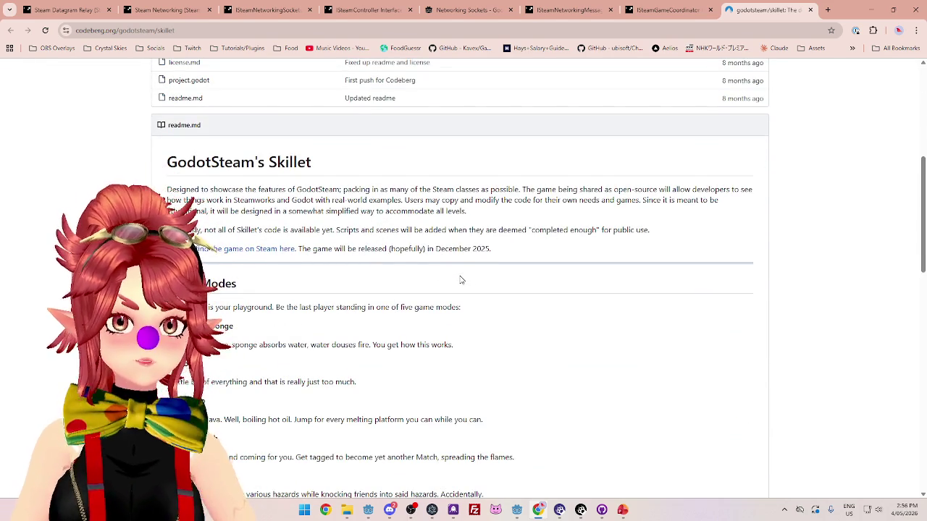
scroll(461, 280, "down", 1)
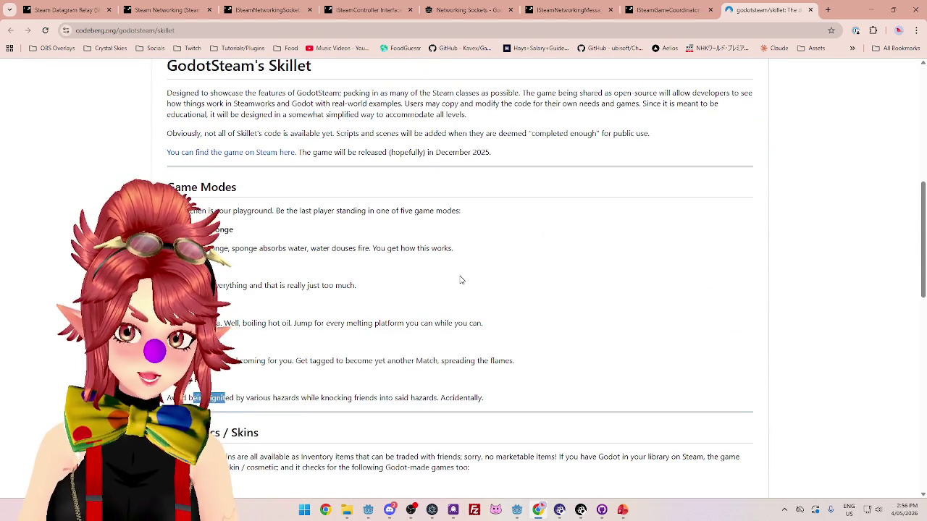
scroll(461, 280, "down", 1)
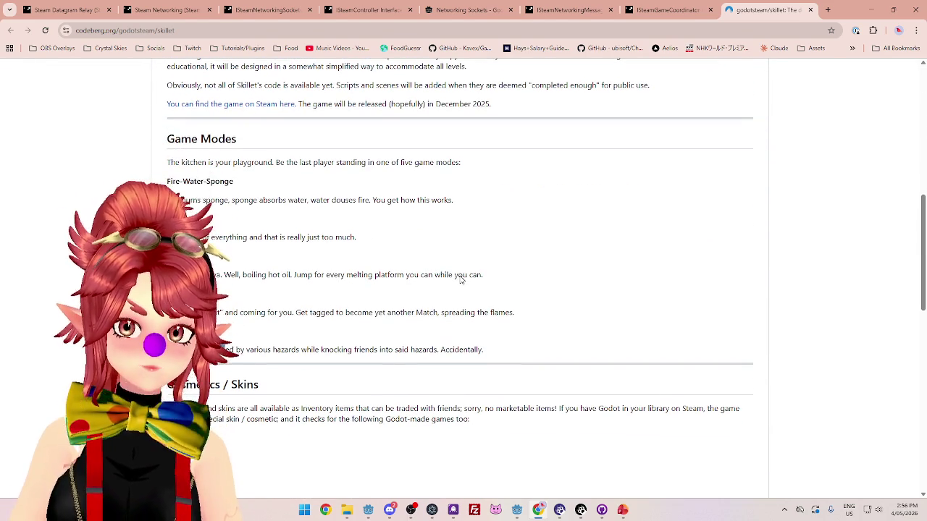
scroll(461, 280, "up", 1)
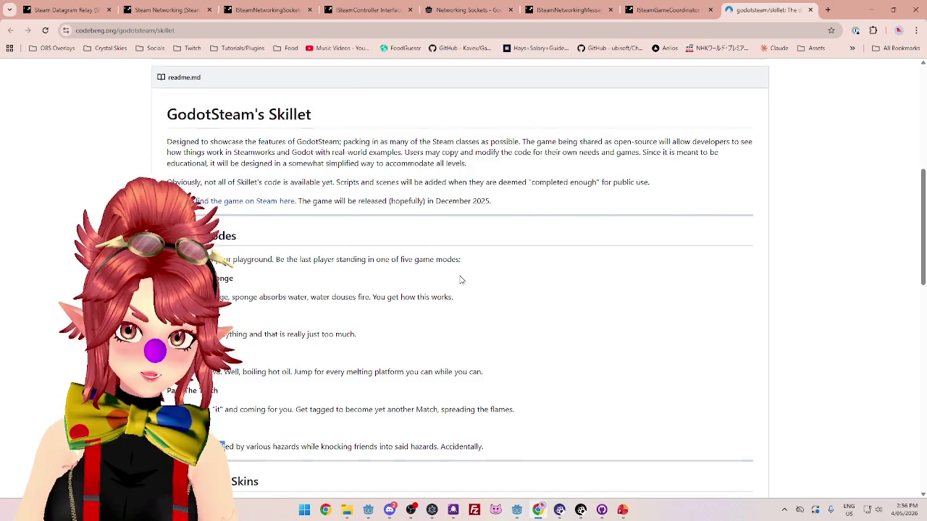
scroll(461, 281, "up", 1)
scroll(462, 280, "down", 2)
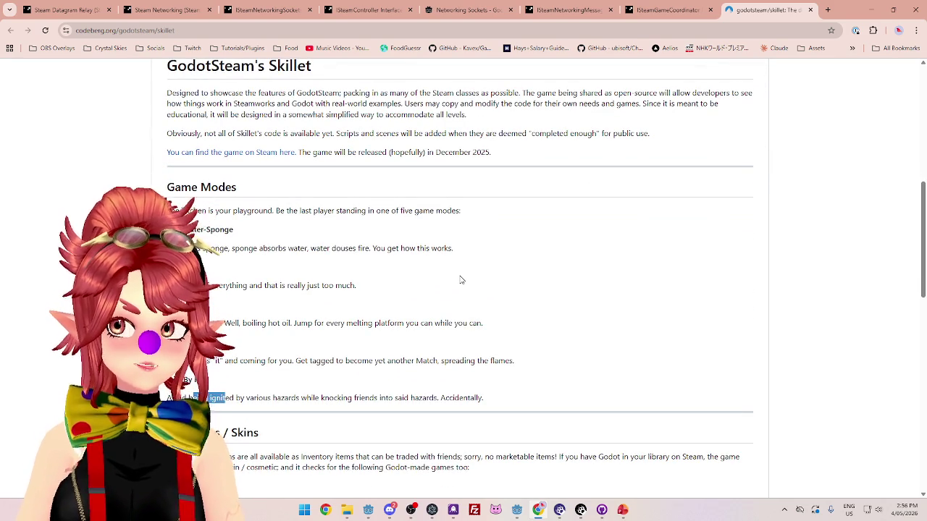
scroll(461, 279, "down", 2)
scroll(461, 280, "up", 1)
scroll(460, 280, "up", 1)
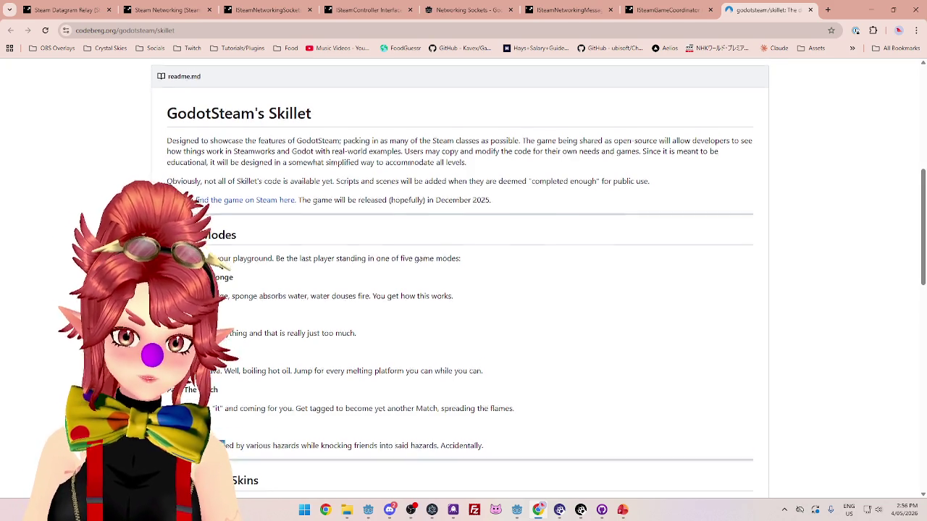
scroll(463, 290, "down", 1)
scroll(470, 152, "down", 1)
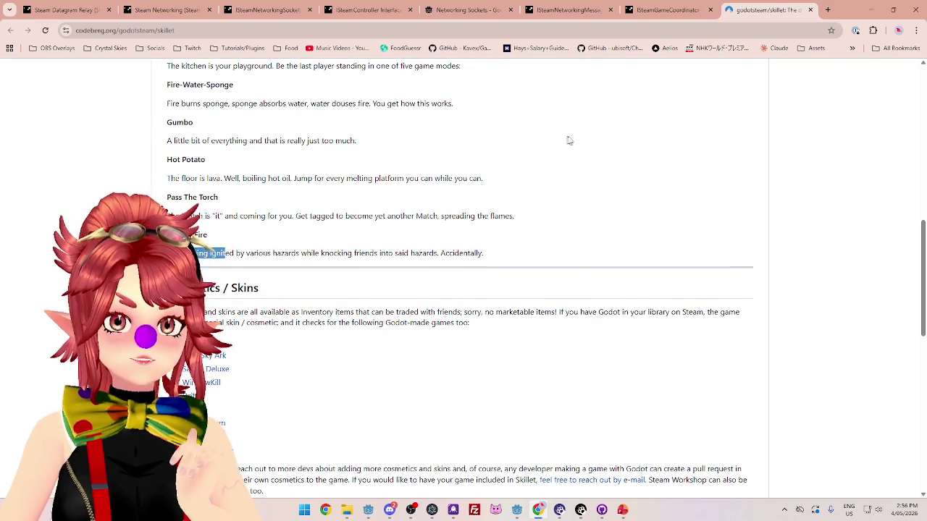
Glance at the ISteamGameCoordinator page, then scroll through the Skillet repository page.
left_click(686, 13)
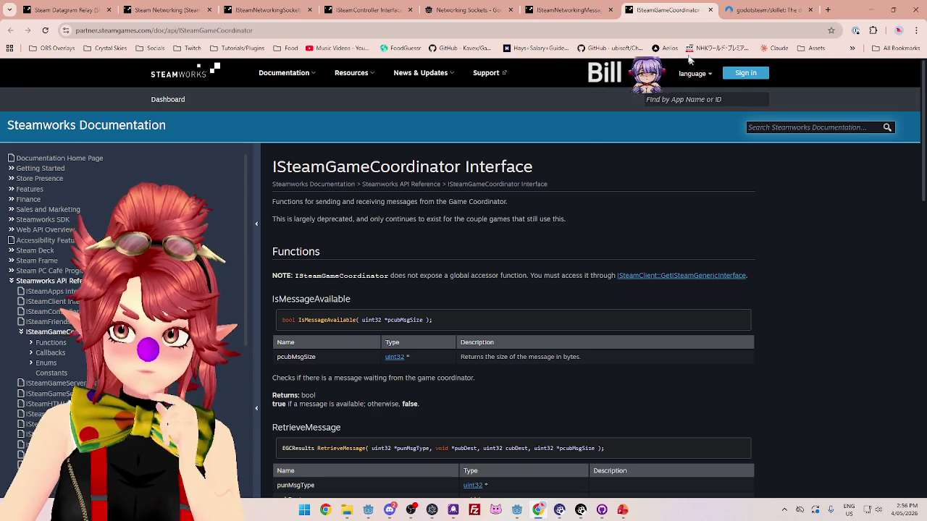
left_click(760, 12)
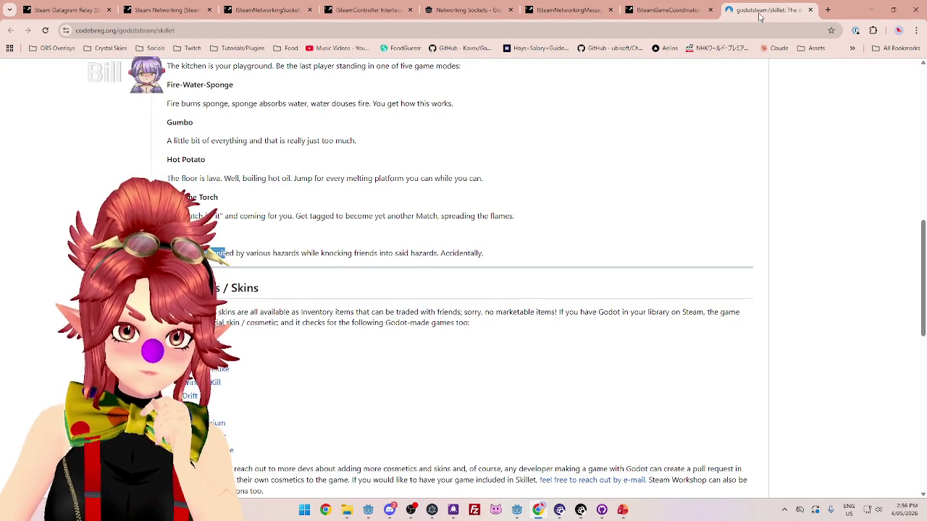
scroll(746, 186, "down", 3)
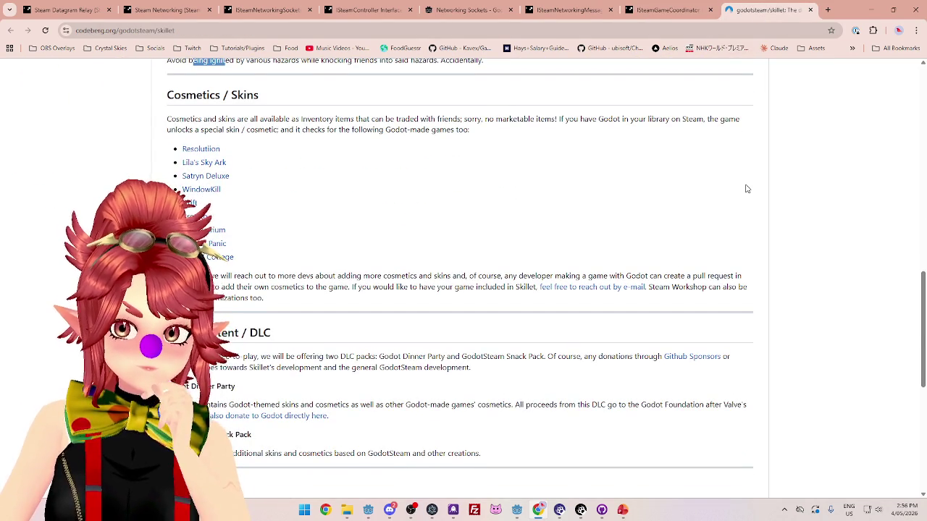
scroll(746, 188, "down", 3)
scroll(746, 189, "up", 3)
scroll(747, 188, "down", 3)
scroll(575, 149, "up", 4)
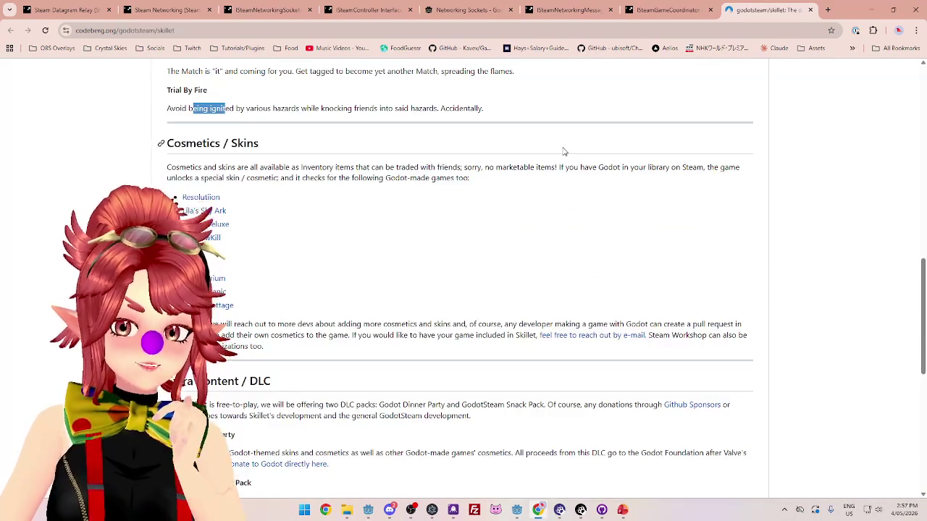
scroll(566, 153, "up", 5)
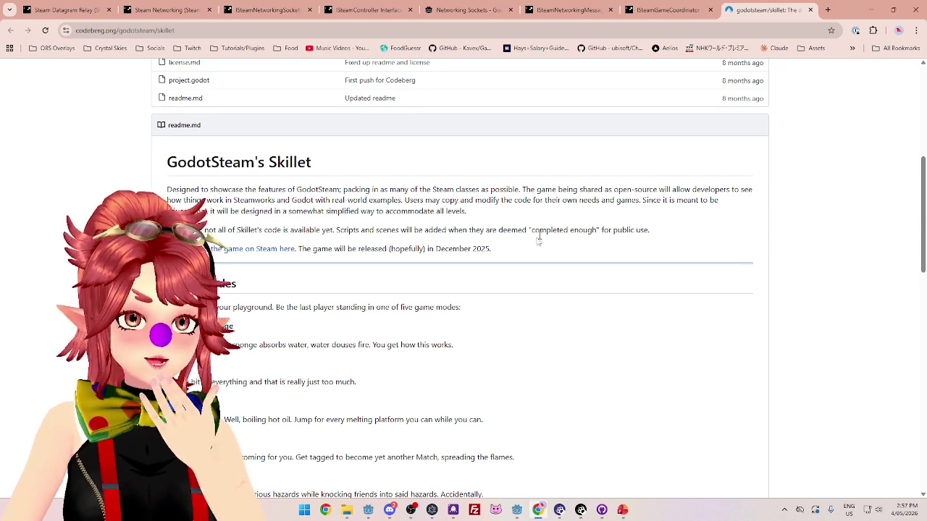
scroll(529, 248, "down", 4)
scroll(528, 248, "up", 6)
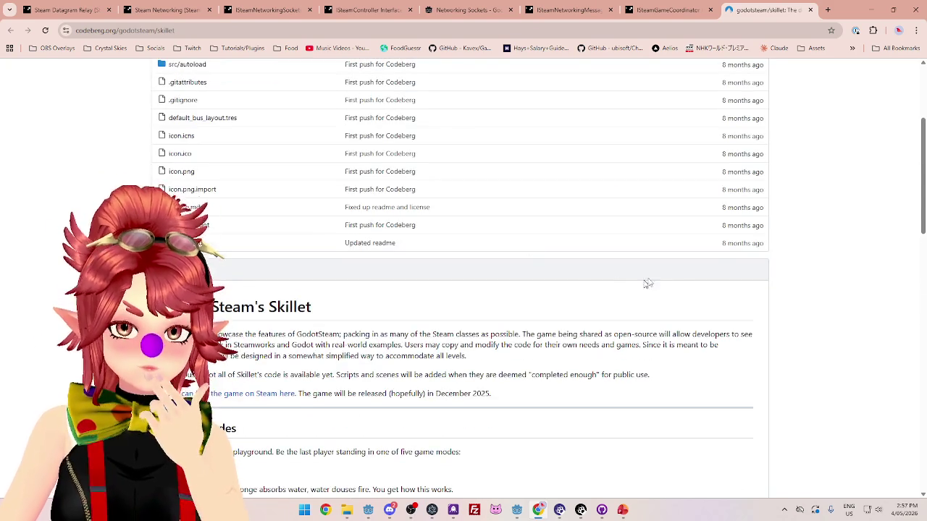
scroll(565, 213, "up", 3)
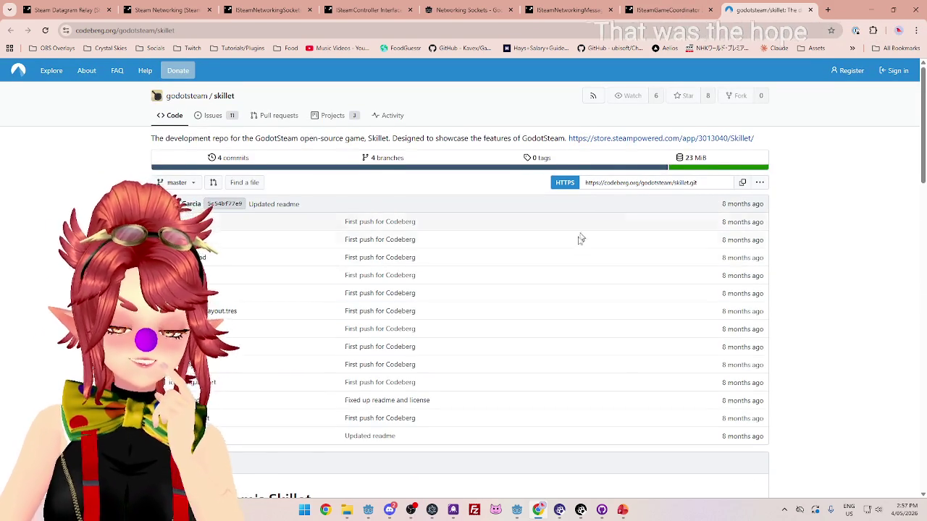
scroll(577, 238, "down", 3)
scroll(577, 238, "up", 3)
scroll(575, 234, "down", 4)
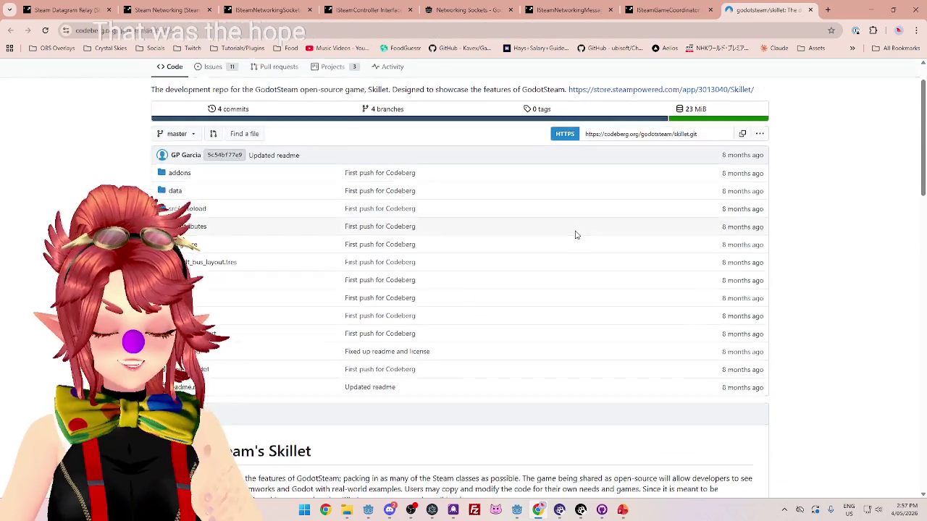
scroll(575, 232, "down", 2)
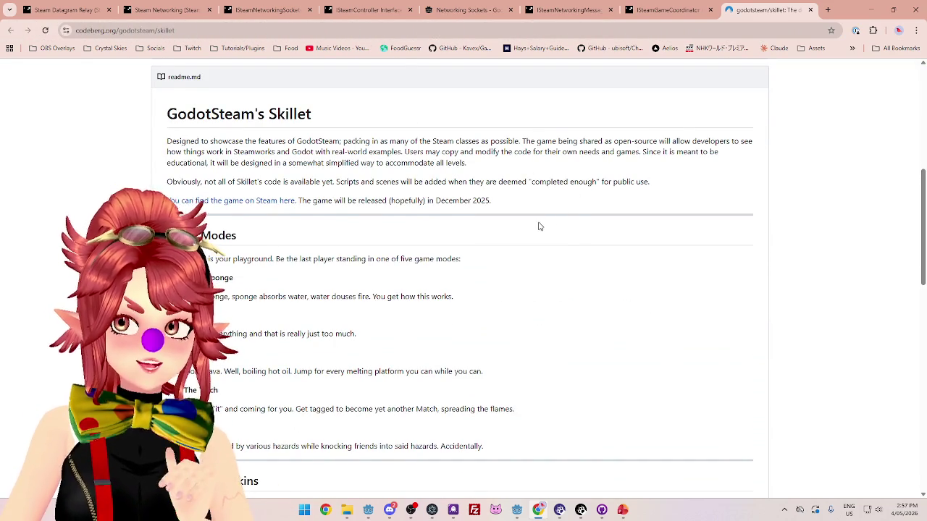
scroll(539, 227, "up", 1)
scroll(515, 239, "down", 2)
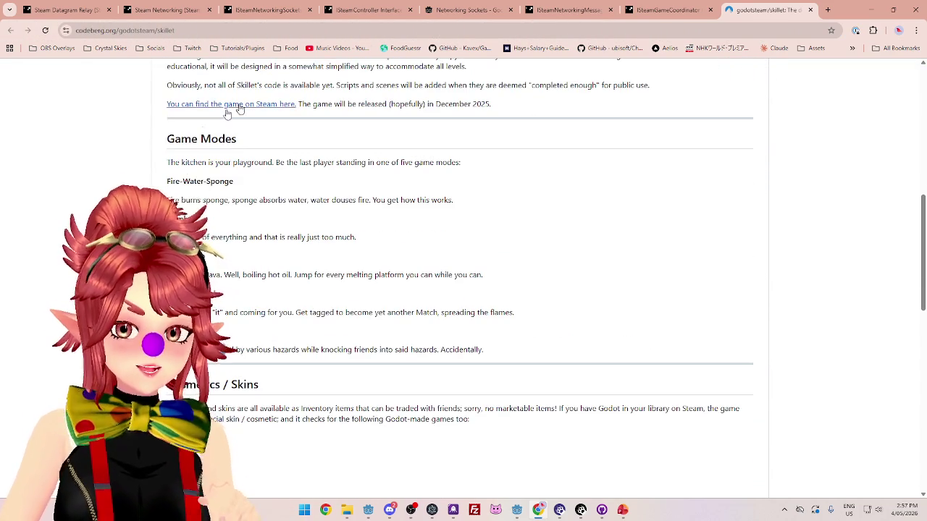
mouse_move(175, 139)
left_mouse_down()
mouse_move(237, 152)
mouse_move(302, 310)
mouse_move(481, 351)
mouse_move(252, 230)
mouse_move(176, 142)
left_mouse_up()
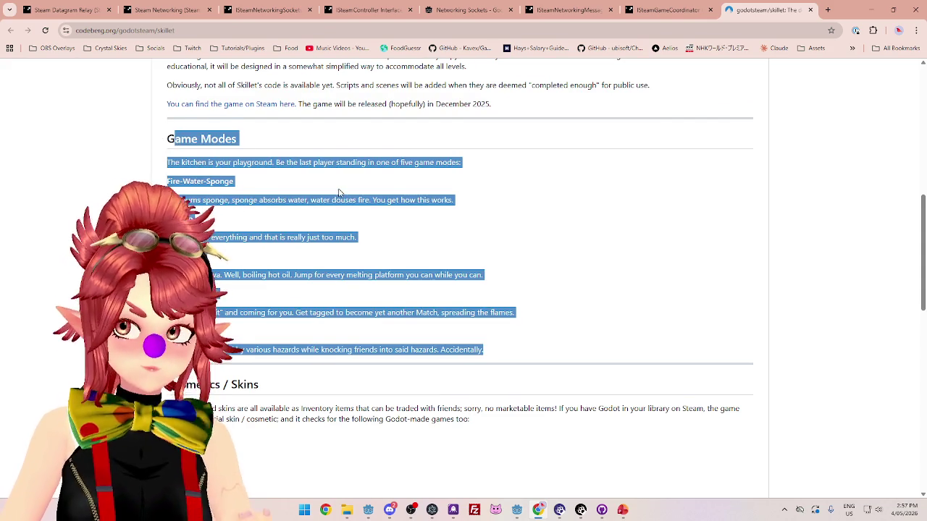
left_click(340, 193)
Close the Skillet repository page and view the ISteamNetworkingMessages documentation.
left_click(810, 10)
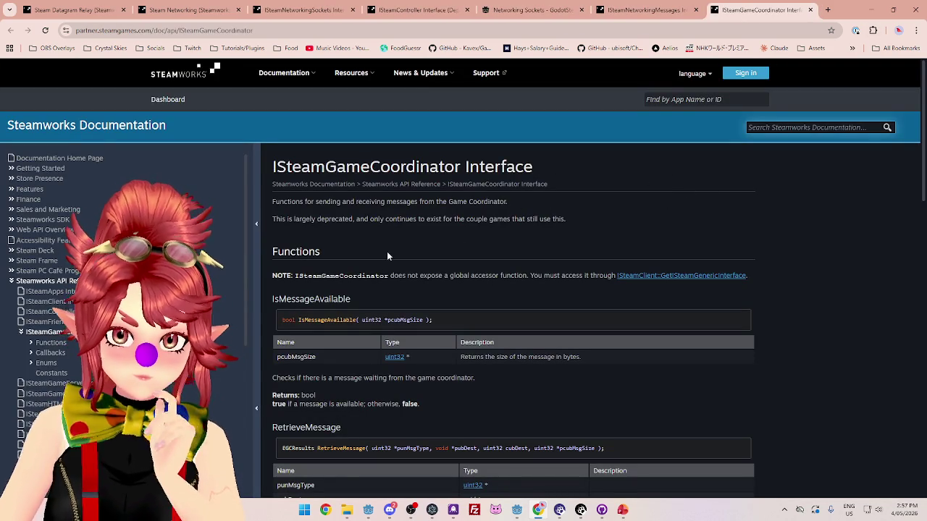
scroll(333, 211, "down", 1)
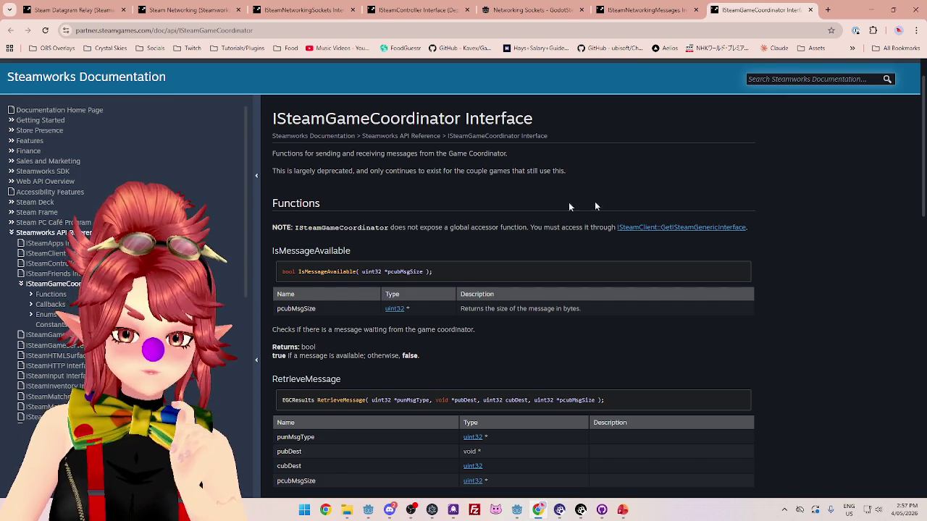
left_click(643, 10)
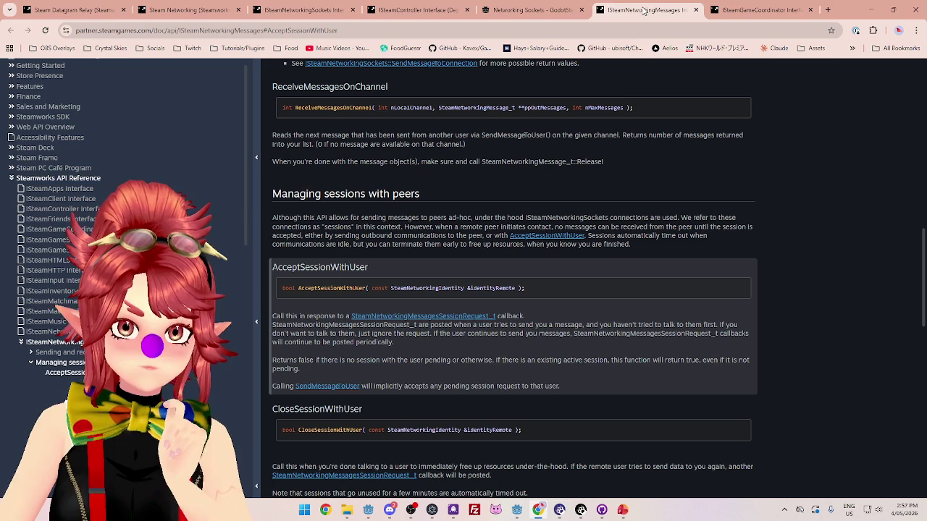
scroll(631, 132, "up", 2)
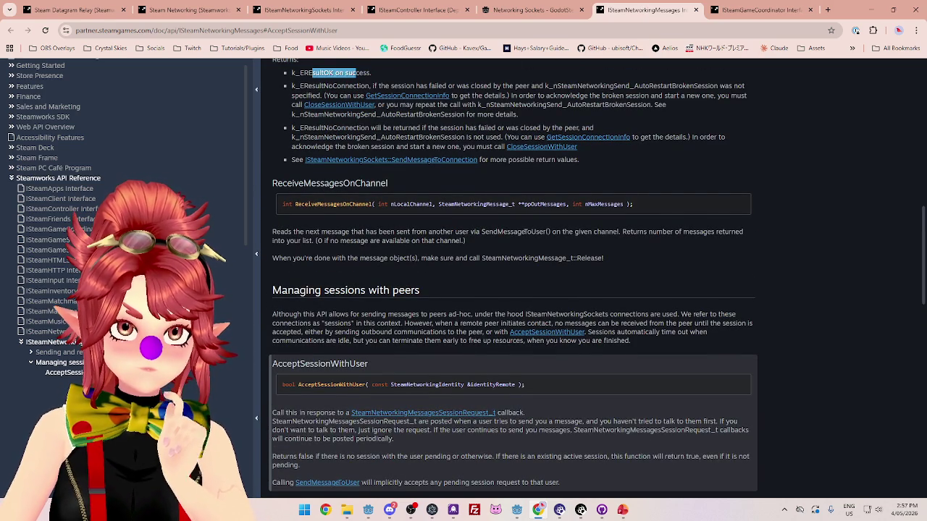
Highlight part of the ISteamGameCoordinator Interface description, then open a new browser tab.
left_click(750, 12)
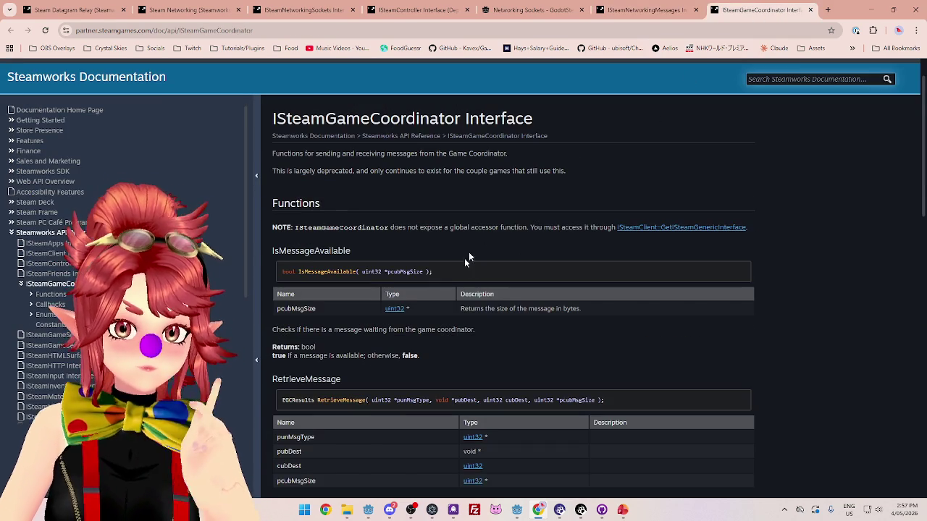
left_click_drag(302, 154, 403, 154)
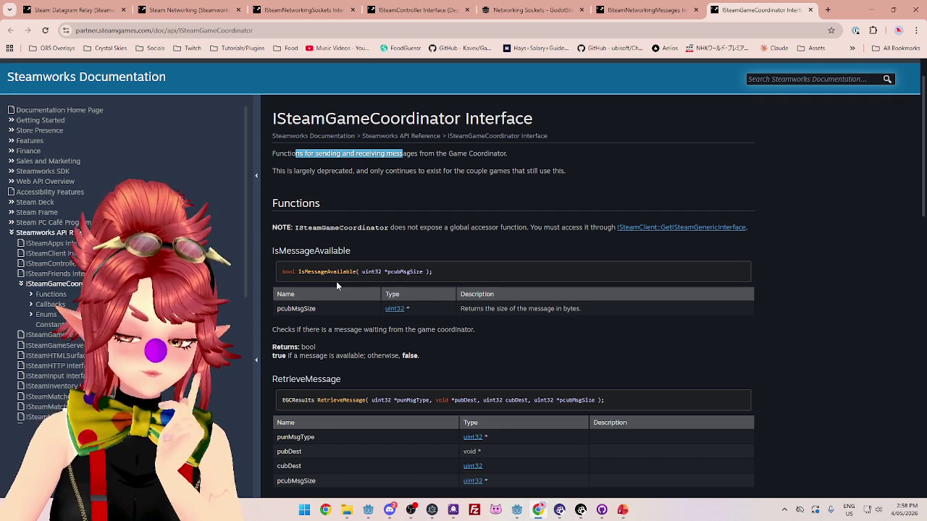
scroll(596, 314, "down", 3)
scroll(597, 314, "up", 4)
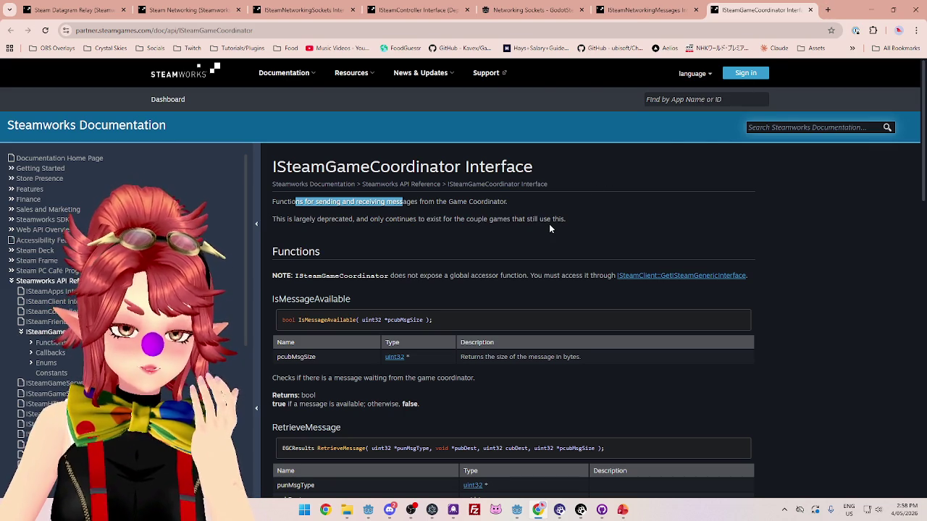
left_click(828, 9)
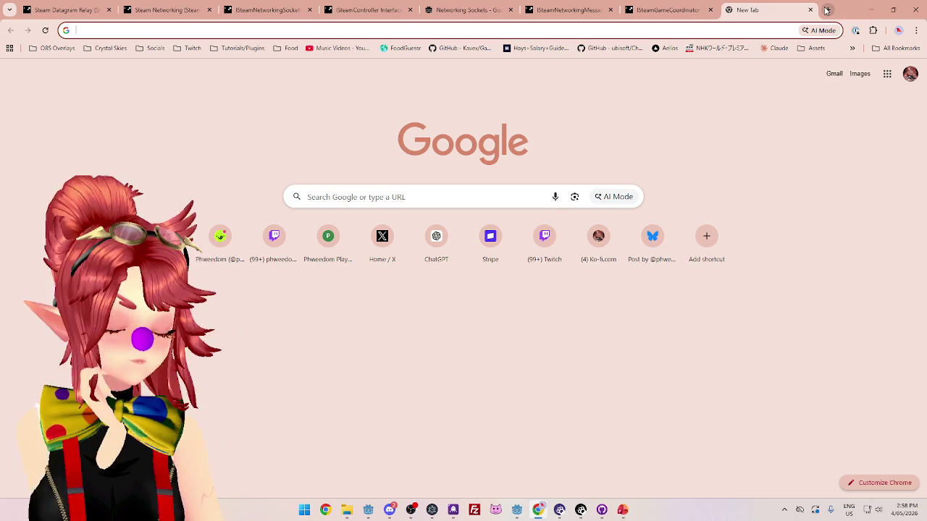
Search Google for 'connecting game controller to steamworks'.
type("connecting ded")
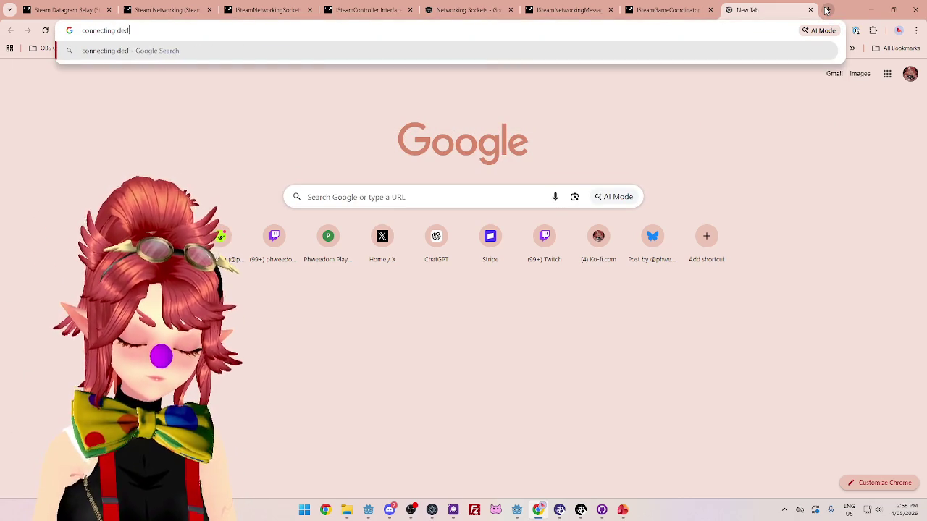
type("i")
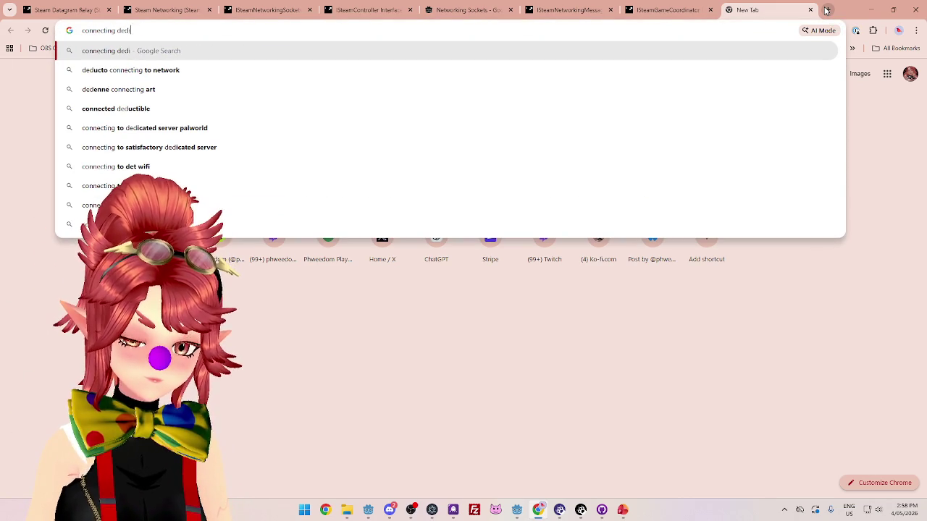
type("cated server to")
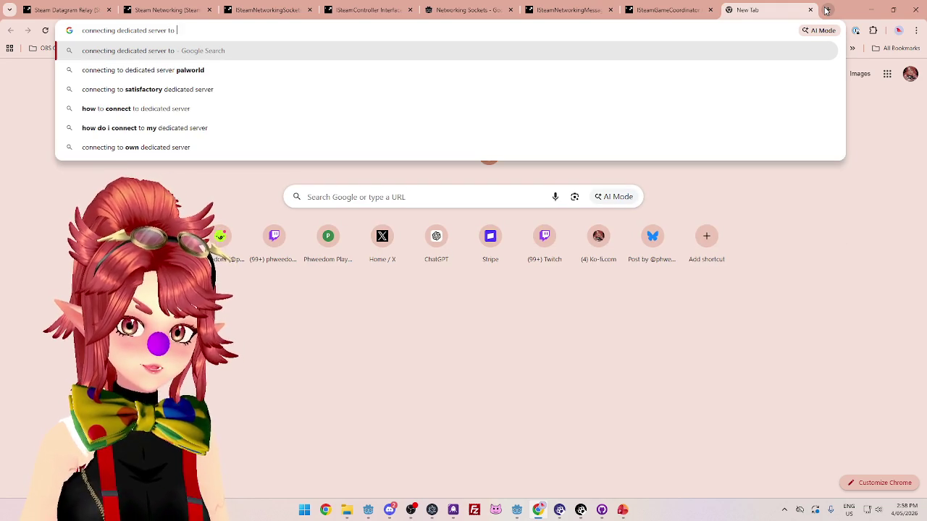
key("BackSpace")
key("BackSpace")
key("BackSpace")
type("to steam")
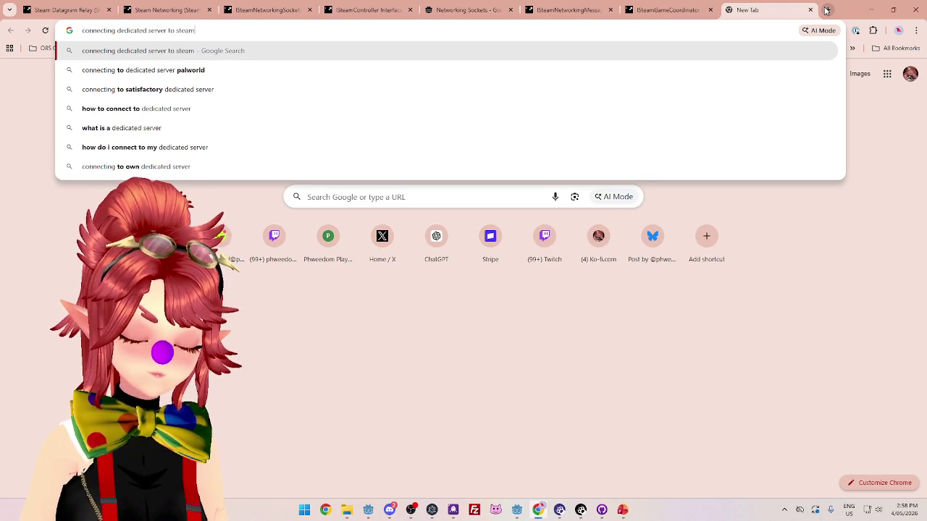
key("Left")
key("Left")
key("Left")
key("BackSpace")
key("BackSpace")
key("BackSpace")
key("BackSpace")
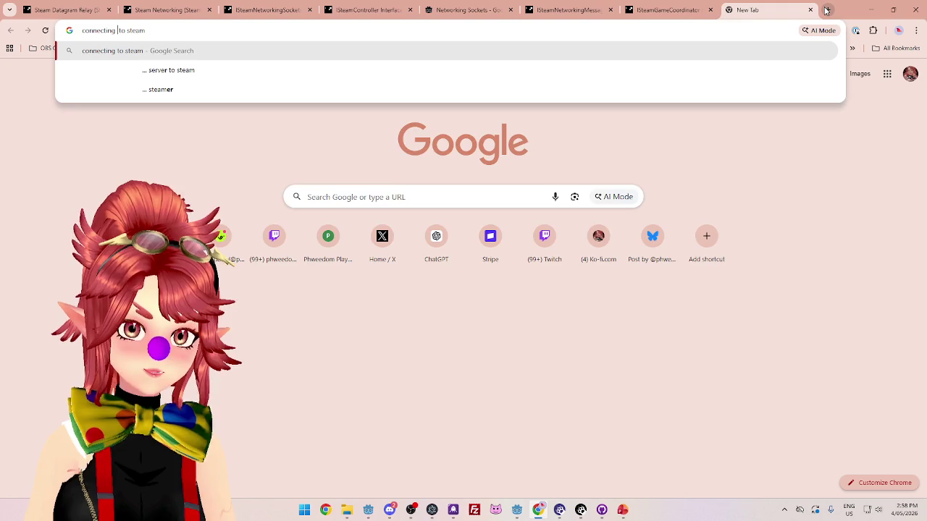
type("contr")
key("BackSpace")
key("BackSpace")
key("BackSpace")
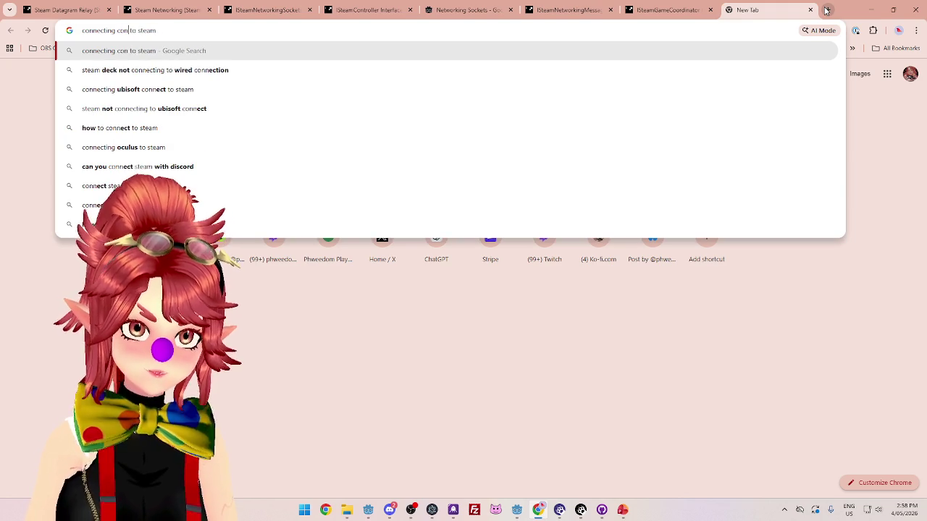
type("game controller")
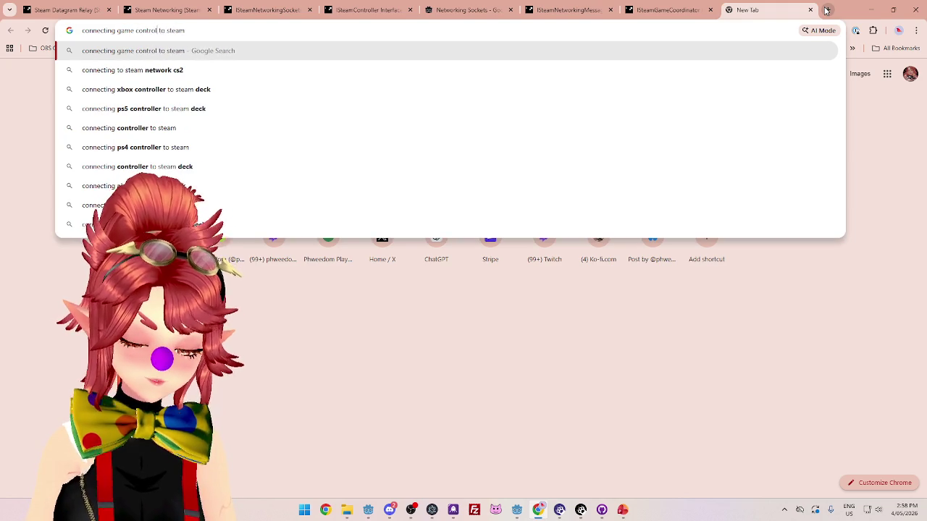
key("End")
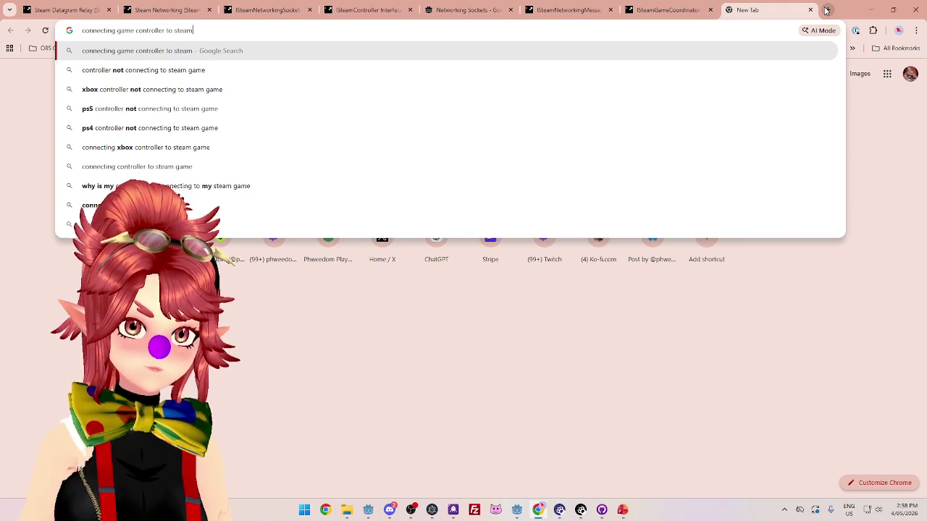
type("works")
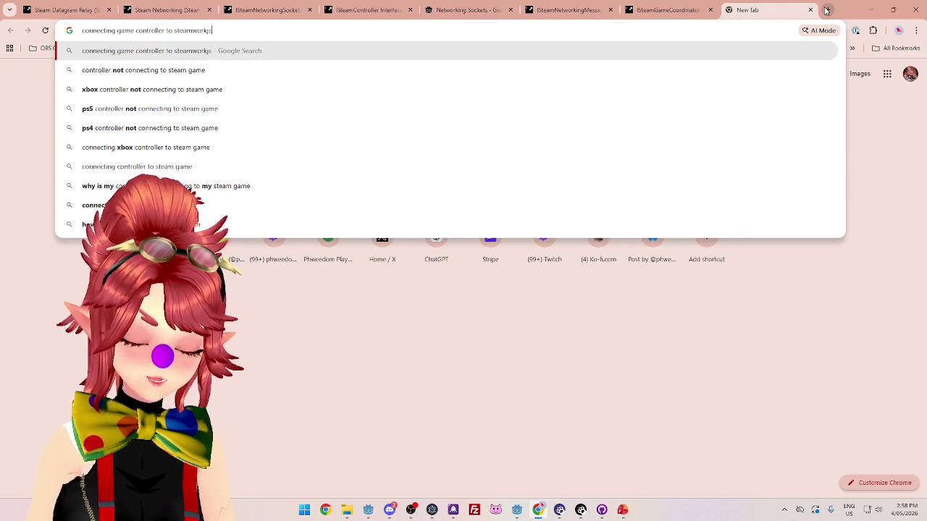
key("Return")
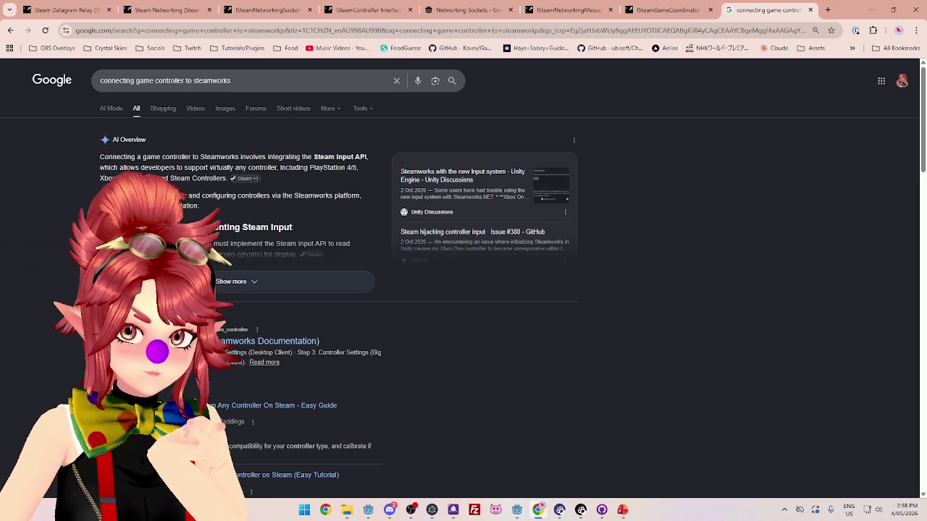
Expand the AI Overview and skim its Steam Input explanation.
left_click(212, 251)
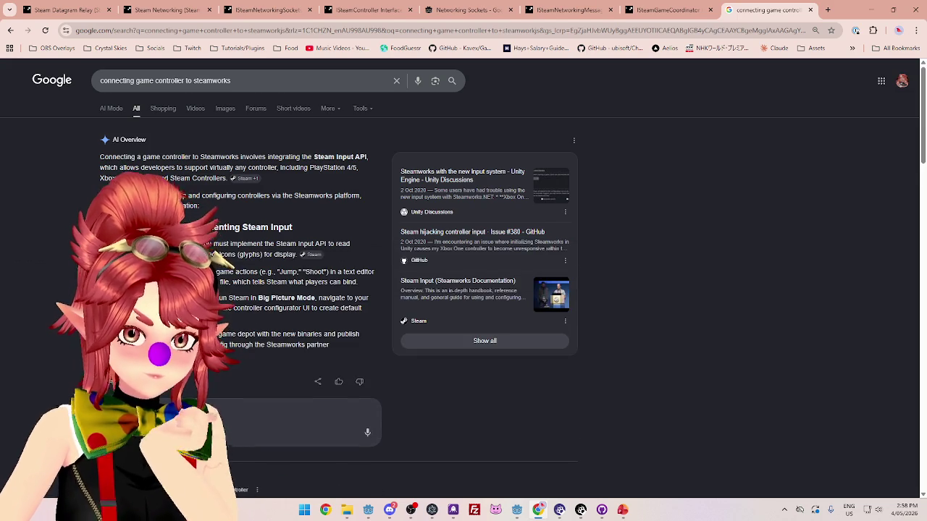
scroll(217, 289, "down", 10)
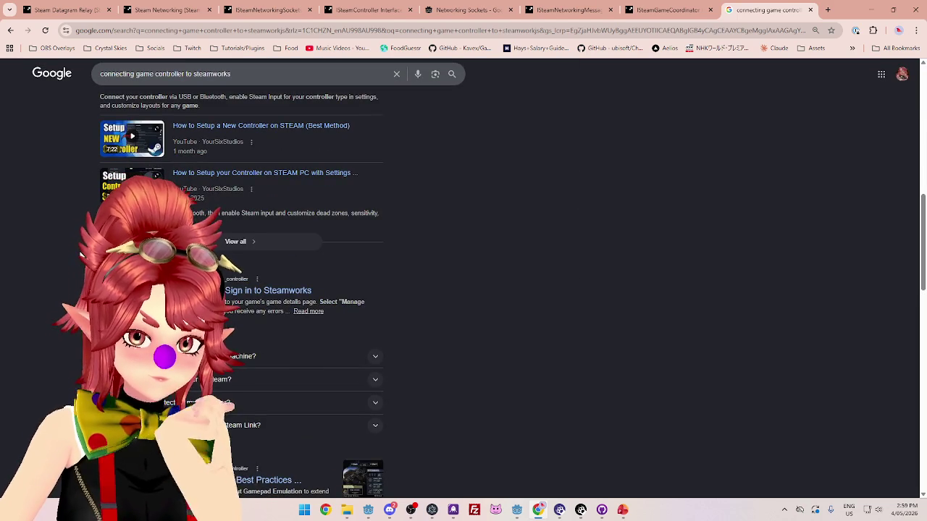
scroll(217, 289, "up", 10)
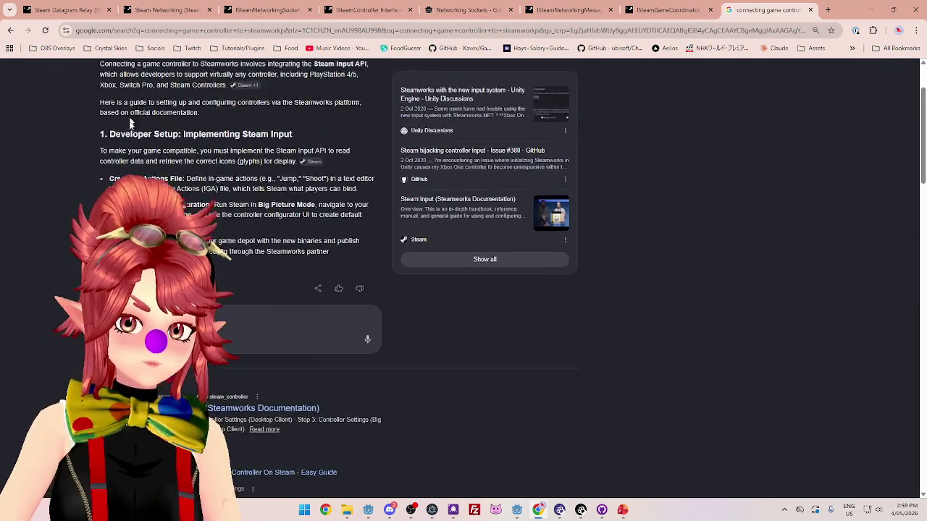
left_click(186, 81)
type("server to steamworks")
key("Return")
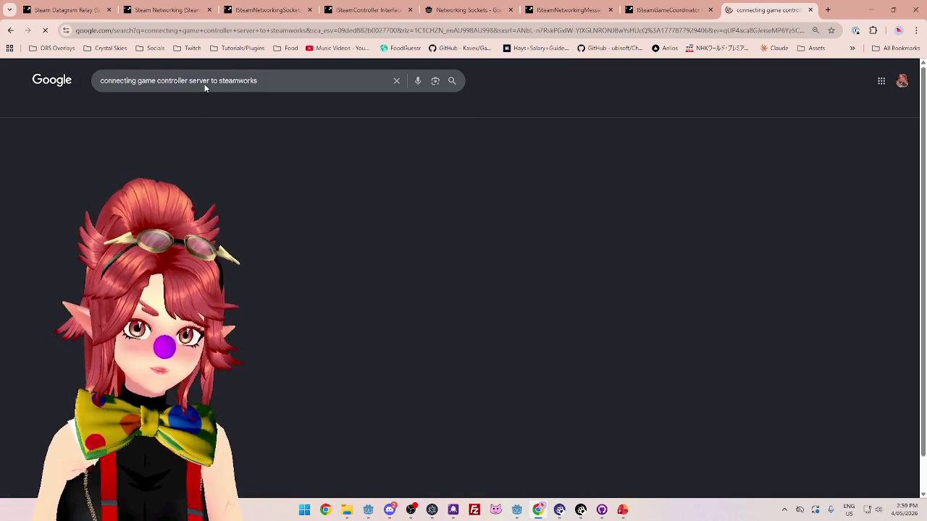
scroll(366, 222, "down", 2)
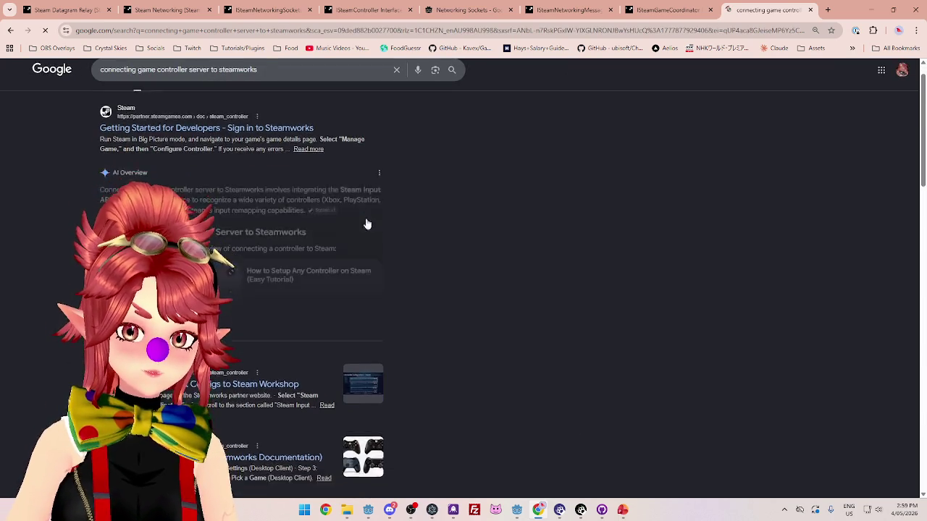
scroll(572, 279, "up", 2)
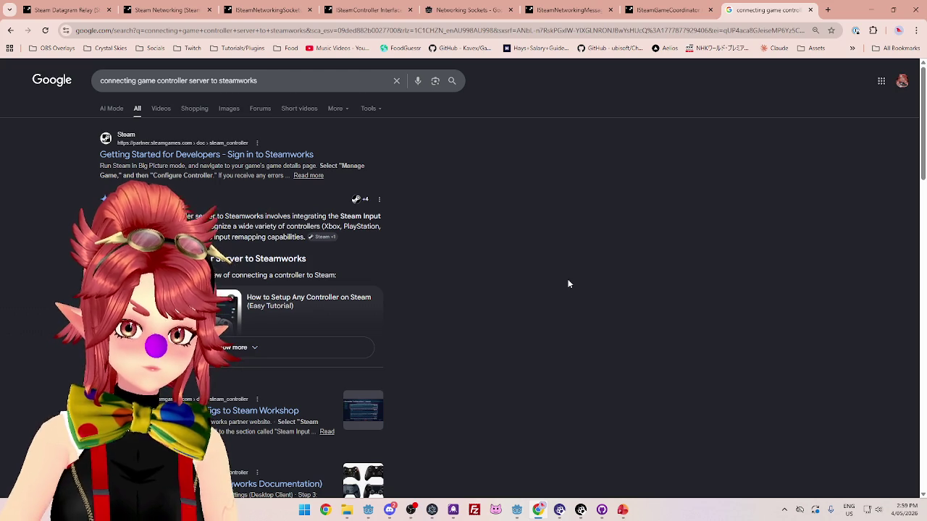
scroll(568, 284, "down", 3)
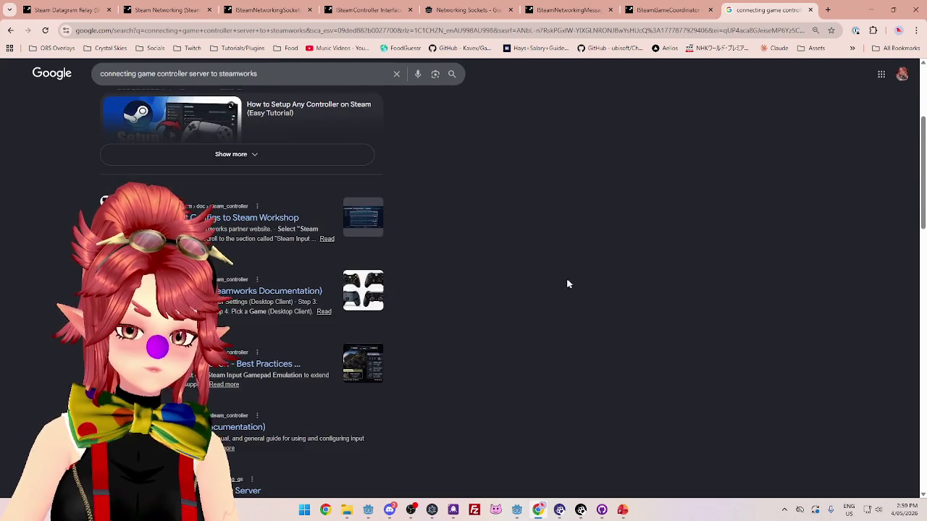
scroll(569, 284, "up", 3)
left_click(670, 10)
left_click(742, 11)
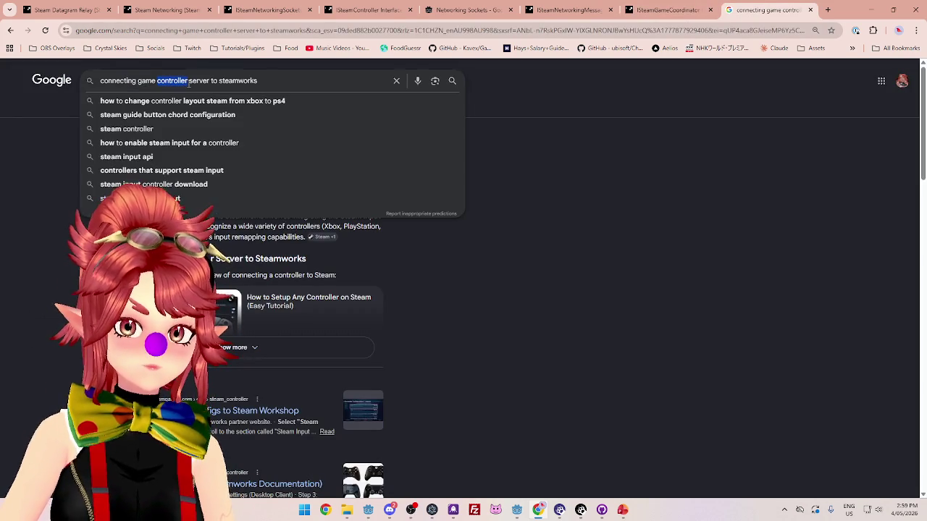
type("coordinator")
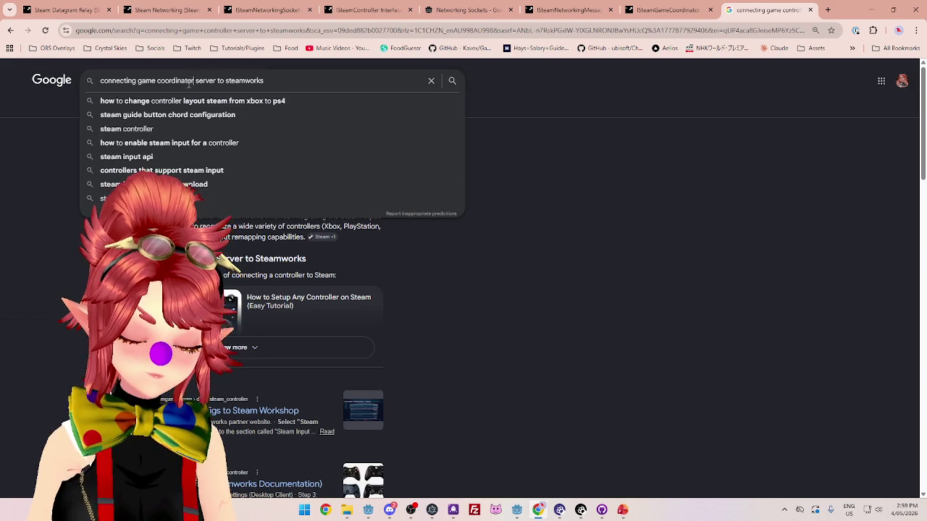
key("Delete")
key("Delete")
key("Delete")
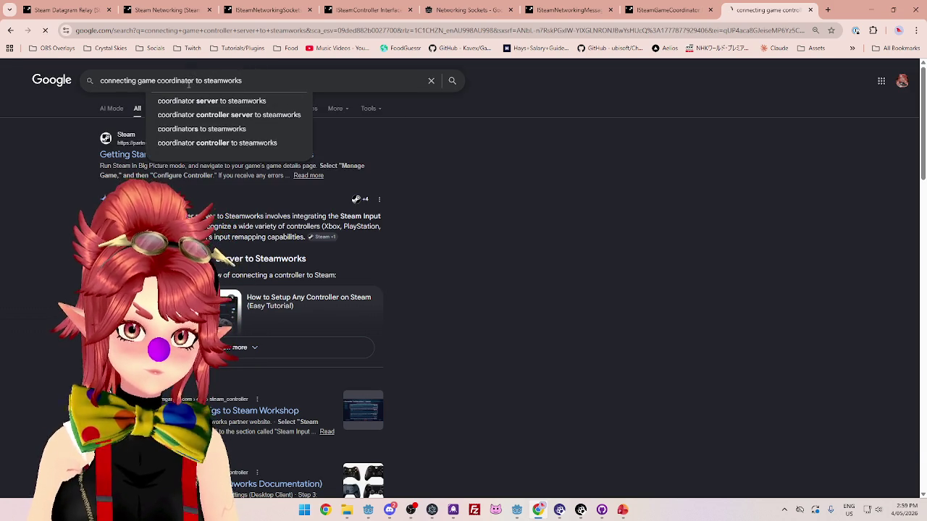
key("Return")
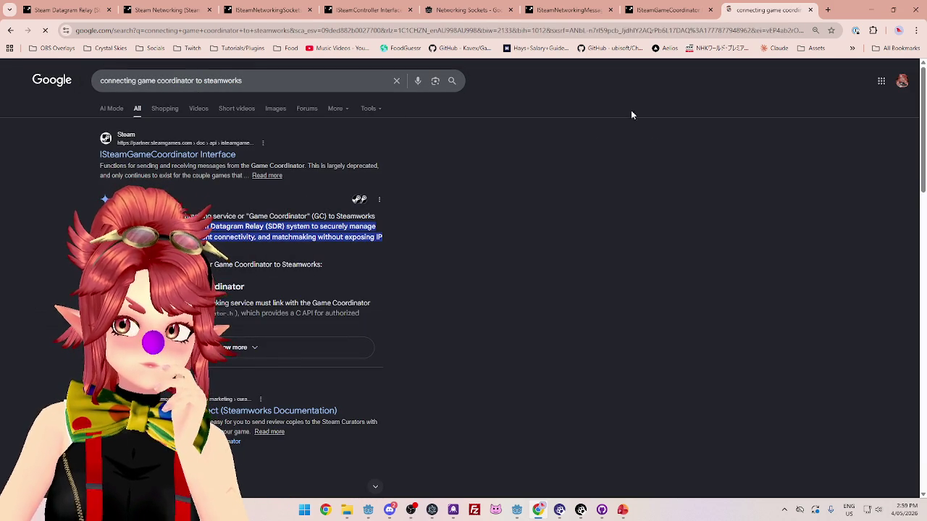
scroll(263, 236, "down", 1)
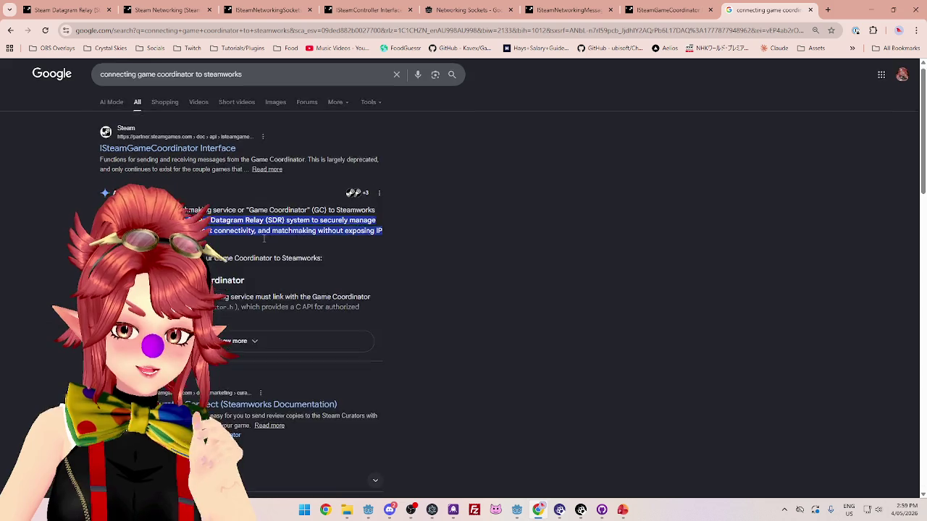
scroll(313, 157, "up", 1)
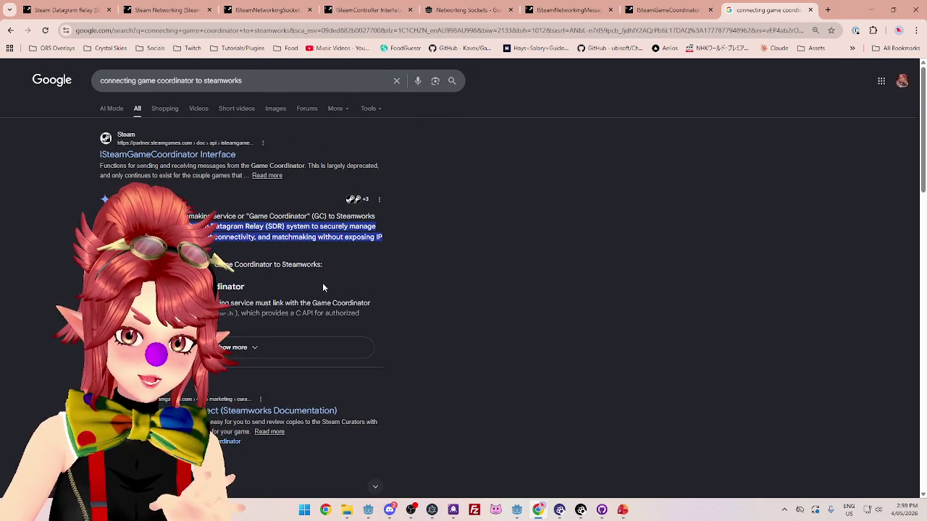
scroll(316, 275, "down", 1)
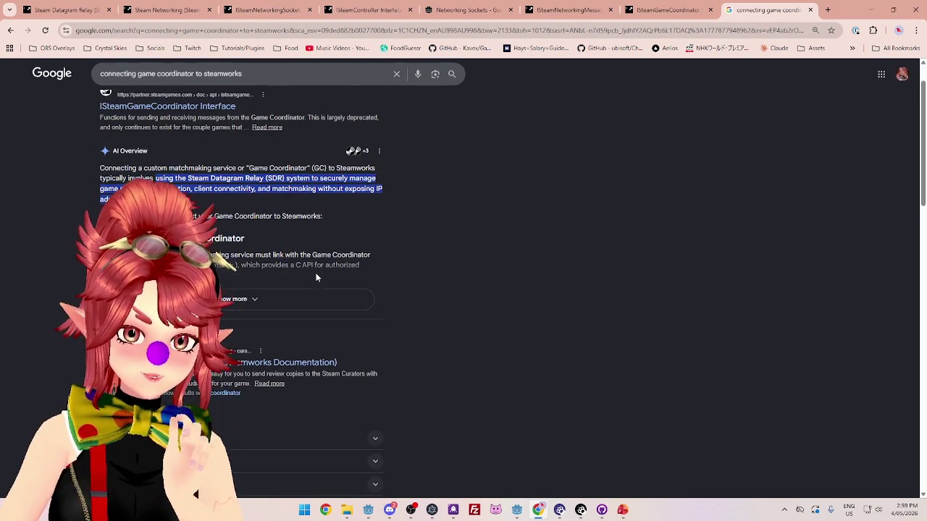
scroll(308, 218, "down", 1)
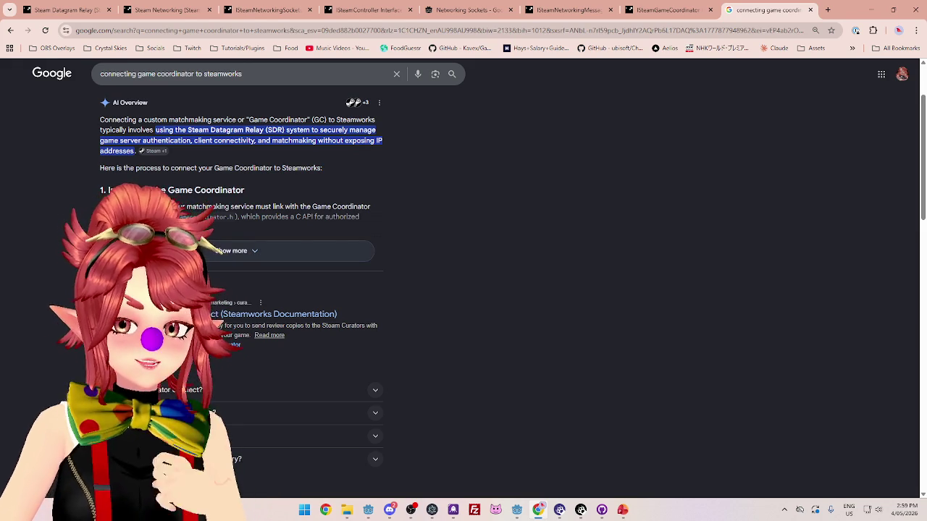
scroll(14, 248, "down", 1)
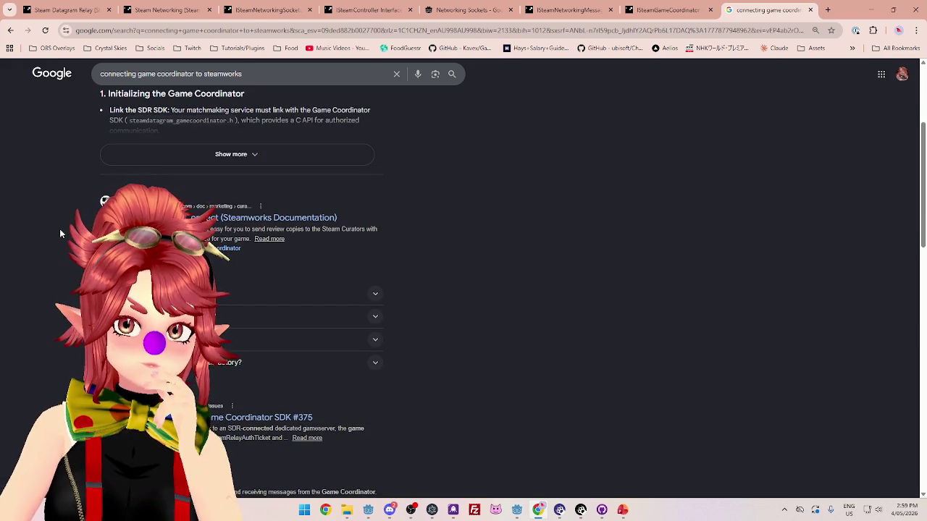
scroll(60, 234, "down", 2)
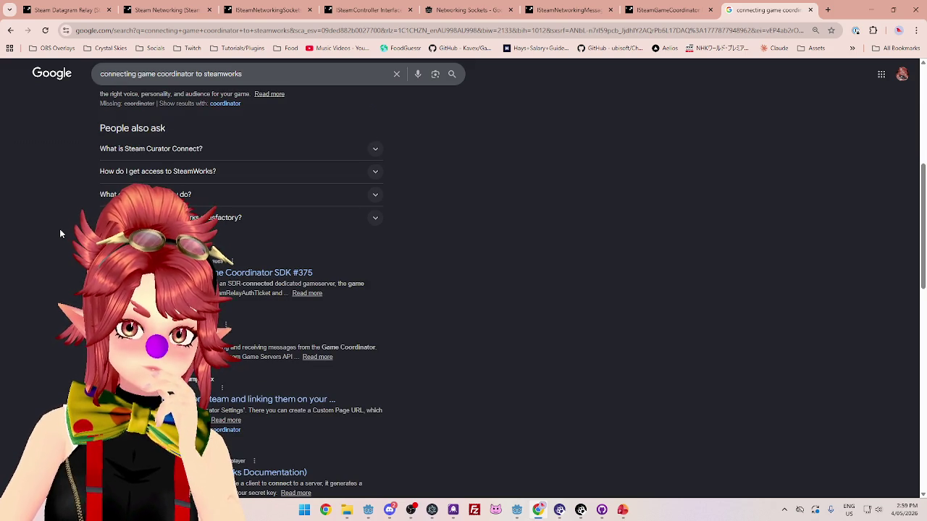
scroll(60, 233, "down", 2)
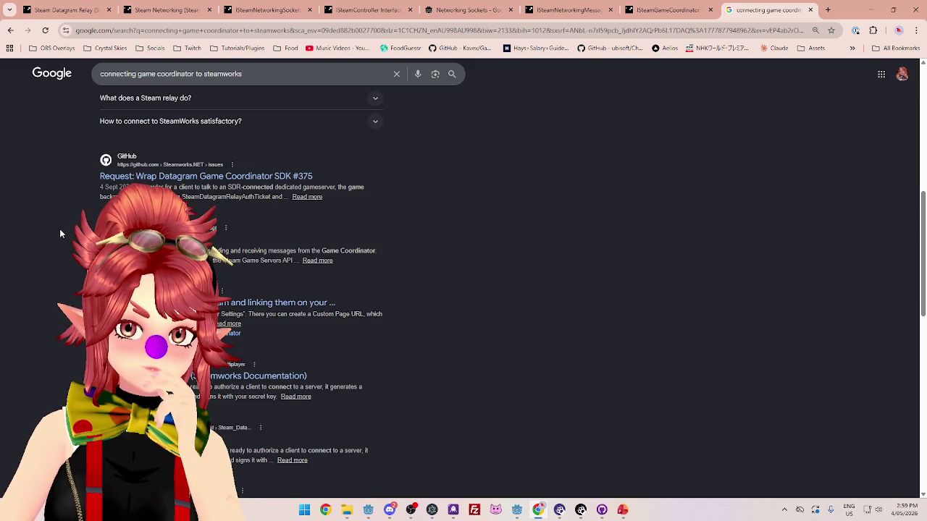
left_click(657, 11)
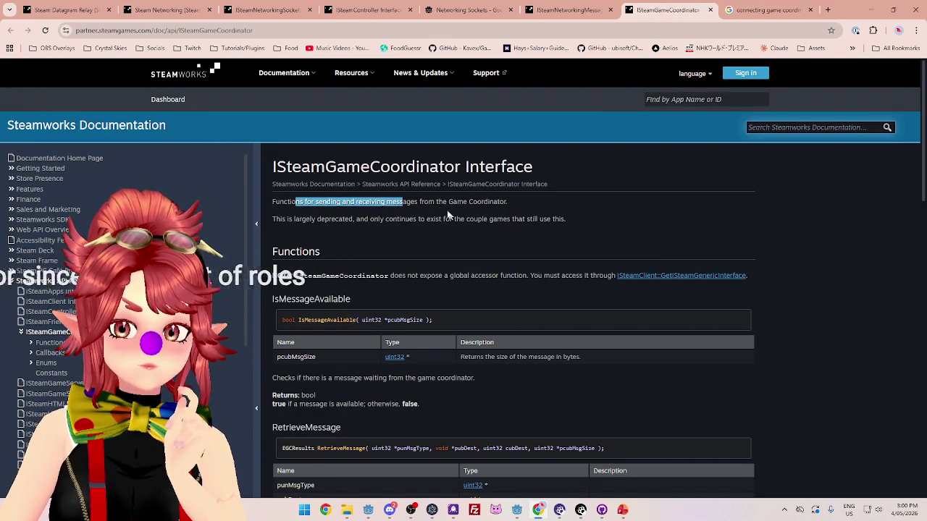
Highlight the Game Coordinator description and its largely-deprecated, few-games-still-use-it note.
left_click(367, 203)
left_click_drag(283, 203, 448, 202)
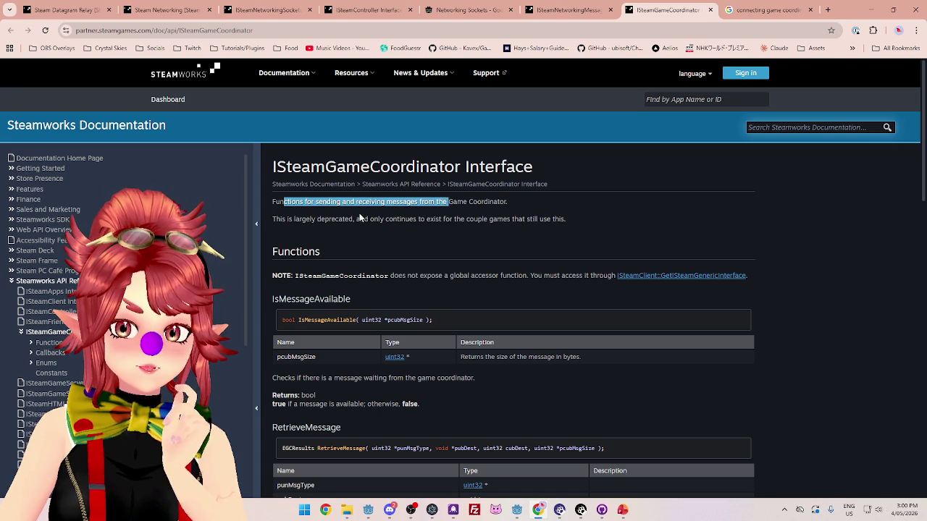
left_click_drag(274, 218, 354, 218)
left_click(293, 219)
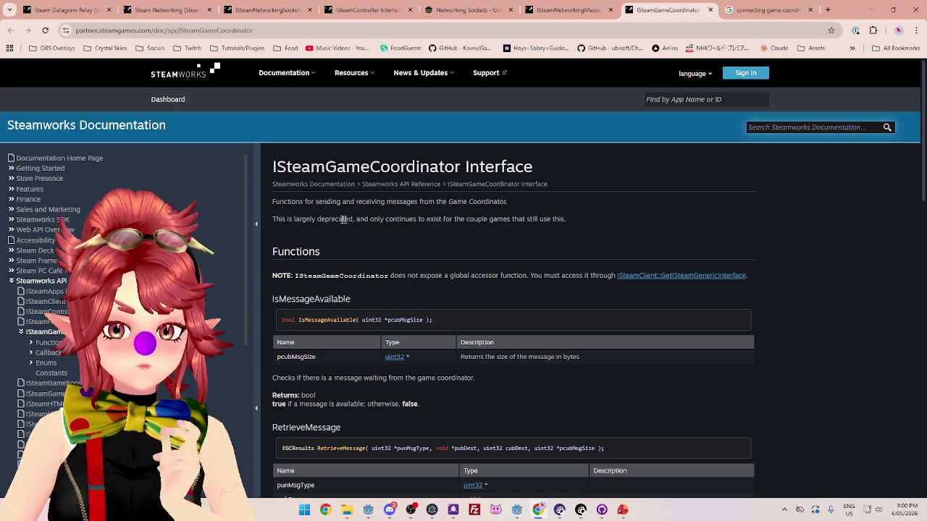
mouse_move(289, 219)
left_mouse_down()
mouse_move(354, 219)
mouse_move(272, 223)
left_mouse_up()
left_click(278, 222)
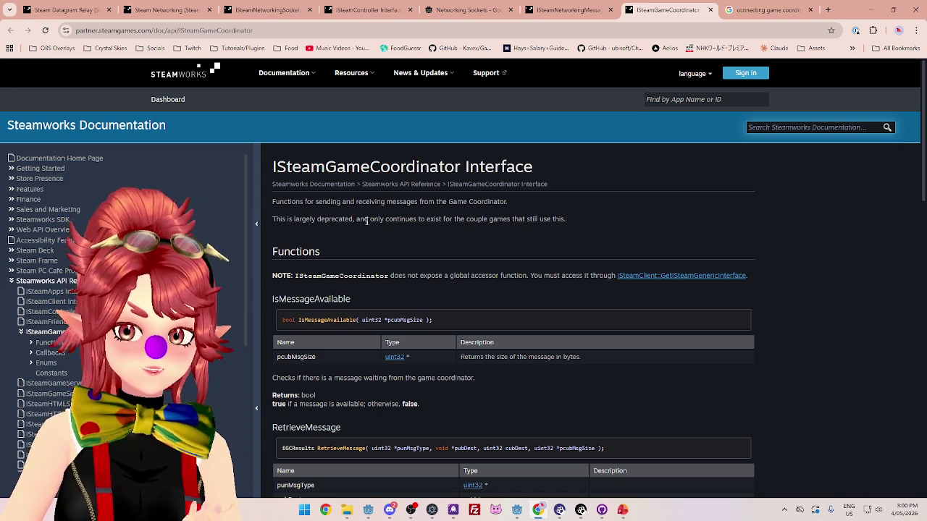
left_click_drag(357, 218, 569, 224)
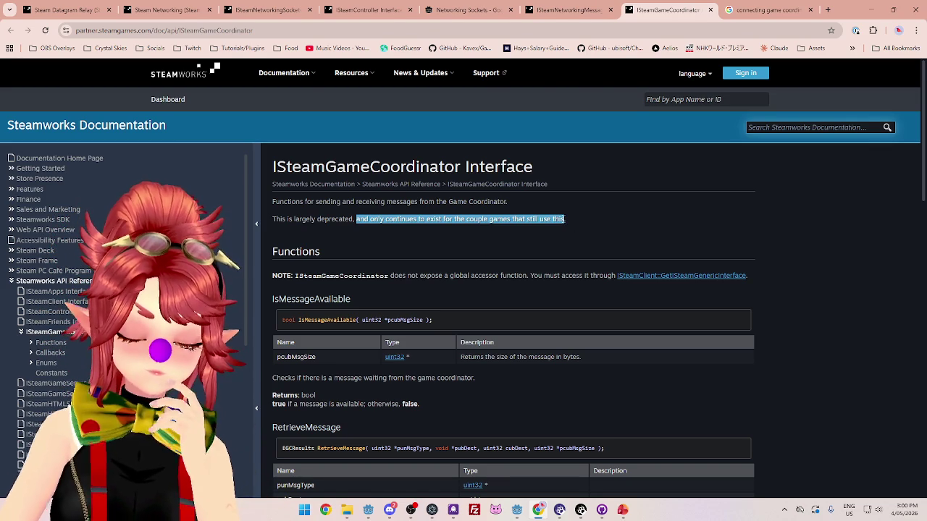
left_click(379, 230)
mouse_move(303, 218)
left_mouse_down()
mouse_move(275, 218)
mouse_move(525, 219)
left_mouse_up()
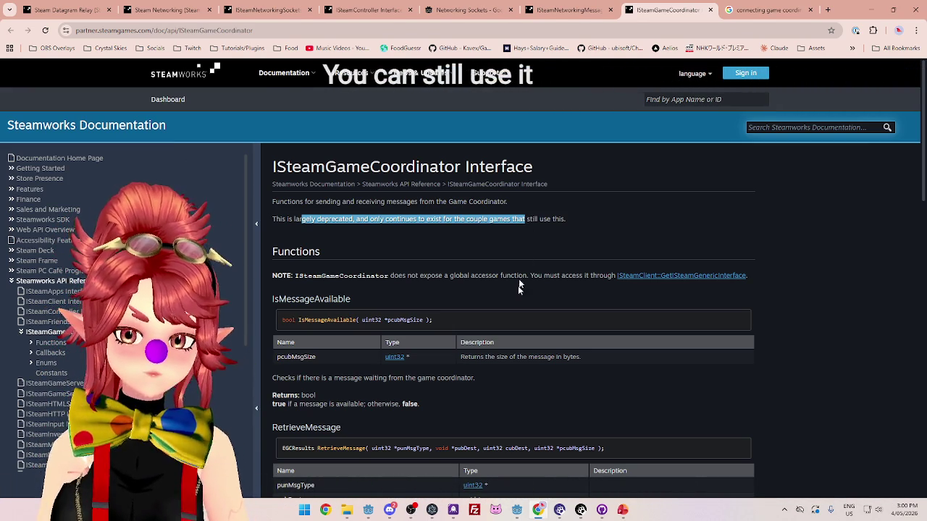
left_click(564, 220)
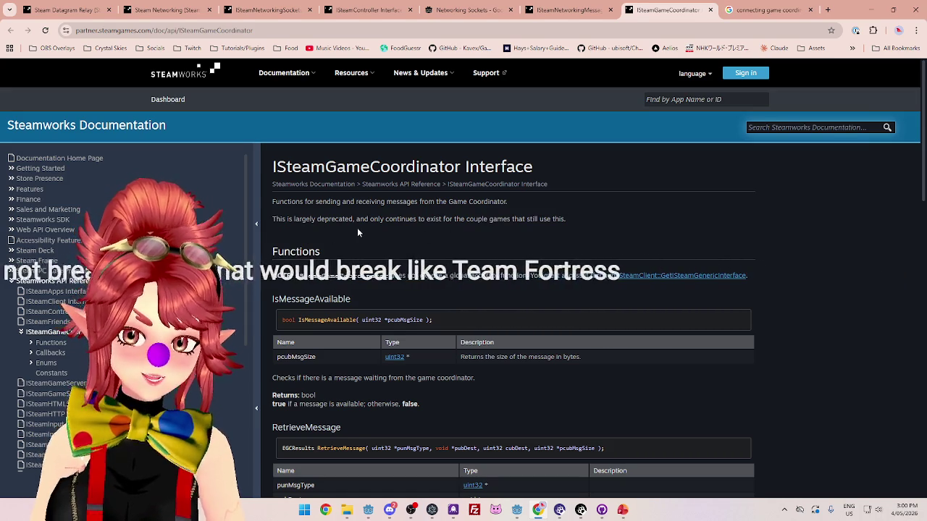
Highlight the start of the deprecation sentence and the Functions heading.
left_click_drag(282, 219, 387, 217)
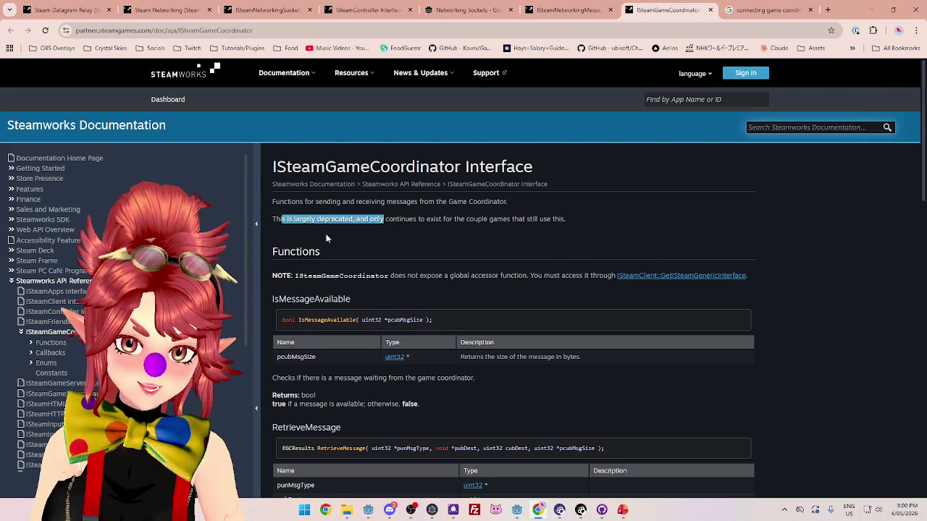
left_click_drag(284, 251, 516, 239)
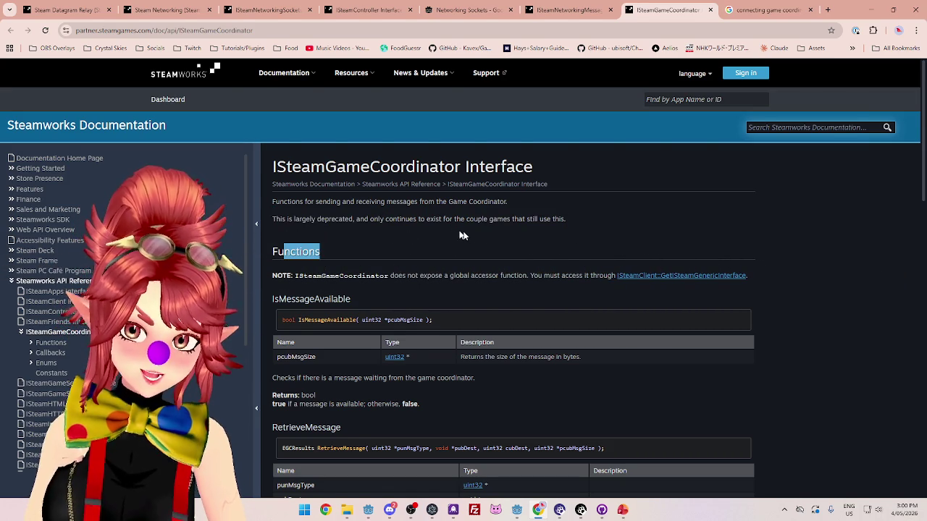
left_click(517, 239)
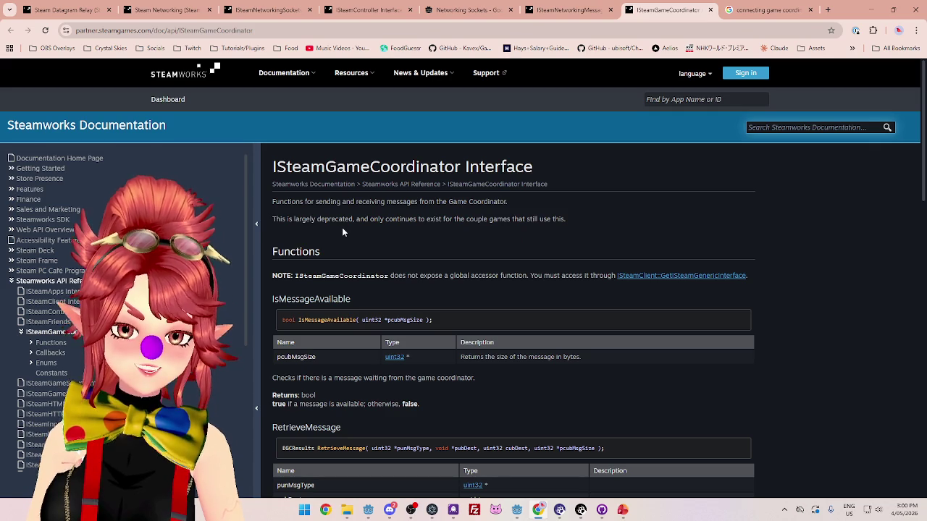
scroll(341, 230, "down", 1)
scroll(381, 215, "down", 5)
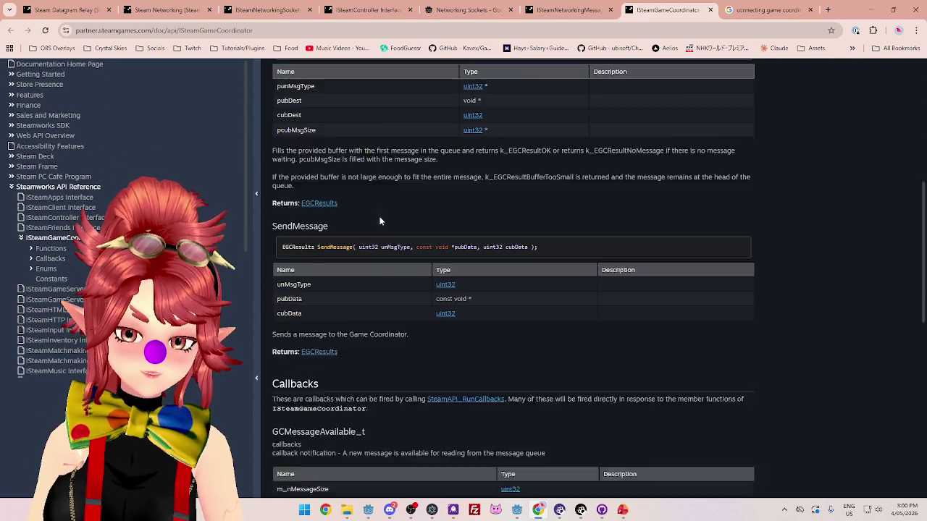
scroll(381, 219, "up", 3)
scroll(381, 221, "up", 3)
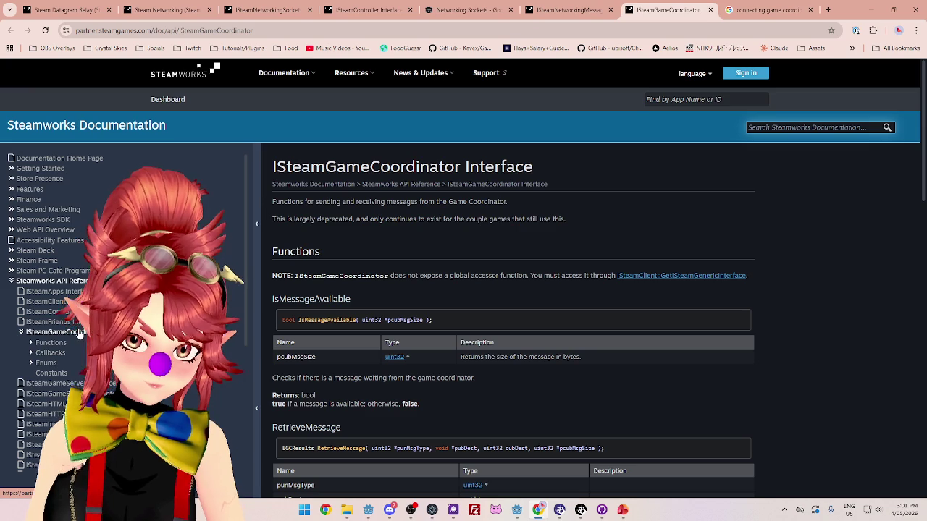
Open ISteamGameServer Interface, close it and ISteamNetworkingMessages, ending on ISteamNetworkingSockets.
left_click(79, 383)
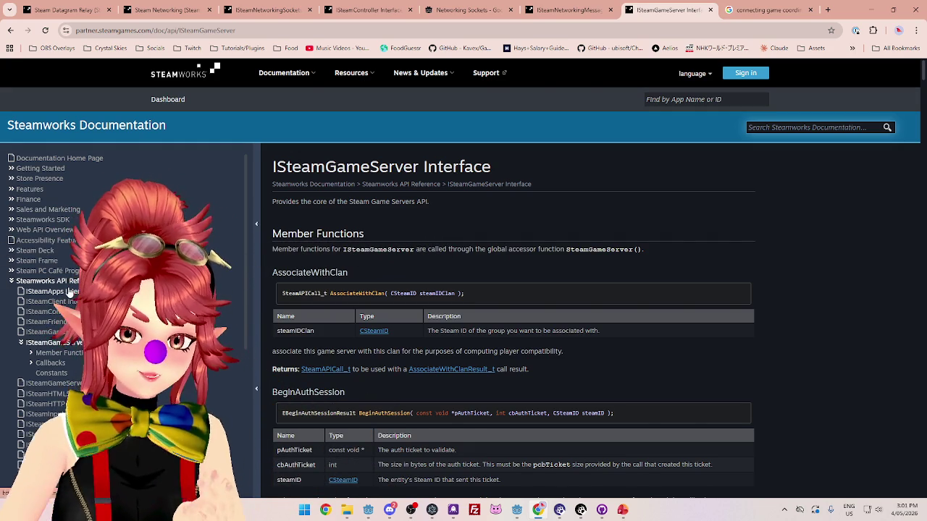
left_click(711, 9)
left_click(610, 10)
left_click(463, 9)
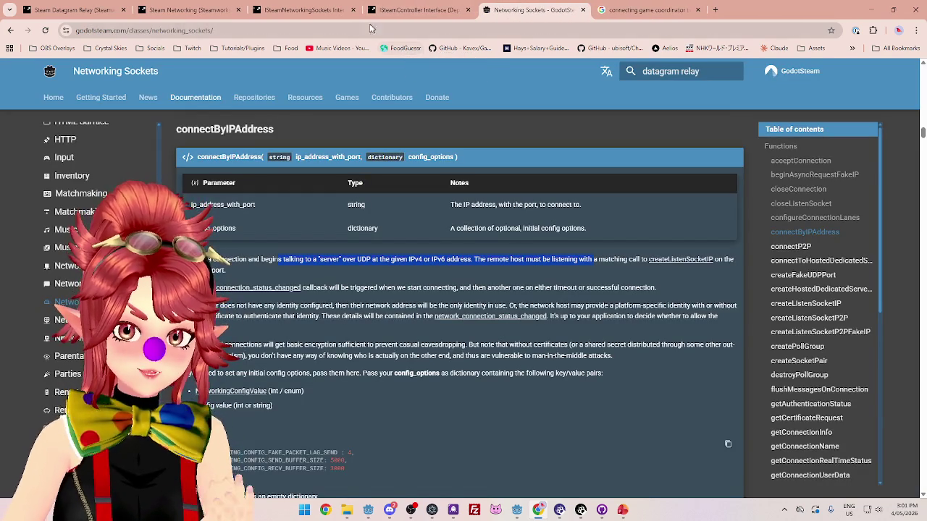
left_click(419, 10)
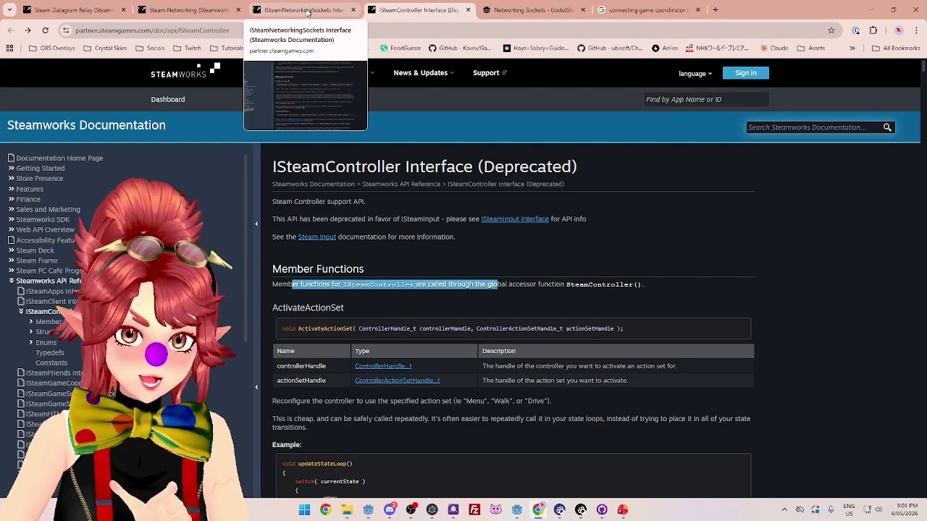
left_click(308, 10)
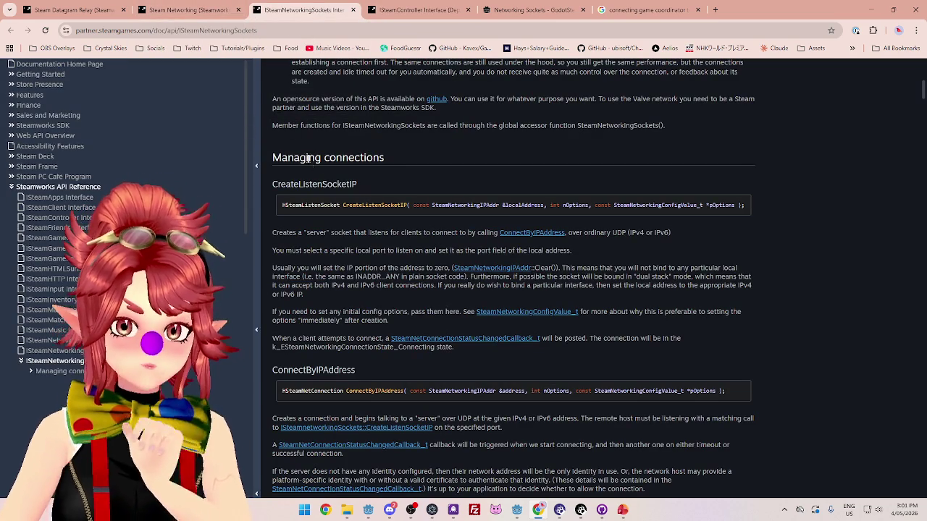
Highlight CreateListenSocketIP notes on accepting clients, zeroed IP, dual-stack binding and config options.
left_click_drag(330, 233, 399, 242)
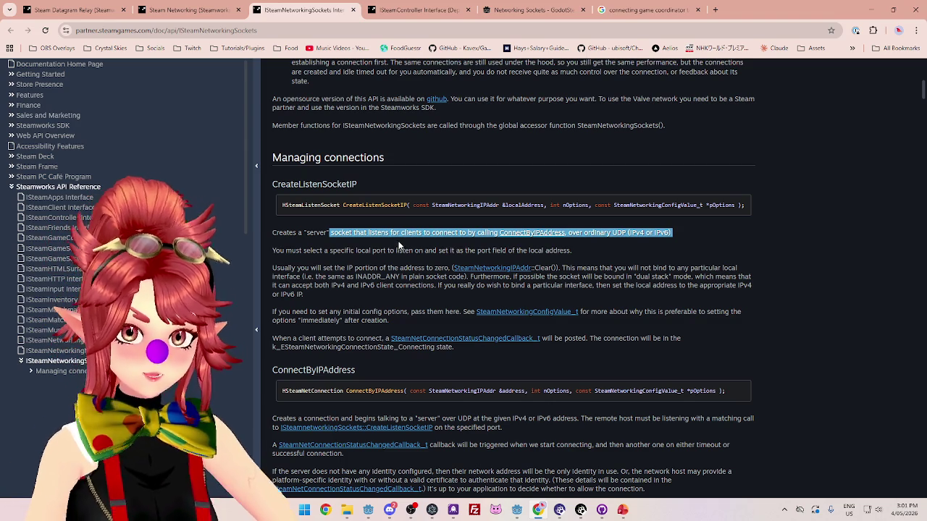
left_click_drag(289, 267, 312, 264)
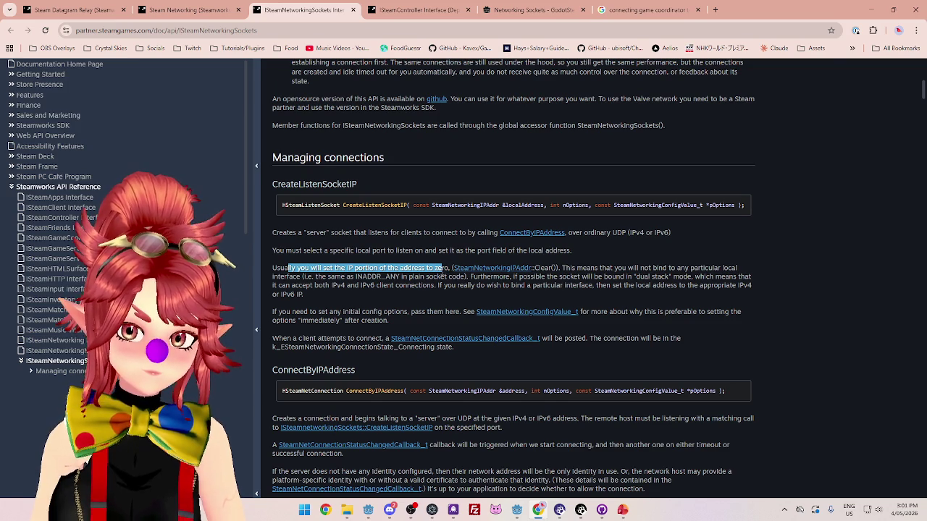
mouse_move(467, 277)
left_mouse_down()
mouse_move(746, 278)
mouse_move(661, 280)
left_mouse_up()
left_click_drag(329, 285, 459, 287)
left_click_drag(290, 312, 389, 311)
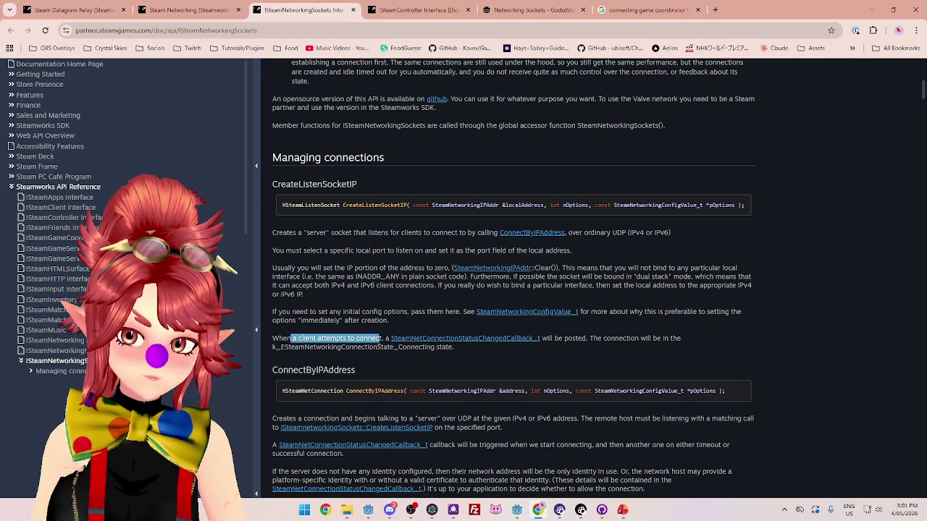
Scroll back up the page and switch to the Steam Networking overview page.
scroll(309, 259, "up", 2)
scroll(310, 260, "down", 1)
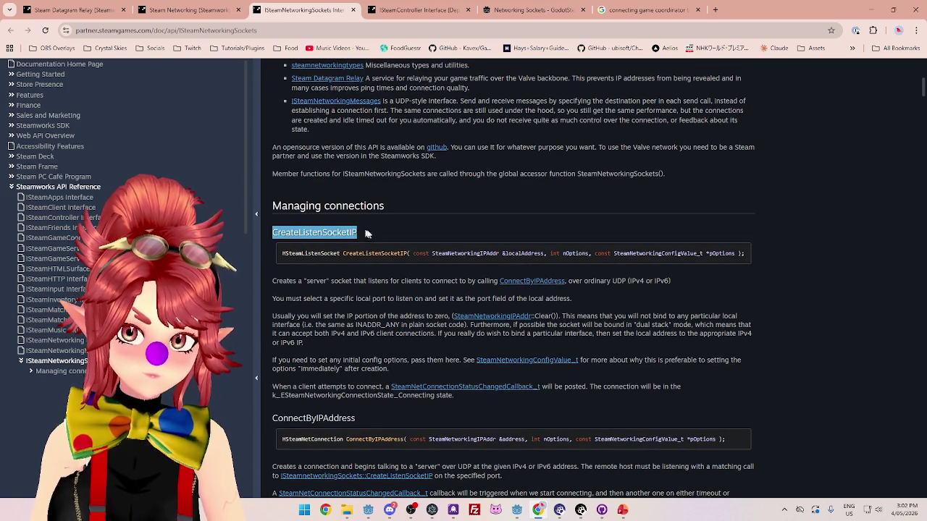
scroll(365, 233, "up", 2)
scroll(395, 263, "up", 3)
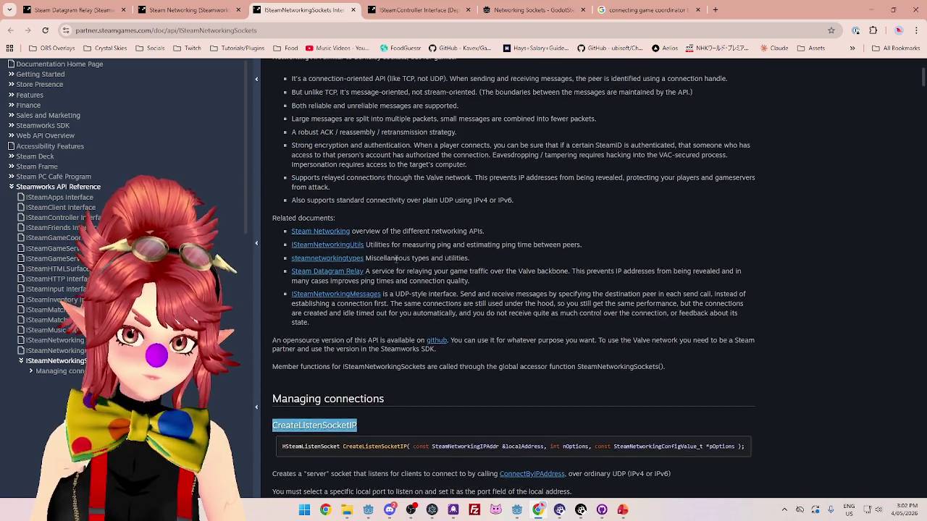
scroll(395, 260, "up", 1)
scroll(396, 259, "down", 1)
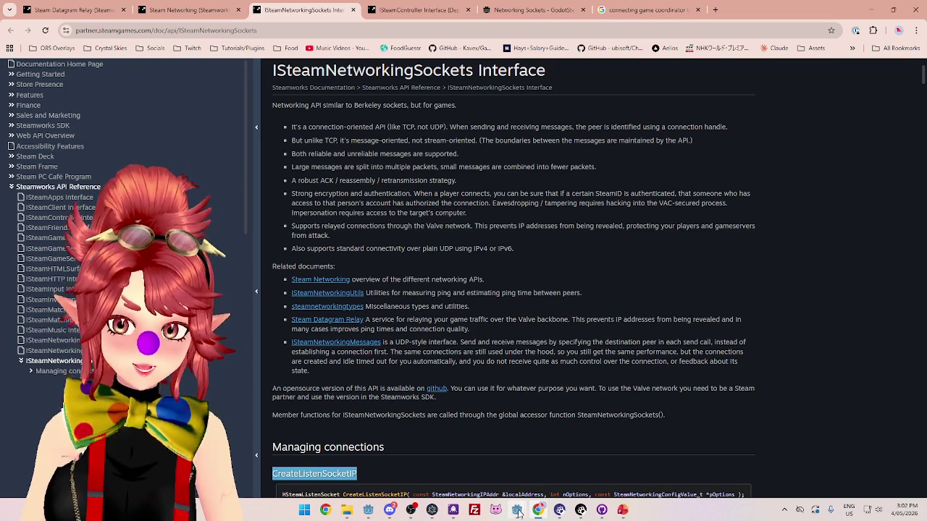
mouse_move(518, 513)
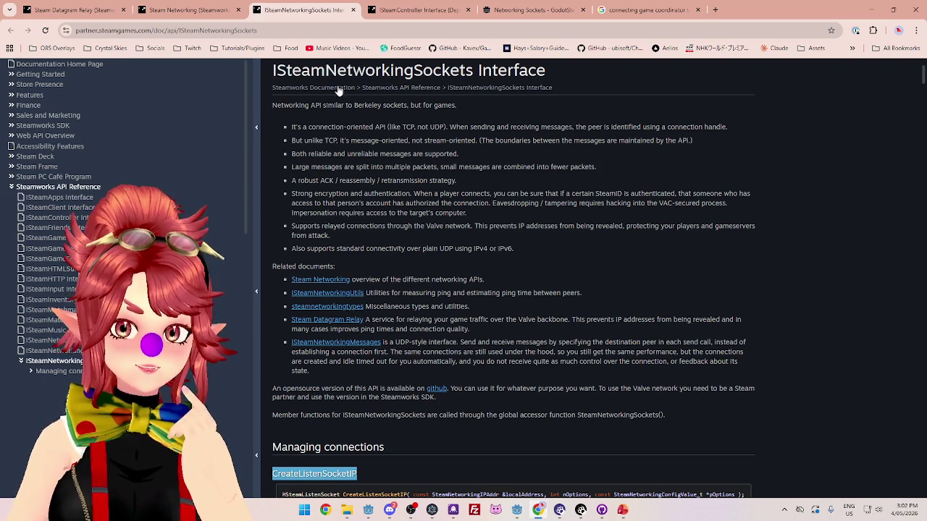
left_click(164, 12)
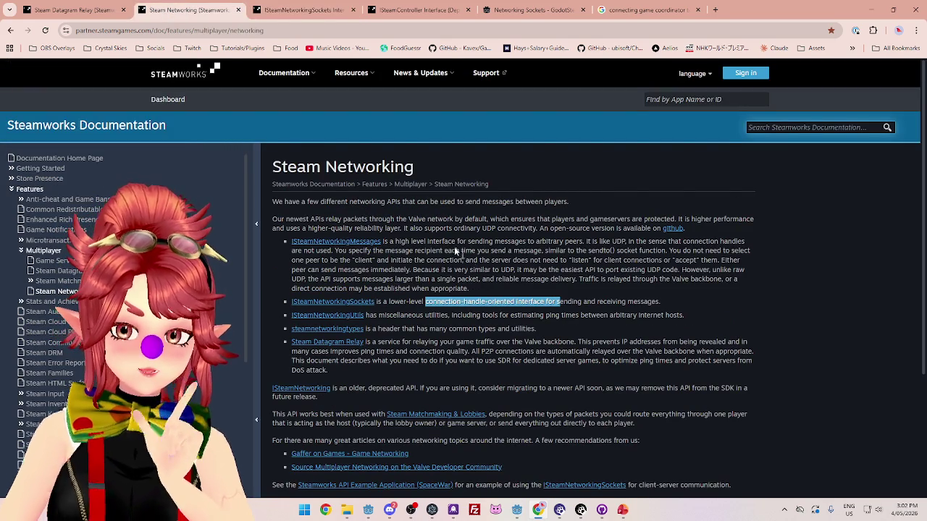
Scroll the Steam Datagram Relay page to its general requirements, then show ISteamController Interface.
left_click(76, 12)
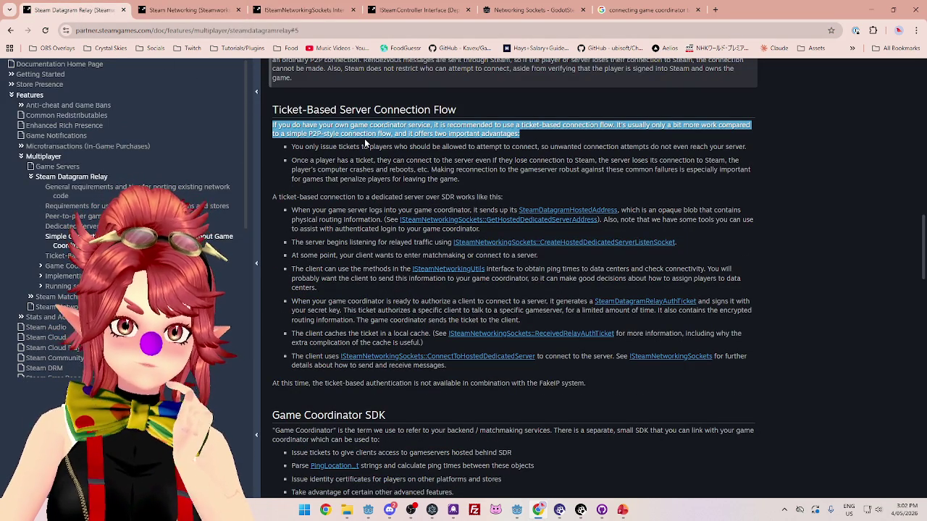
scroll(364, 142, "up", 4)
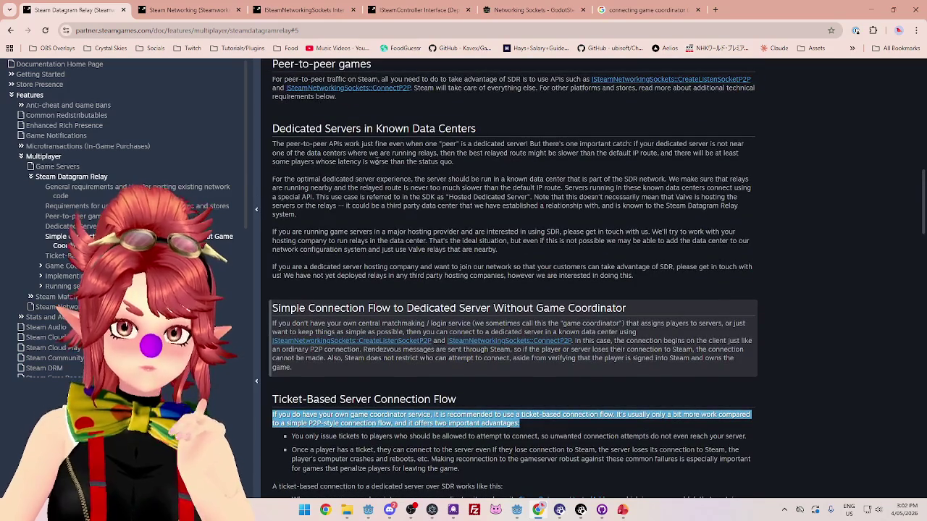
scroll(375, 162, "up", 12)
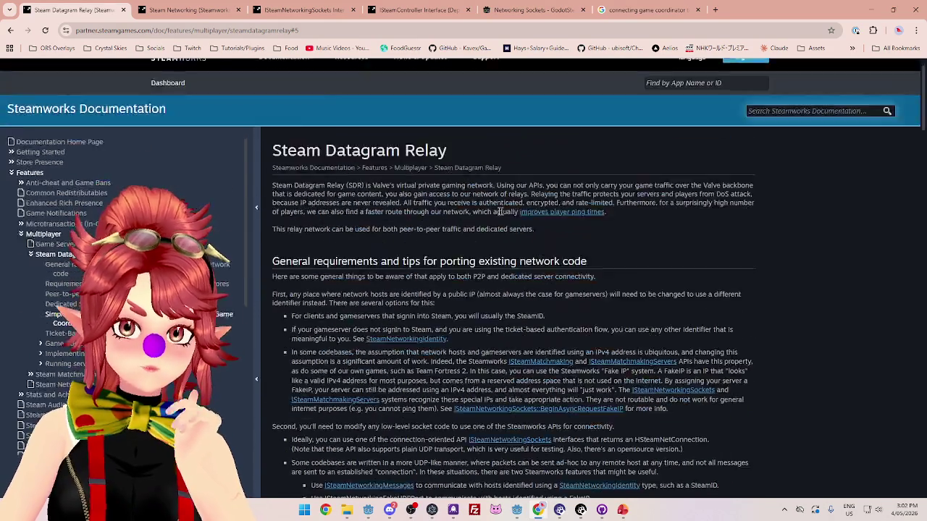
scroll(443, 186, "down", 1)
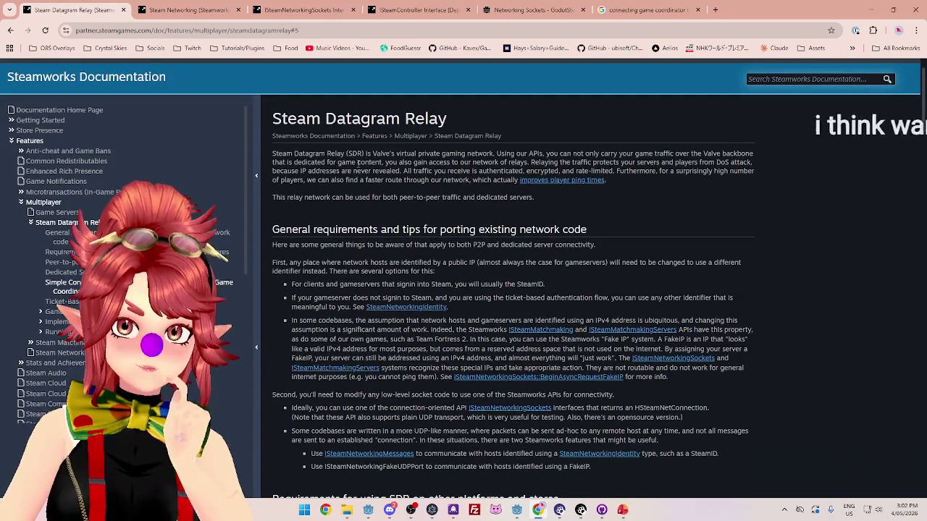
scroll(358, 163, "down", 3)
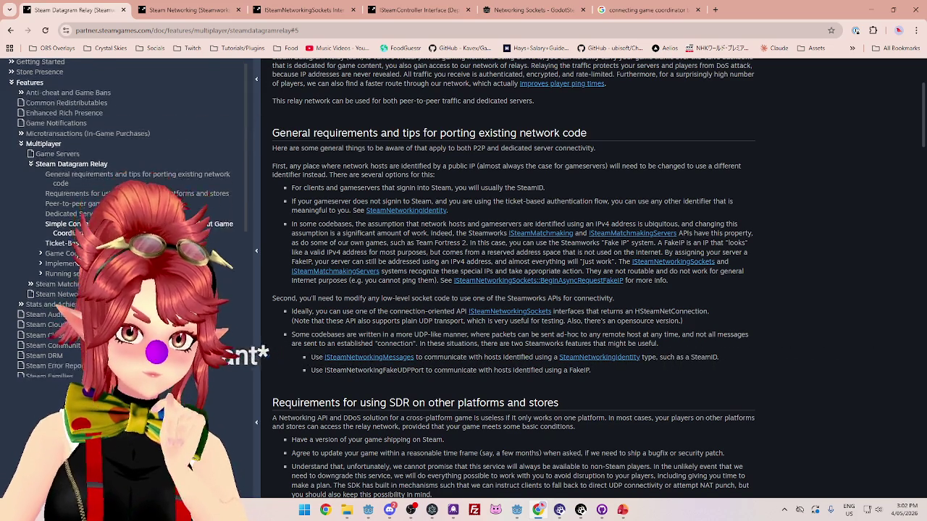
scroll(62, 199, "down", 2)
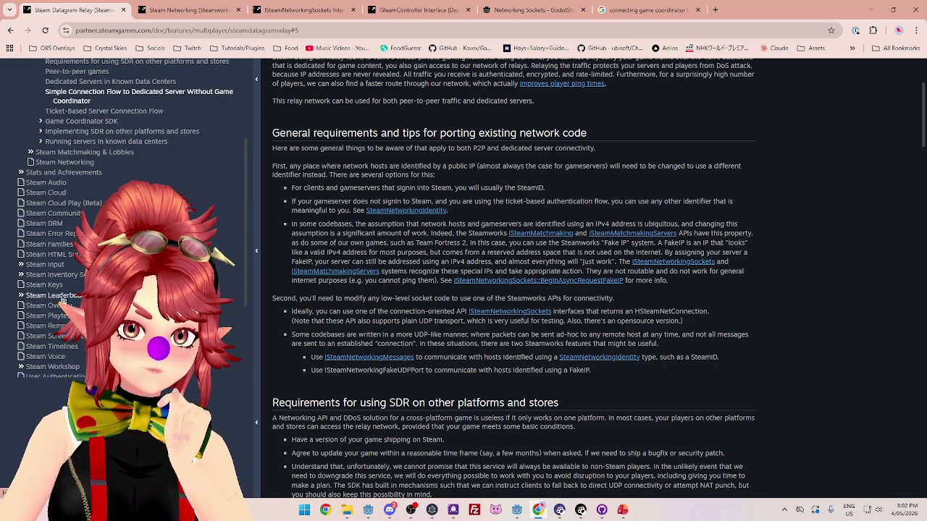
left_click(427, 11)
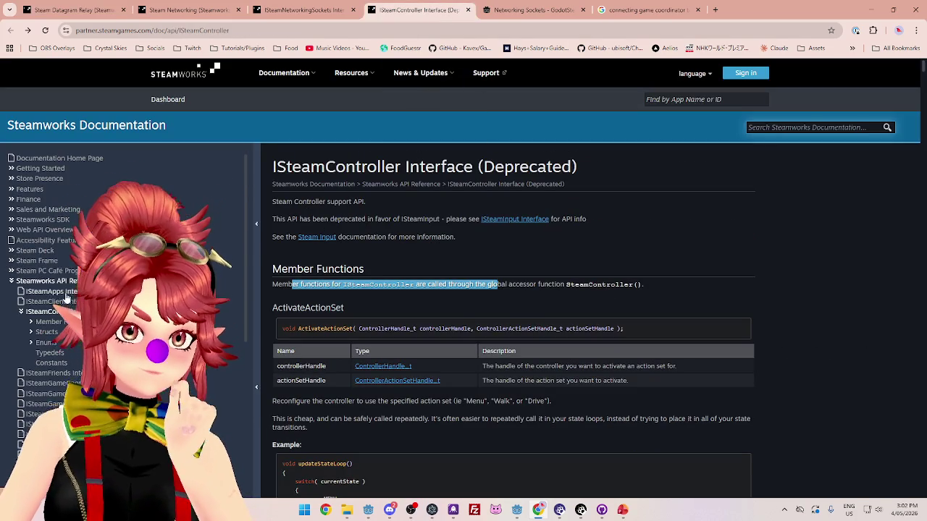
Highlight how ISteamGameServer functions are called and the opening of BeginAuthSession's description.
scroll(65, 297, "down", 2)
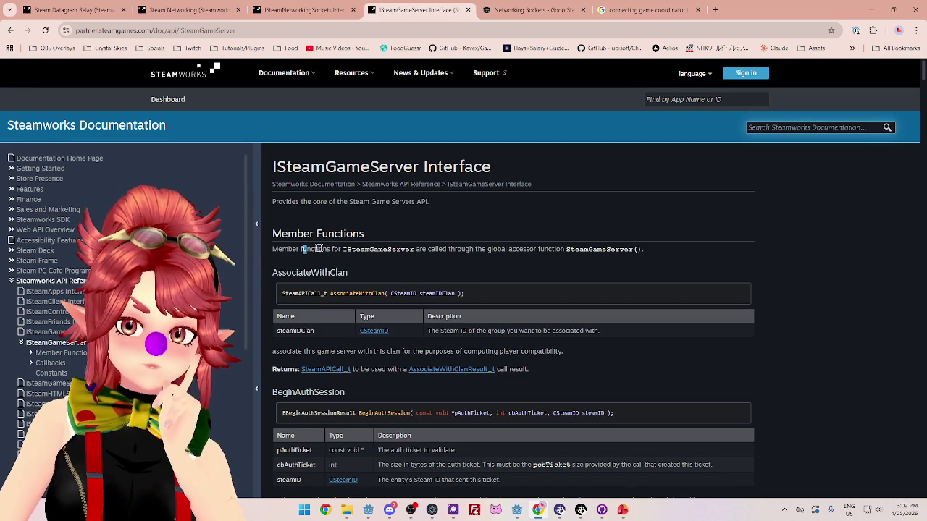
left_click_drag(318, 248, 449, 248)
scroll(294, 205, "down", 3)
left_click_drag(281, 260, 321, 259)
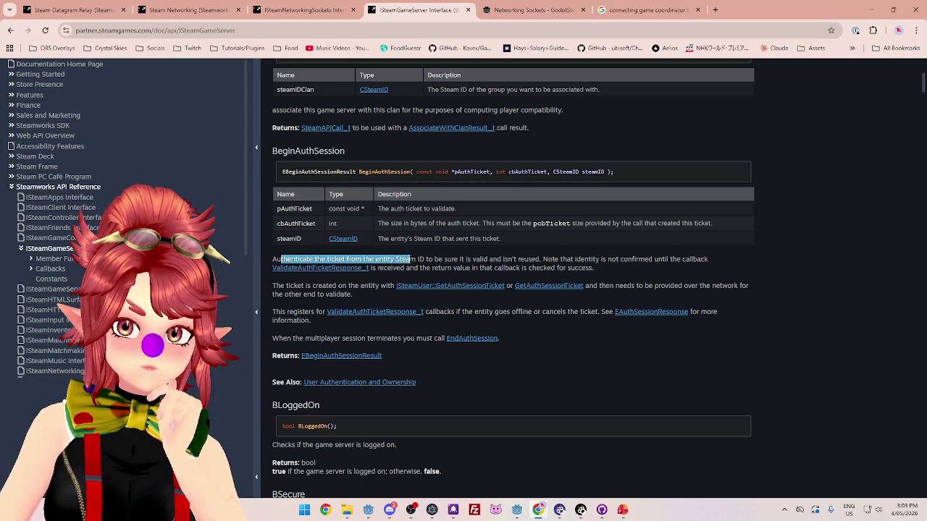
left_click_drag(415, 259, 314, 260)
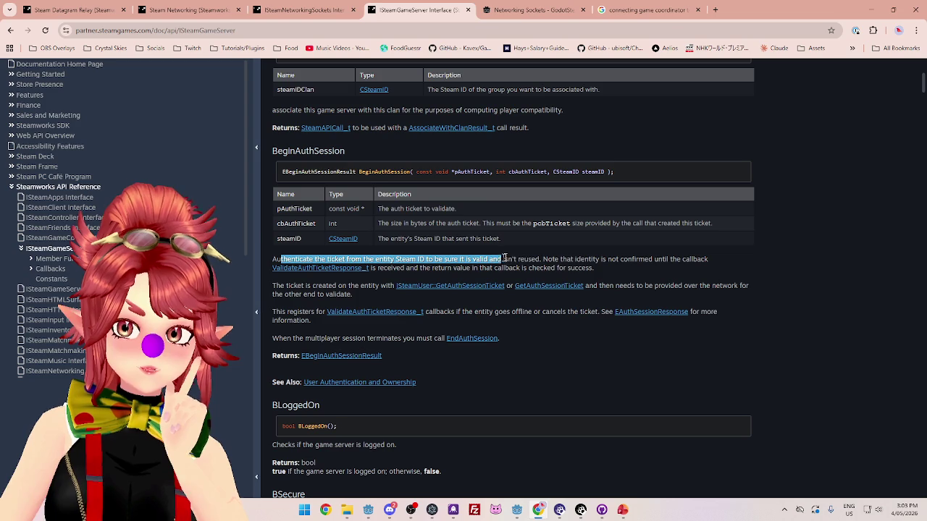
left_click_drag(597, 257, 700, 259)
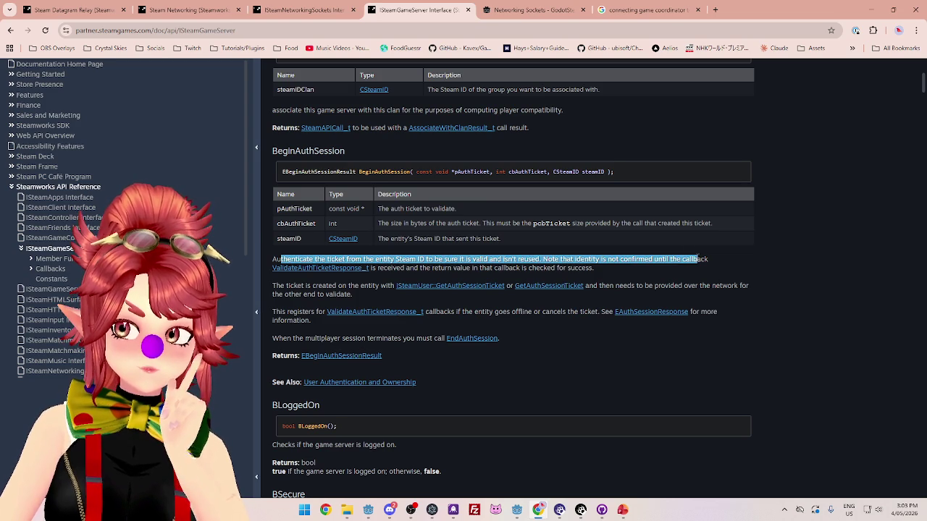
left_click_drag(414, 268, 466, 268)
Highlight BeginAuthSession notes on ticket transfer, validation, callbacks and ending the session.
left_click_drag(293, 286, 365, 286)
left_click_drag(616, 285, 728, 288)
left_click_drag(284, 295, 334, 296)
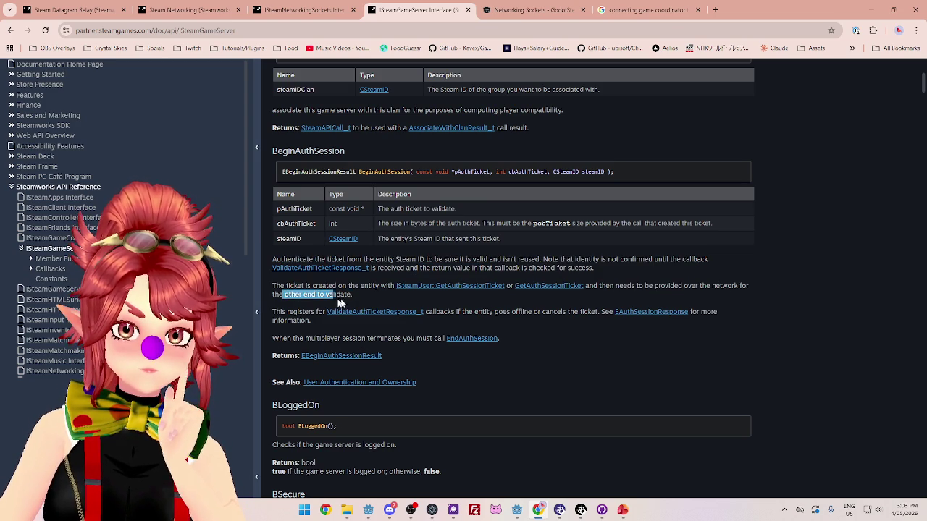
left_click_drag(275, 313, 323, 314)
left_click_drag(447, 313, 512, 313)
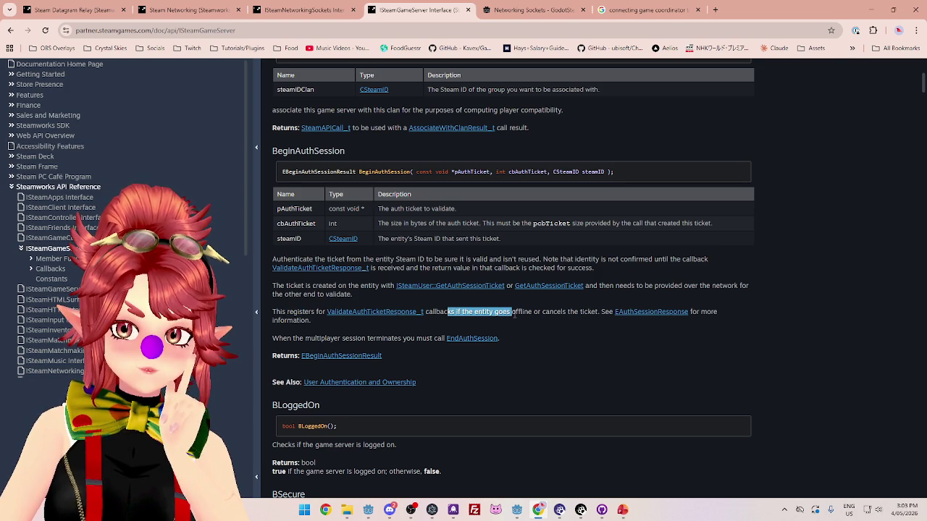
left_click_drag(282, 338, 334, 339)
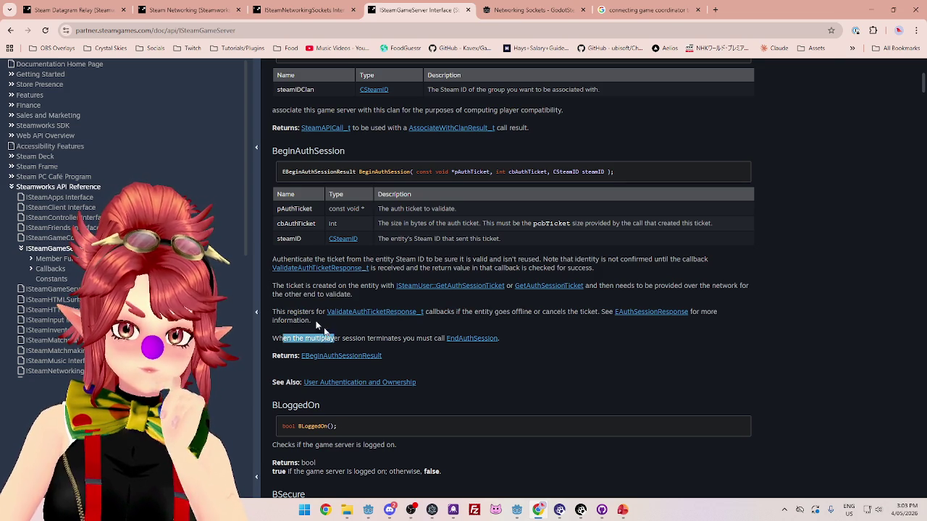
left_click_drag(273, 284, 392, 262)
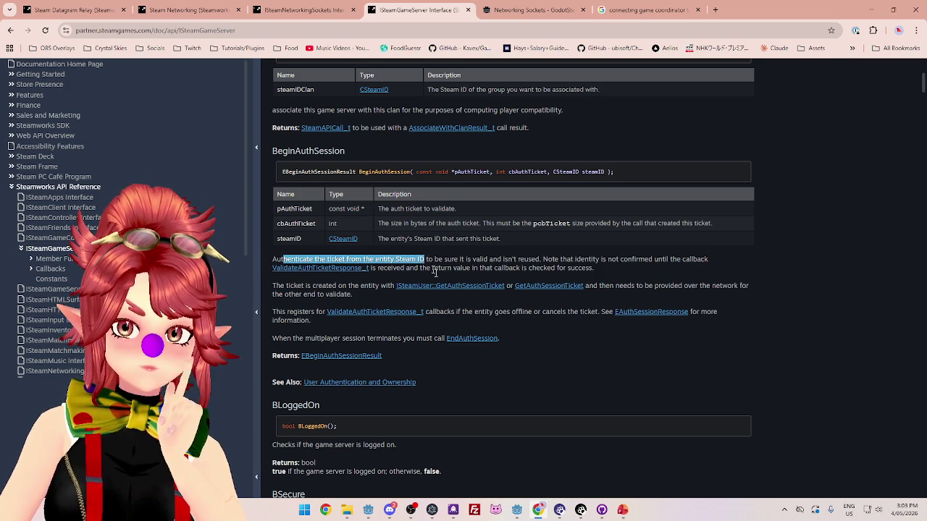
scroll(434, 272, "up", 1)
left_click_drag(282, 248, 347, 250)
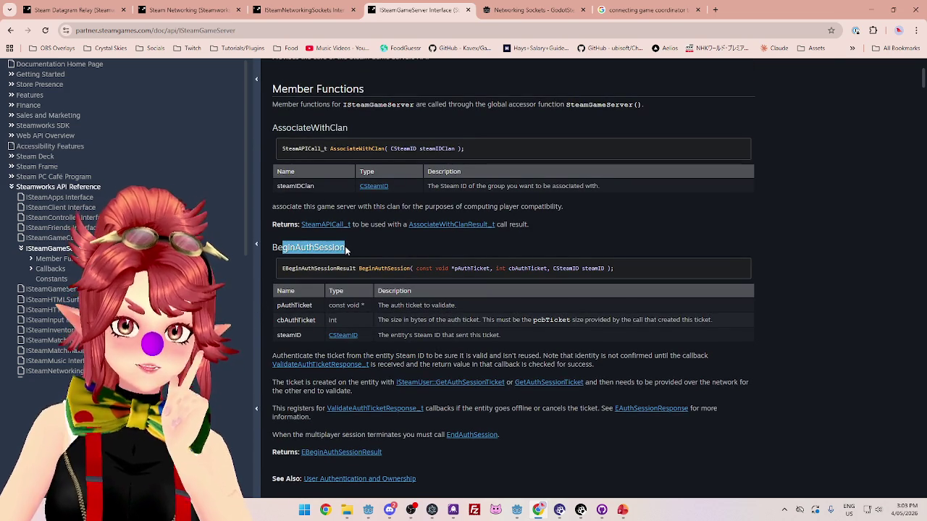
scroll(342, 254, "down", 4)
scroll(341, 253, "down", 7)
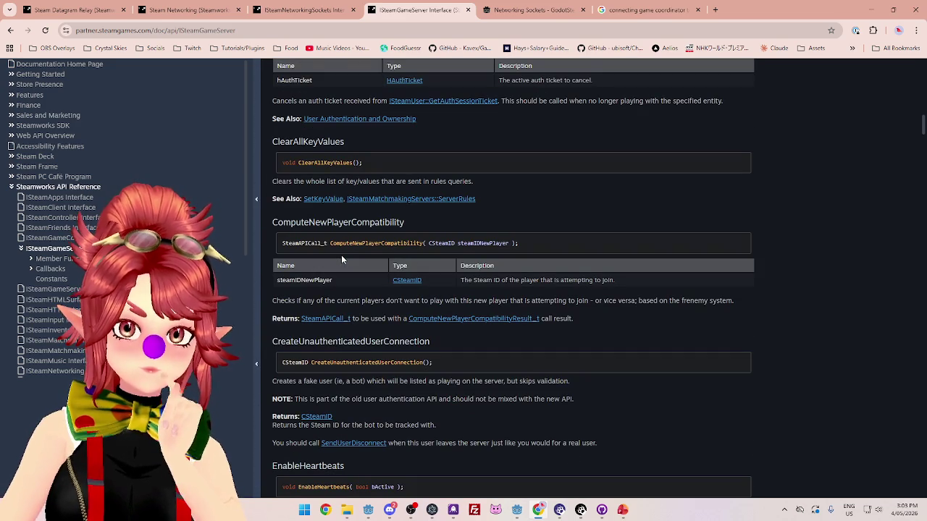
scroll(341, 255, "down", 1)
scroll(597, 336, "down", 2)
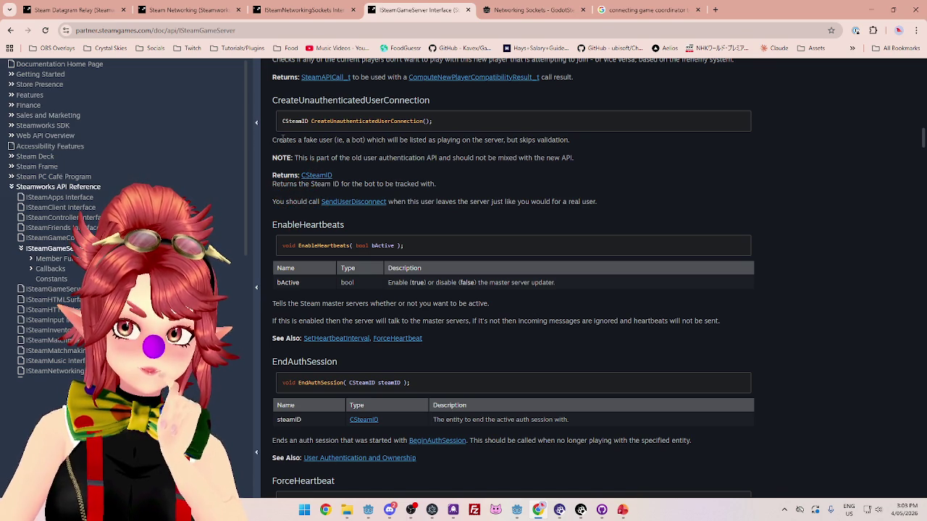
scroll(289, 145, "up", 1)
left_click_drag(293, 149, 440, 152)
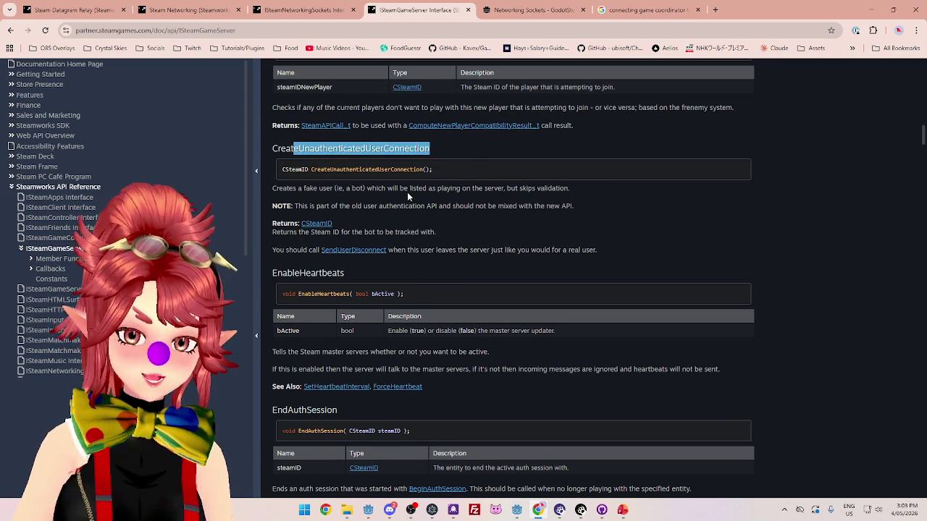
left_click_drag(281, 190, 489, 191)
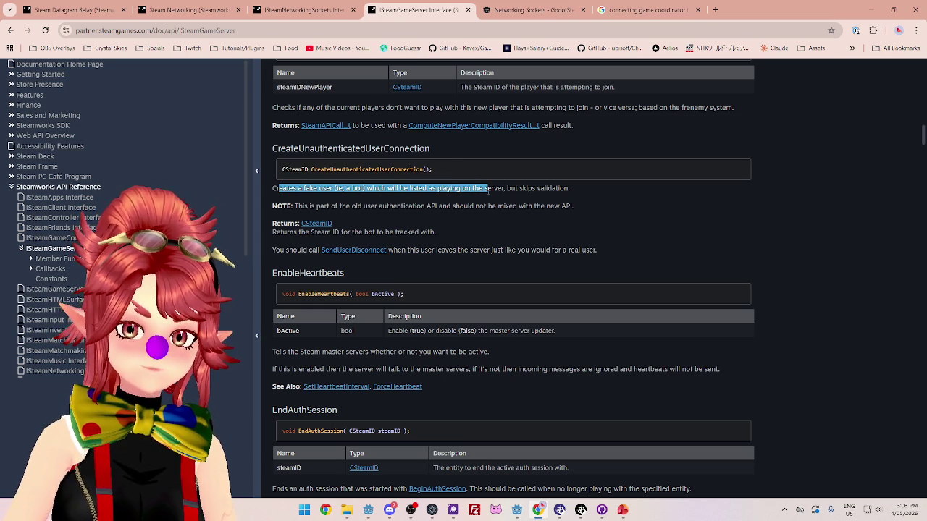
left_click(322, 206)
left_click_drag(344, 206, 570, 206)
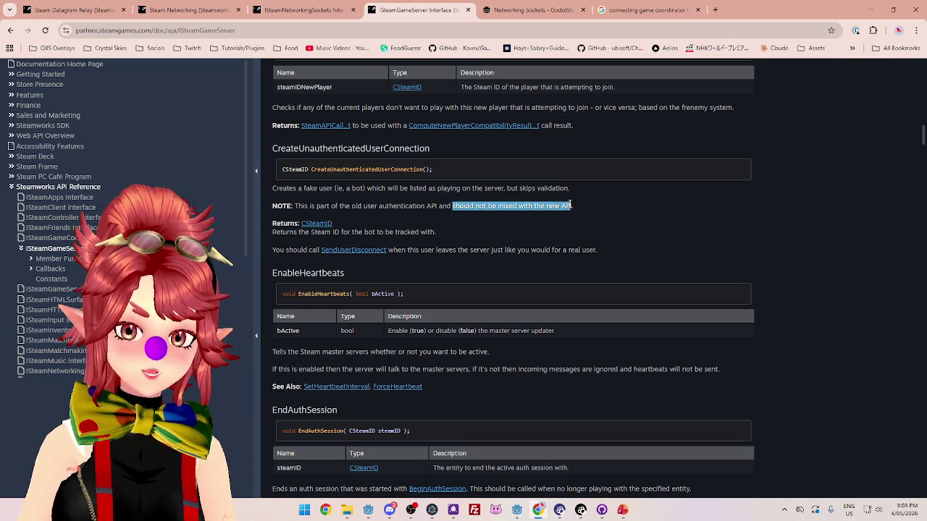
scroll(511, 233, "down", 2)
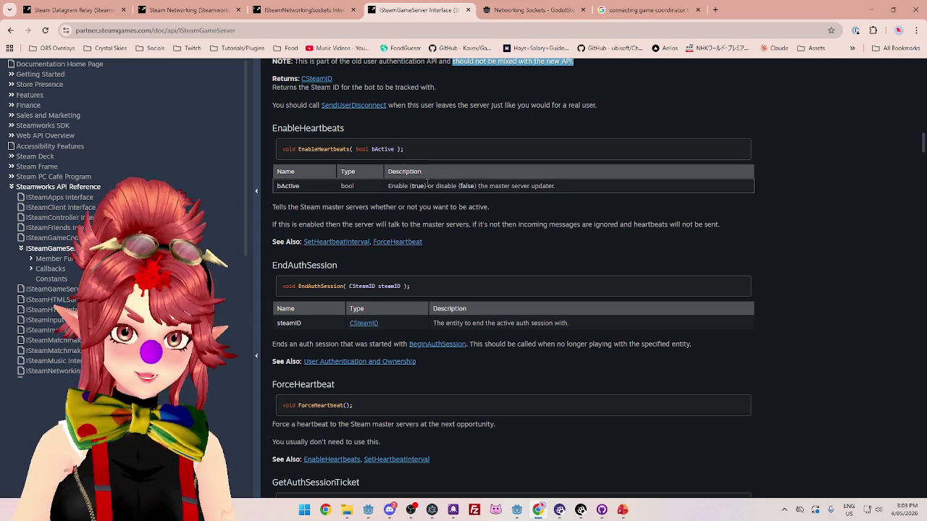
scroll(510, 212, "down", 1)
scroll(510, 215, "down", 2)
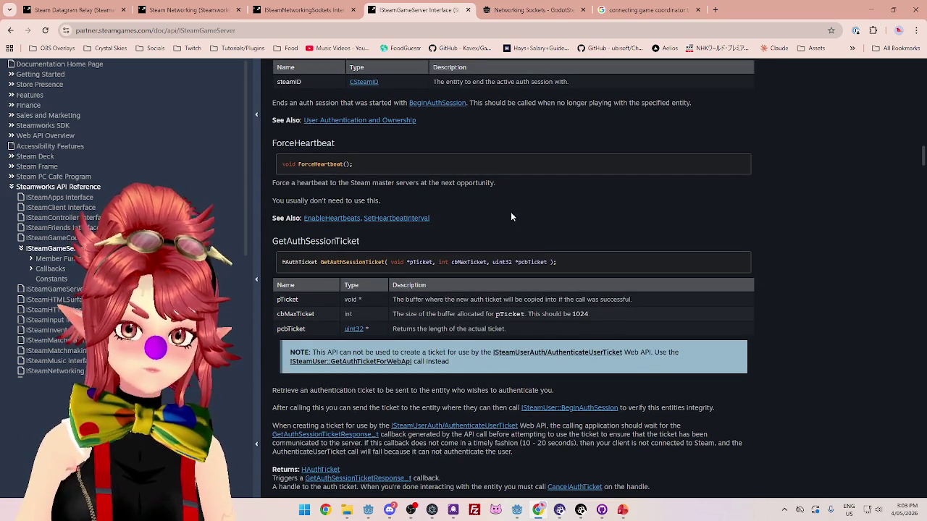
scroll(511, 215, "down", 1)
left_click_drag(287, 191, 378, 195)
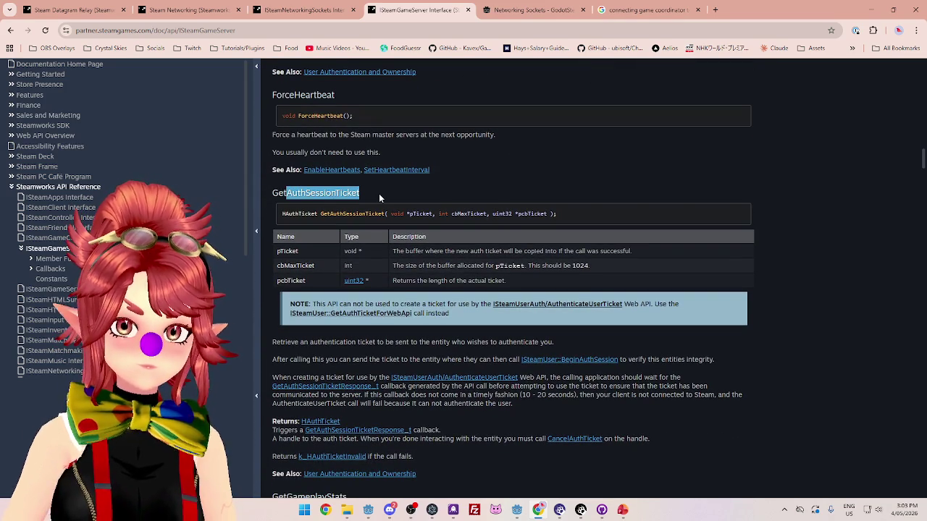
scroll(379, 194, "down", 1)
left_click_drag(327, 255, 479, 256)
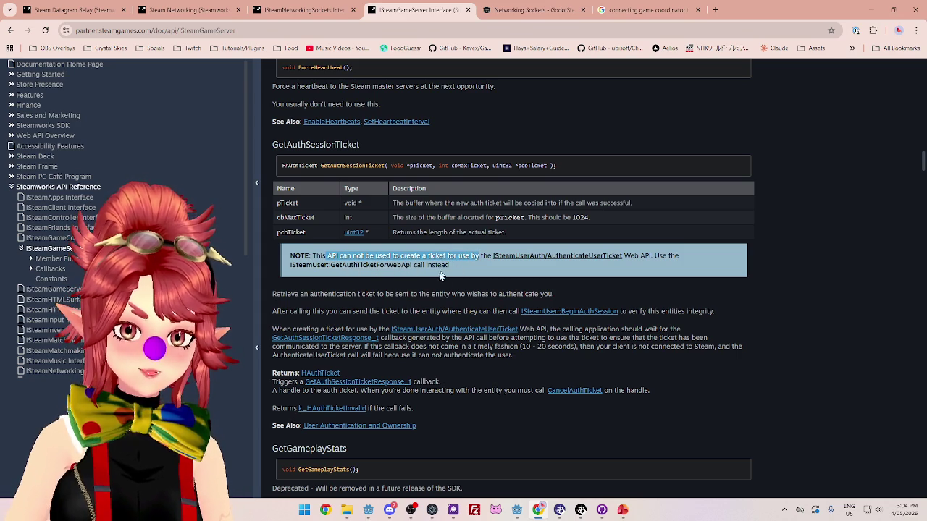
left_click_drag(276, 294, 430, 294)
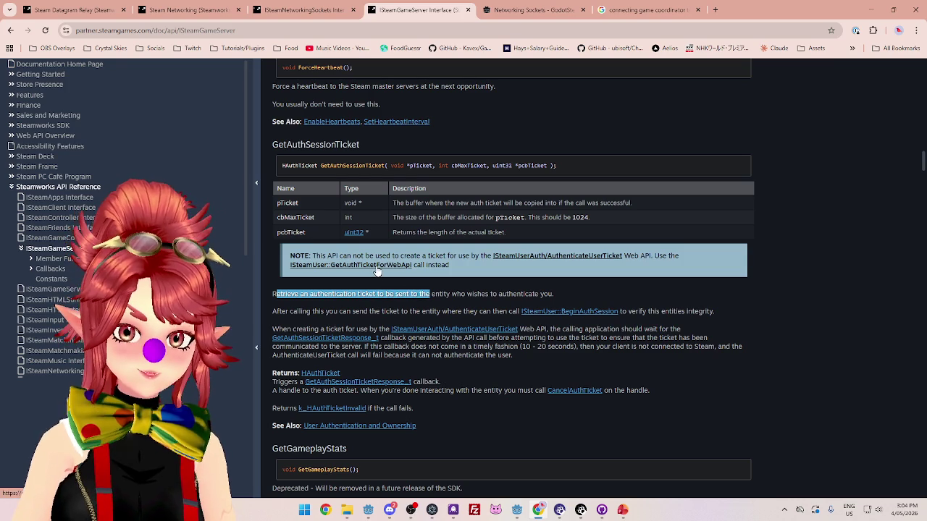
scroll(376, 272, "down", 2)
scroll(376, 267, "up", 2)
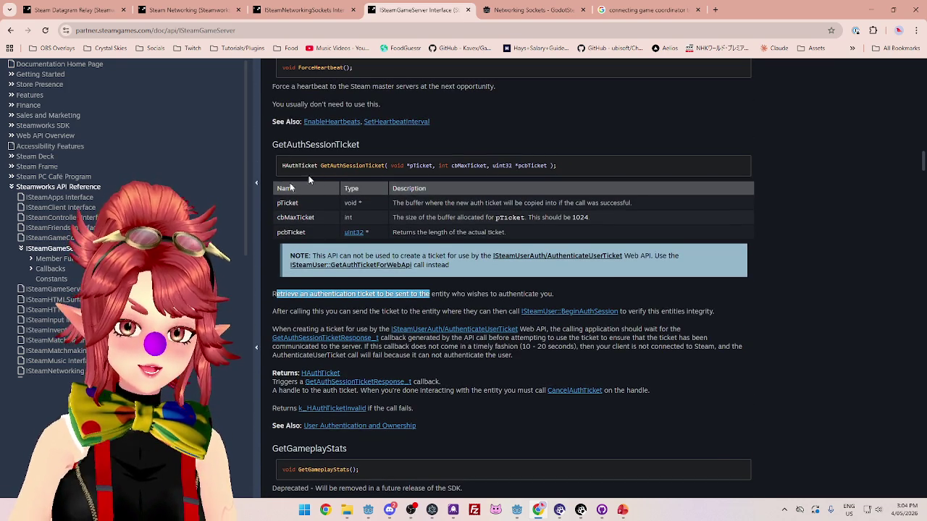
scroll(374, 246, "down", 3)
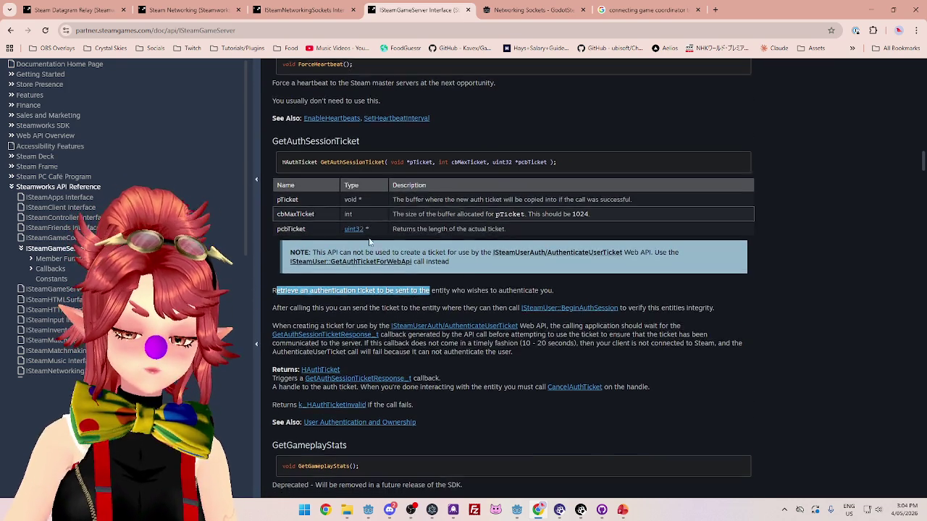
scroll(375, 244, "down", 5)
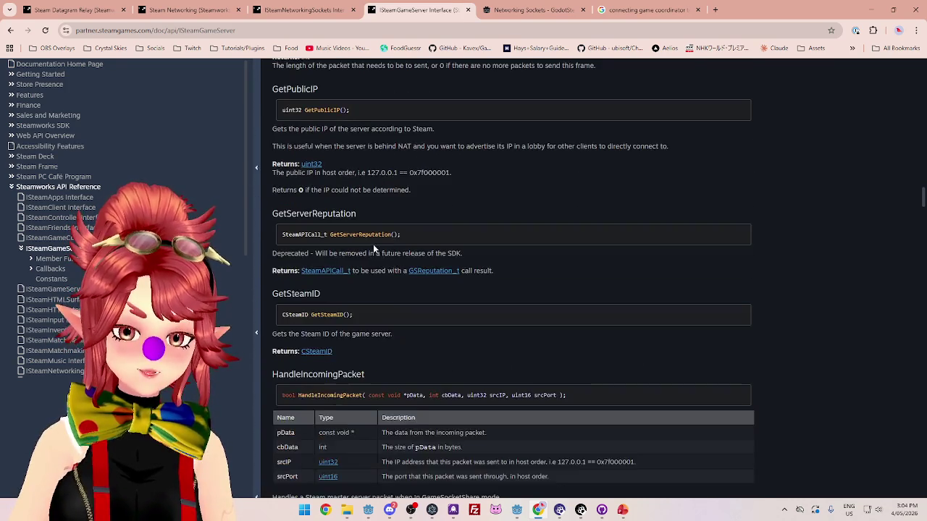
Highlight the GetPublicIP explanation, including the part about advertising the IP in a lobby.
scroll(374, 249, "up", 1)
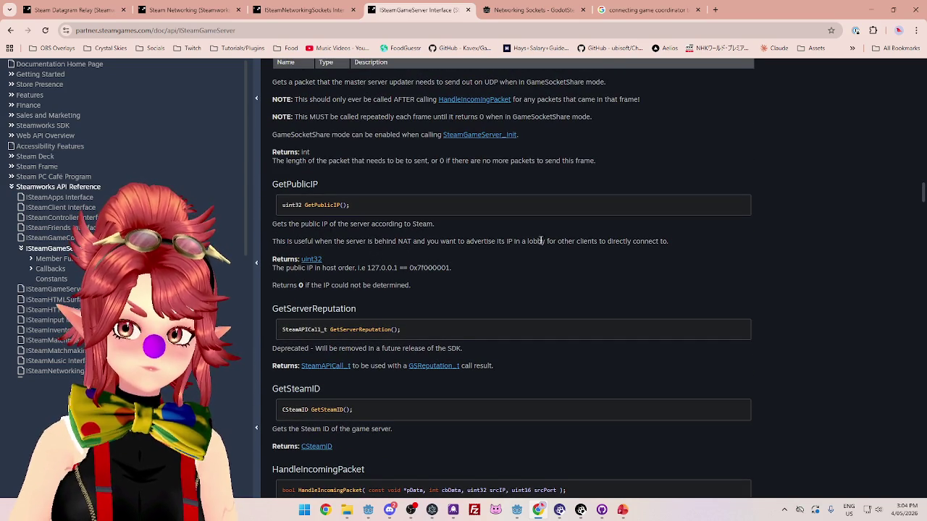
mouse_move(274, 225)
left_mouse_down()
mouse_move(400, 225)
mouse_move(430, 244)
mouse_move(280, 241)
left_mouse_up()
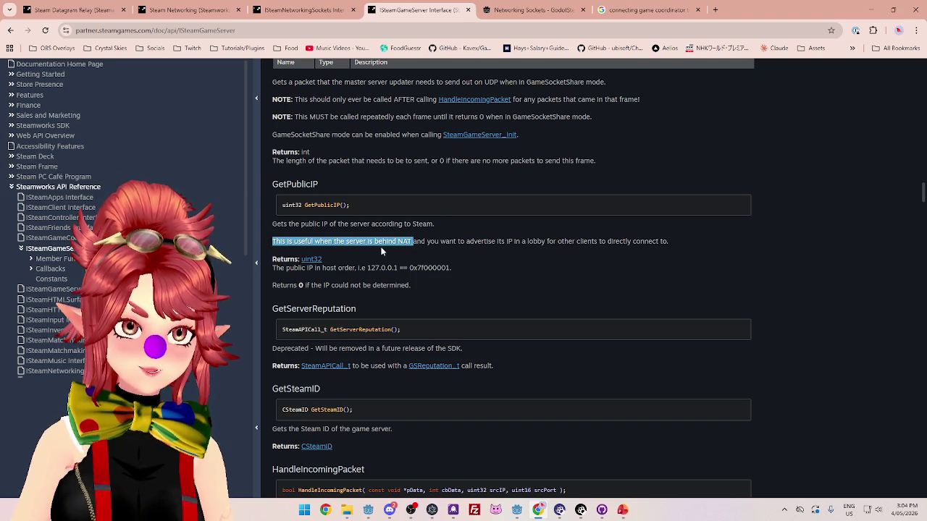
left_click_drag(441, 241, 522, 244)
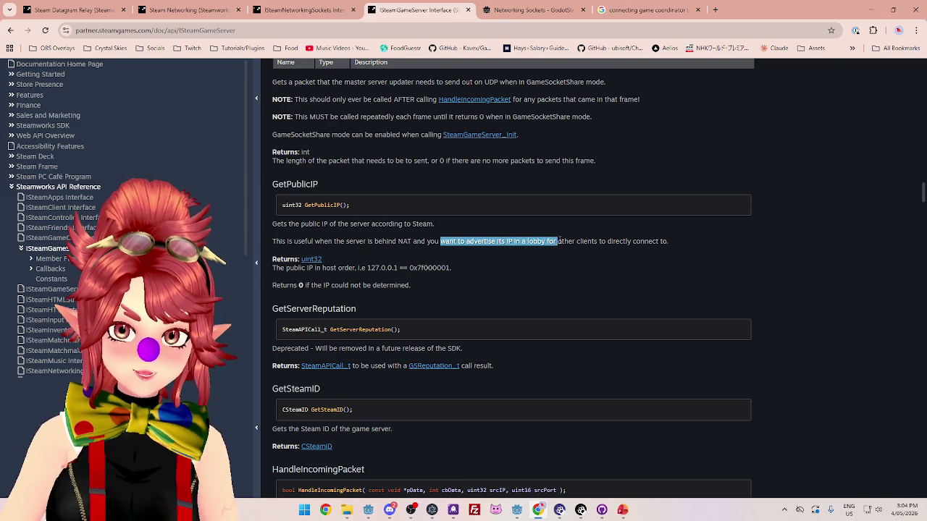
mouse_move(274, 221)
left_mouse_down()
mouse_move(441, 243)
mouse_move(346, 244)
mouse_move(428, 250)
mouse_move(682, 246)
left_mouse_up()
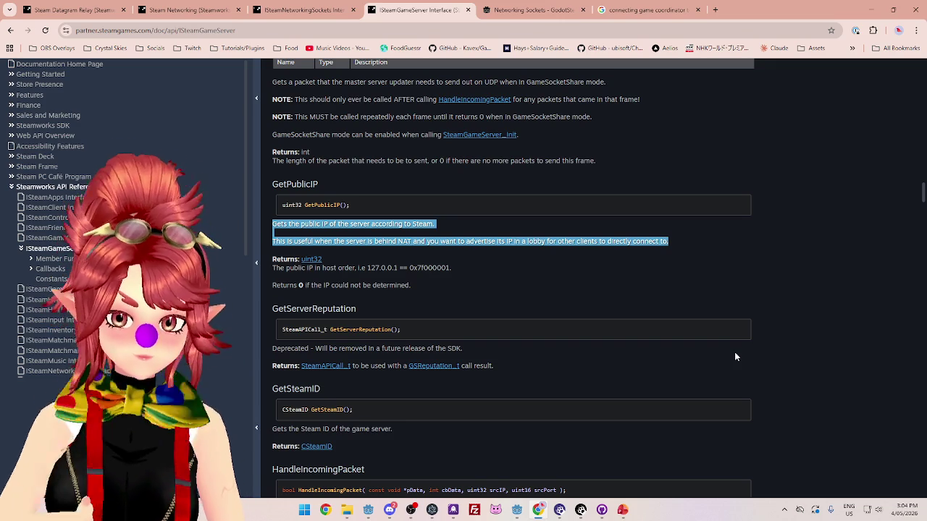
Scroll down to the InitGameServer note about not calling it directly and highlight it.
scroll(365, 281, "down", 1)
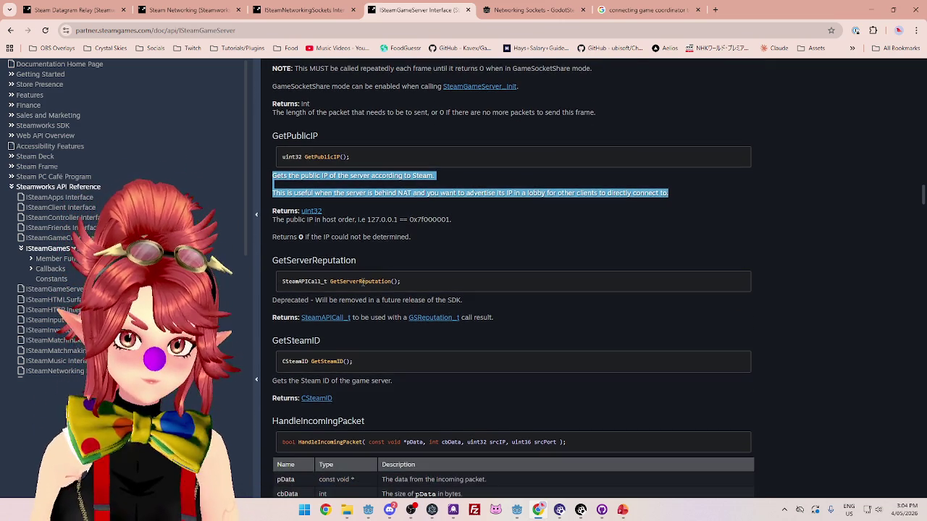
scroll(419, 271, "down", 1)
scroll(418, 278, "down", 1)
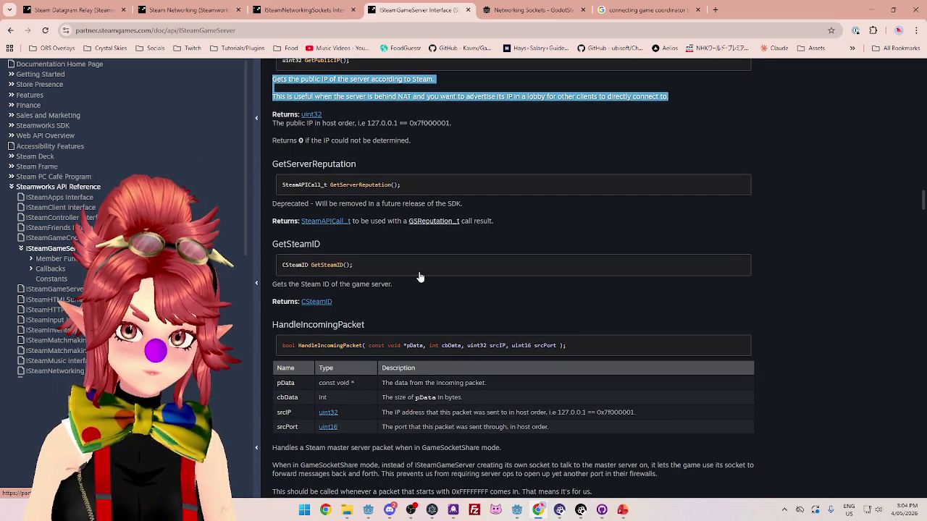
scroll(419, 274, "down", 1)
scroll(419, 275, "down", 1)
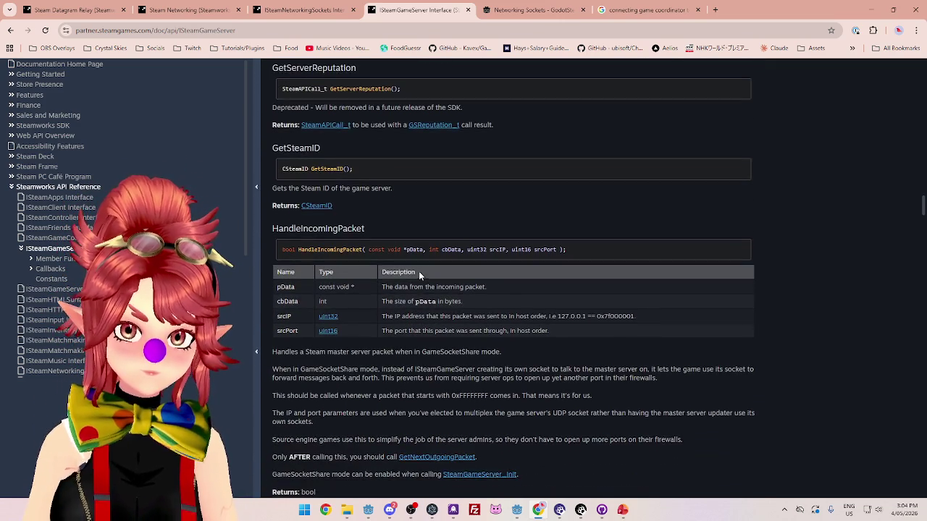
left_click_drag(308, 187, 395, 188)
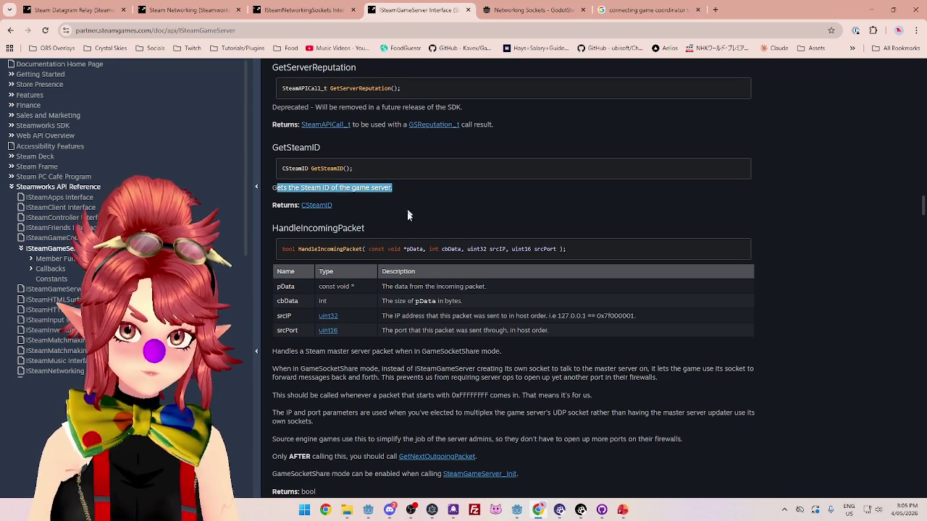
scroll(407, 266, "down", 2)
scroll(407, 266, "down", 2)
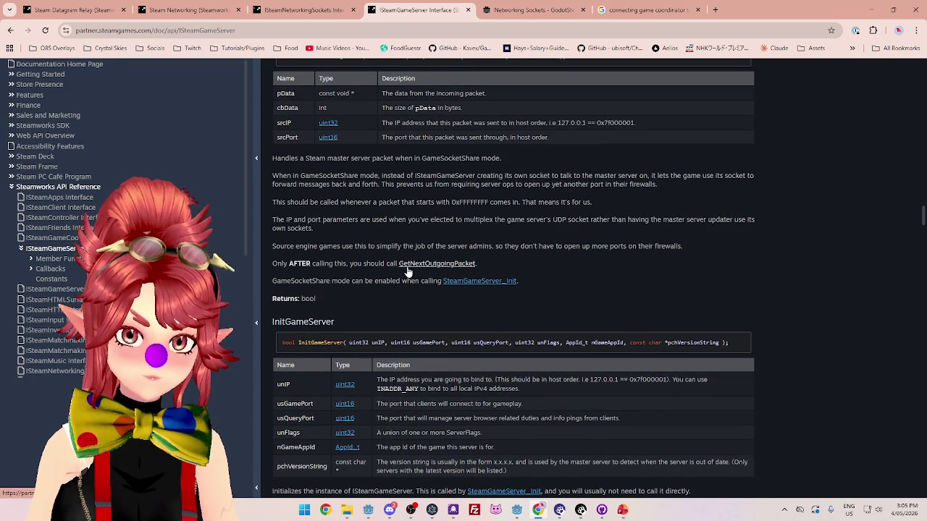
scroll(407, 267, "down", 2)
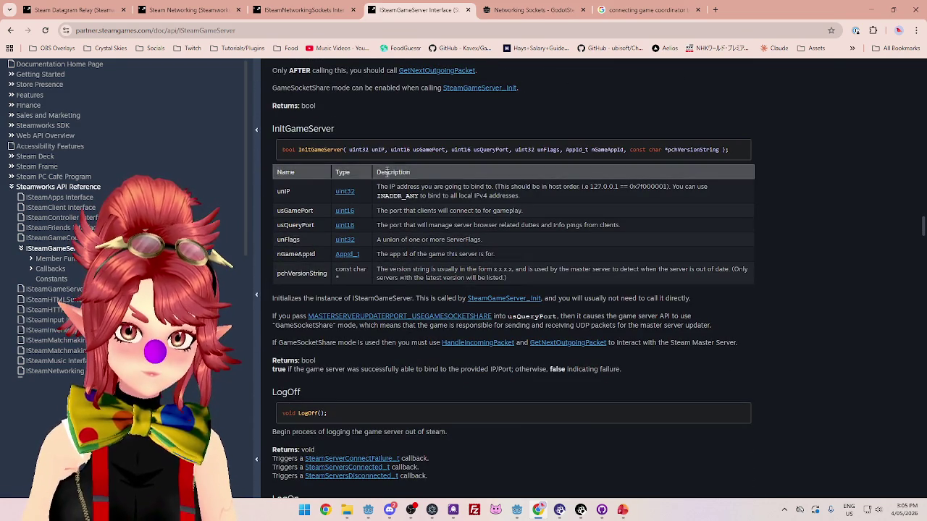
left_click_drag(562, 298, 686, 297)
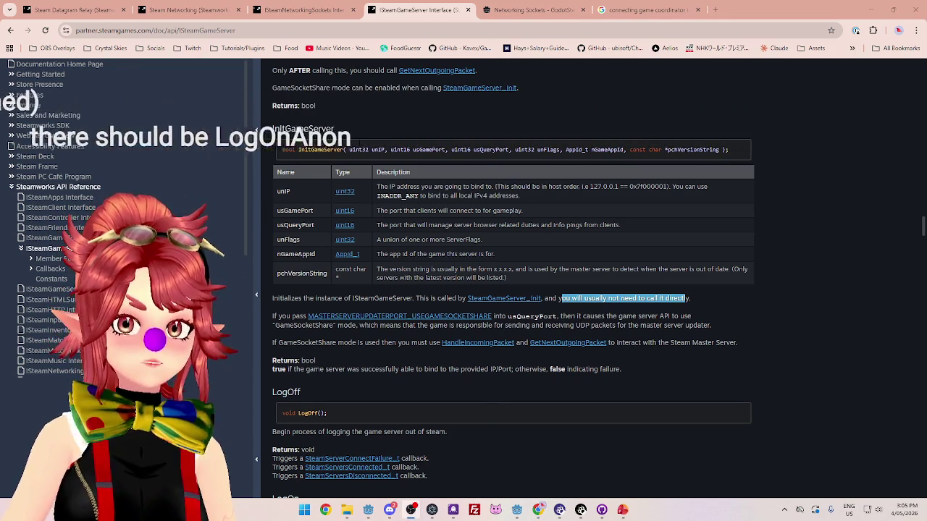
Select the LogOnAnonymous heading and its anonymous account login sentence, then switch to the CrystalSkiesServer editor.
scroll(449, 362, "down", 3)
scroll(332, 304, "down", 1)
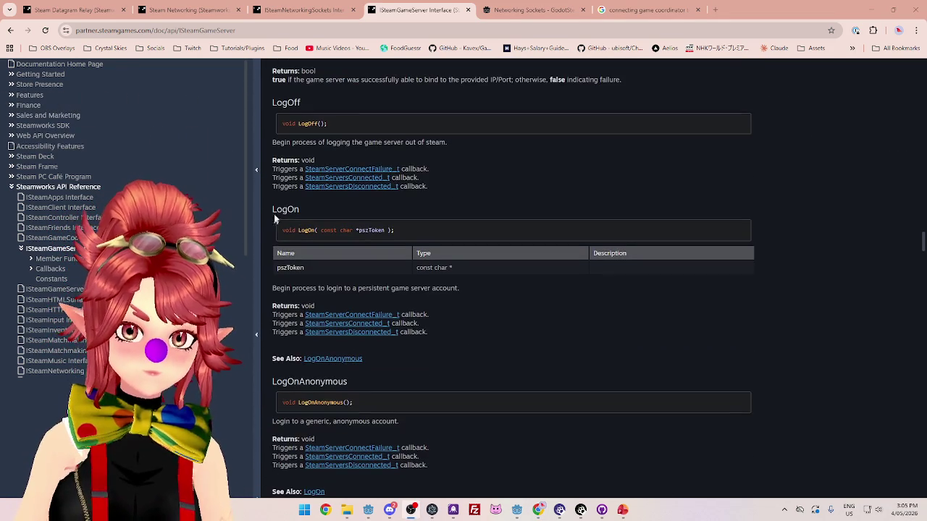
scroll(340, 319, "down", 2)
left_click_drag(271, 238, 350, 237)
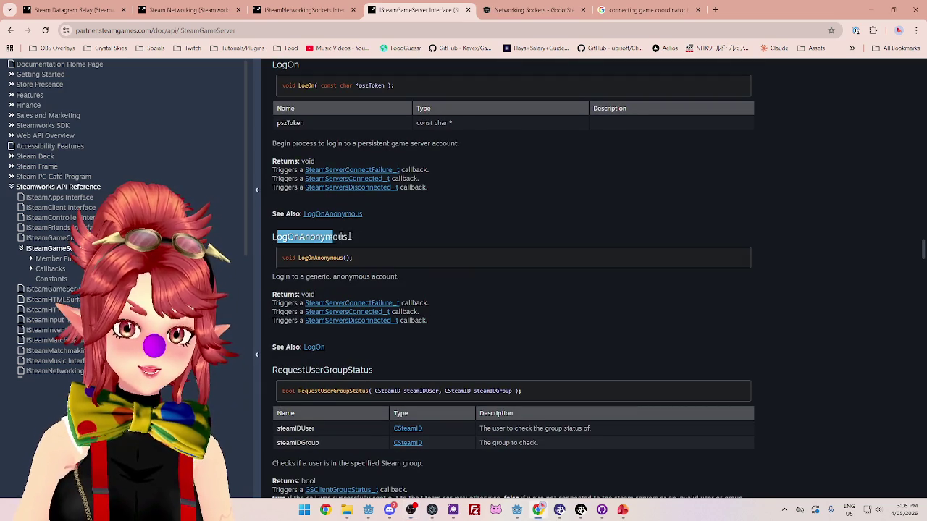
left_click_drag(399, 277, 279, 278)
left_click_drag(397, 277, 270, 282)
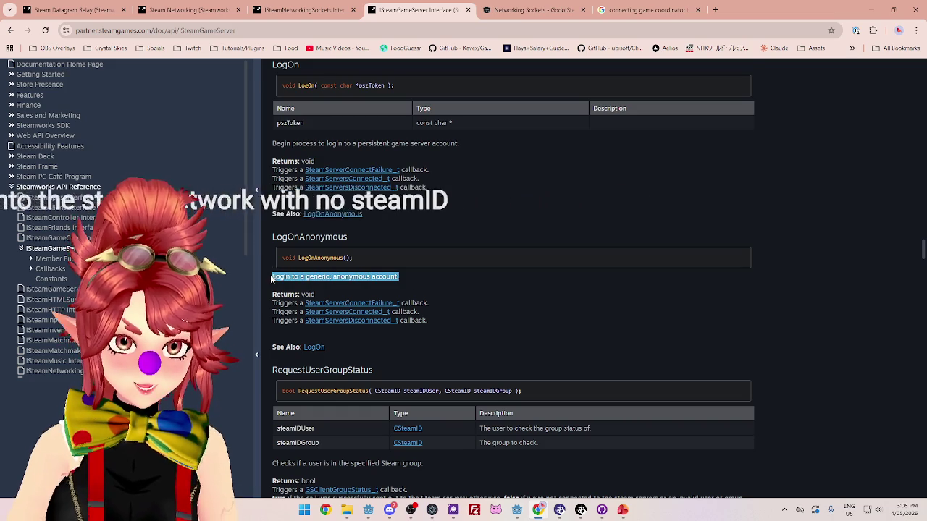
scroll(413, 295, "down", 3)
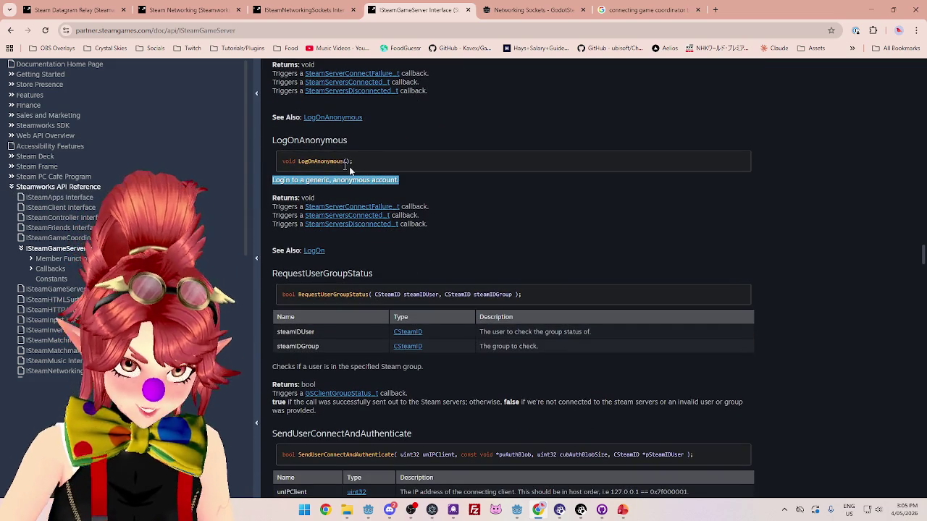
mouse_move(406, 180)
left_mouse_down()
mouse_move(291, 179)
mouse_move(272, 63)
mouse_move(273, 180)
left_mouse_up()
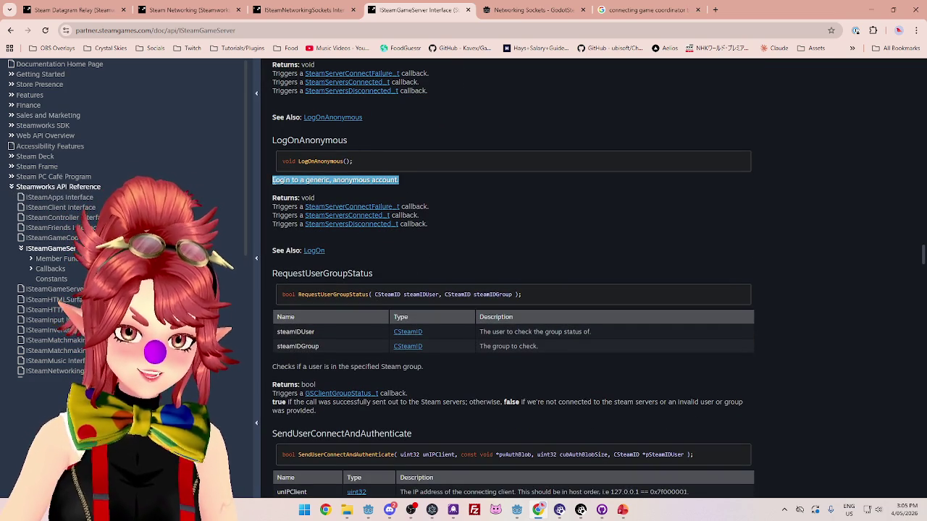
mouse_move(517, 510)
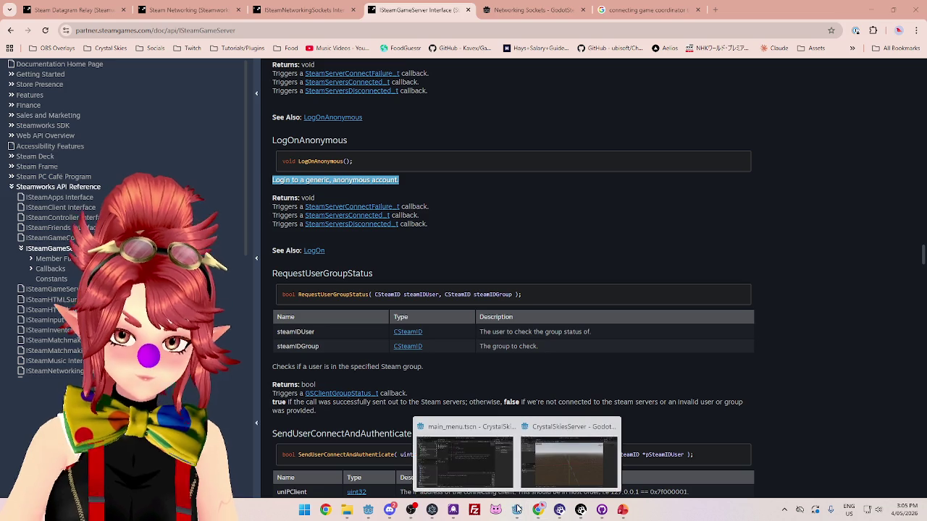
left_click(566, 460)
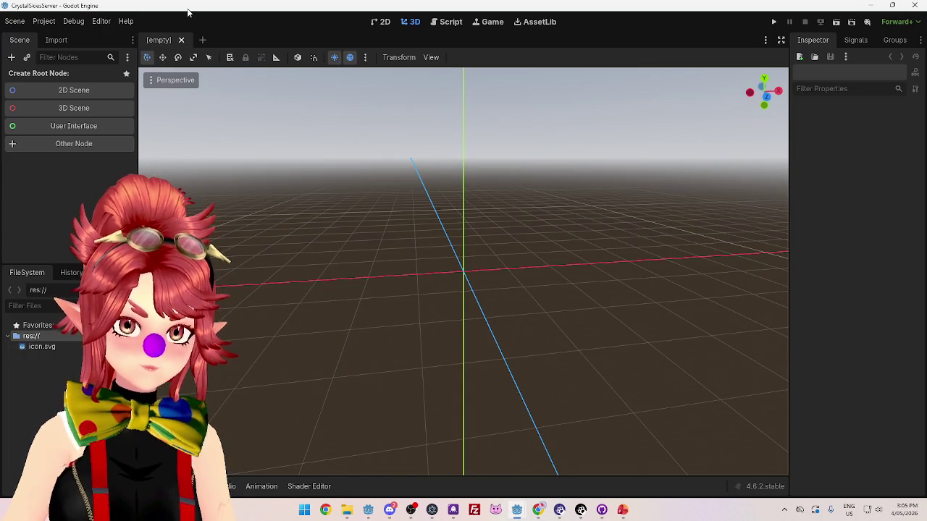
Open the CrystalSkies project folder in File Explorer and look inside its .godot folder.
mouse_move(516, 511)
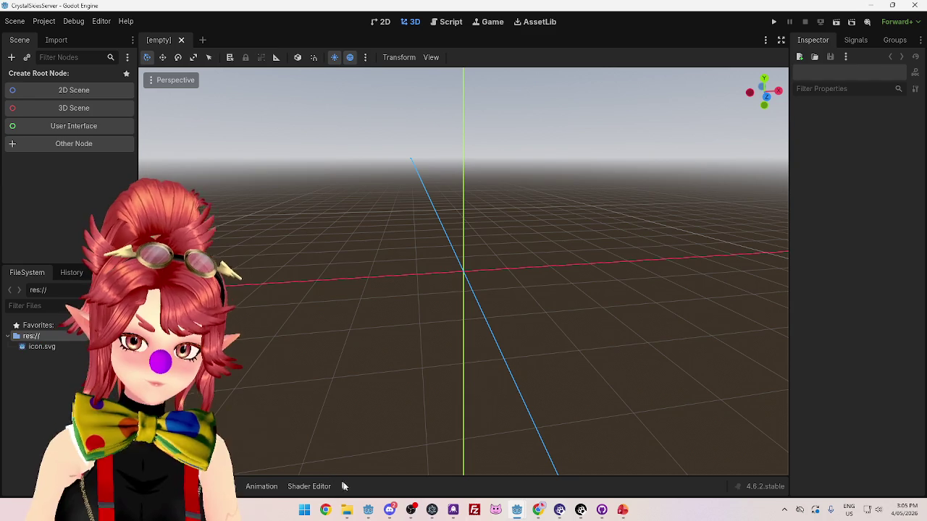
left_click(347, 510)
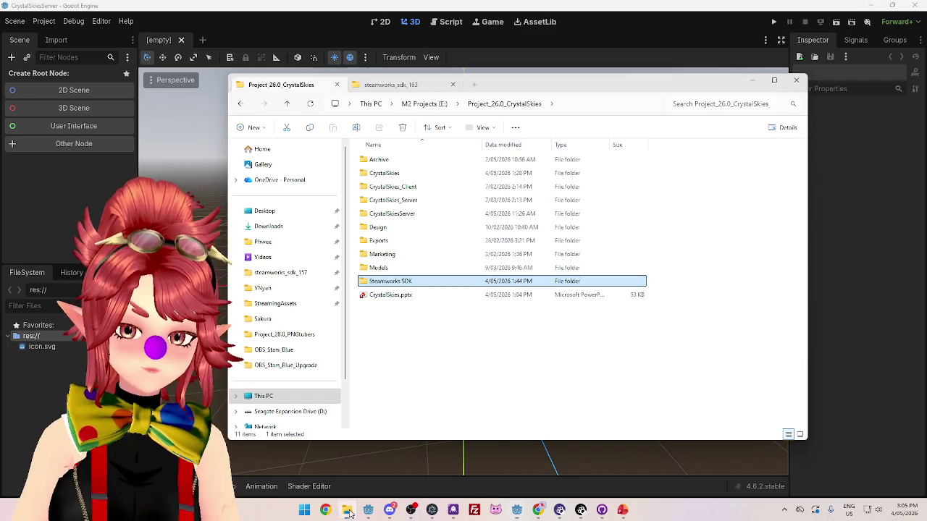
double_click(396, 174)
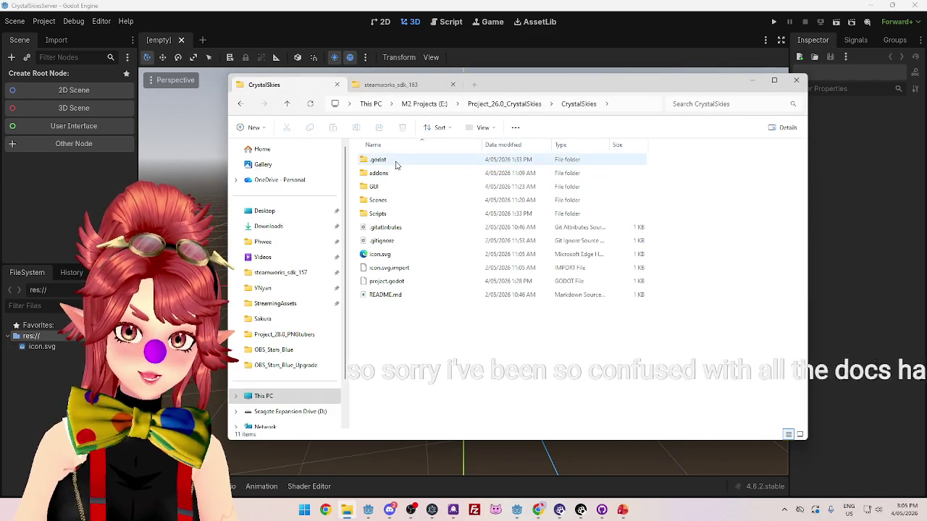
double_click(396, 162)
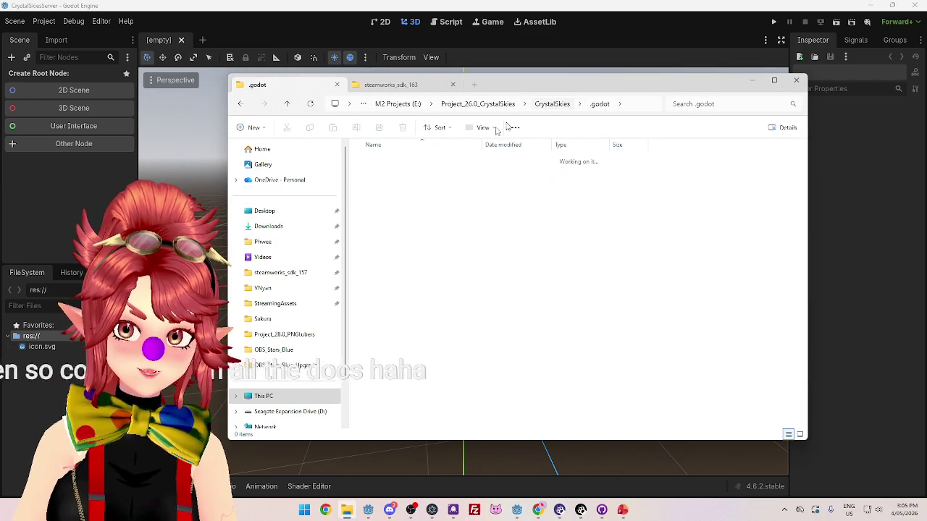
key("alt+Left")
Inspect addons > godotsteam, go back up to addons, and return to the browser.
double_click(384, 176)
left_click(393, 160)
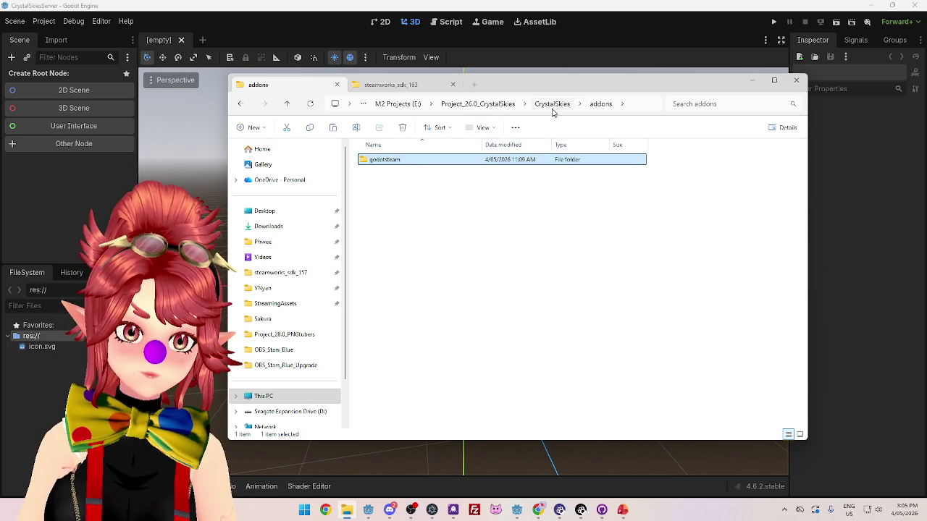
left_click(403, 172)
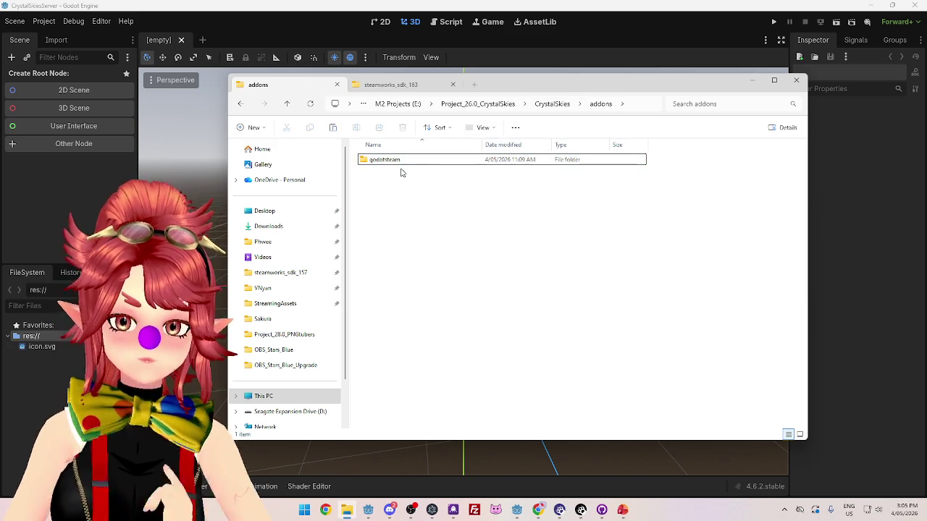
double_click(398, 160)
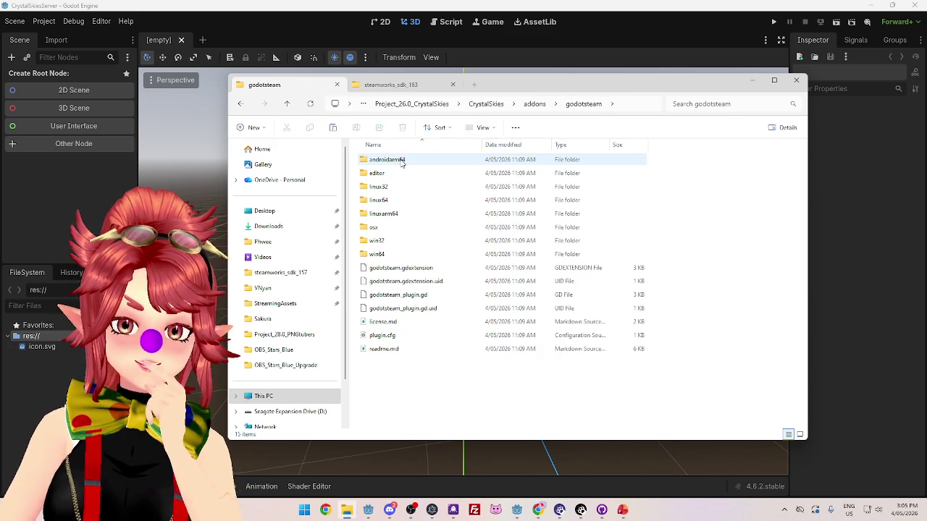
left_click(532, 105)
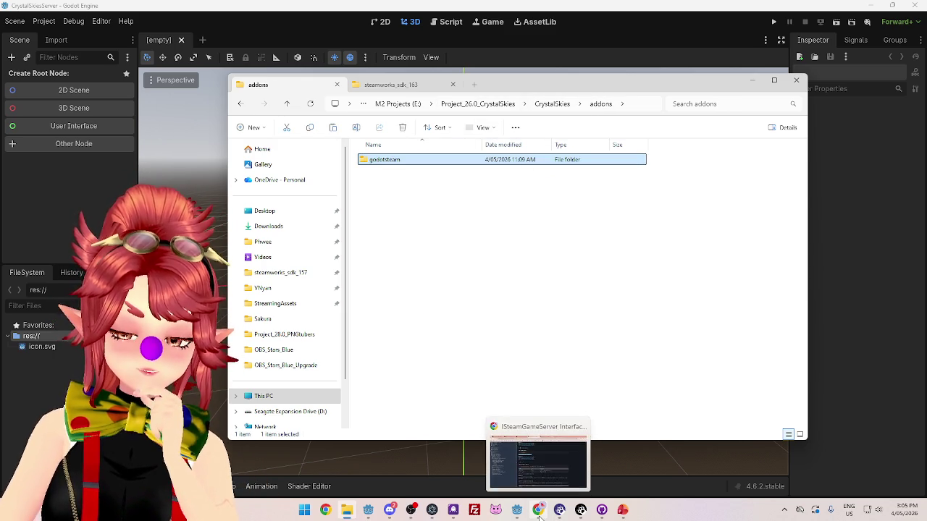
left_click(540, 511)
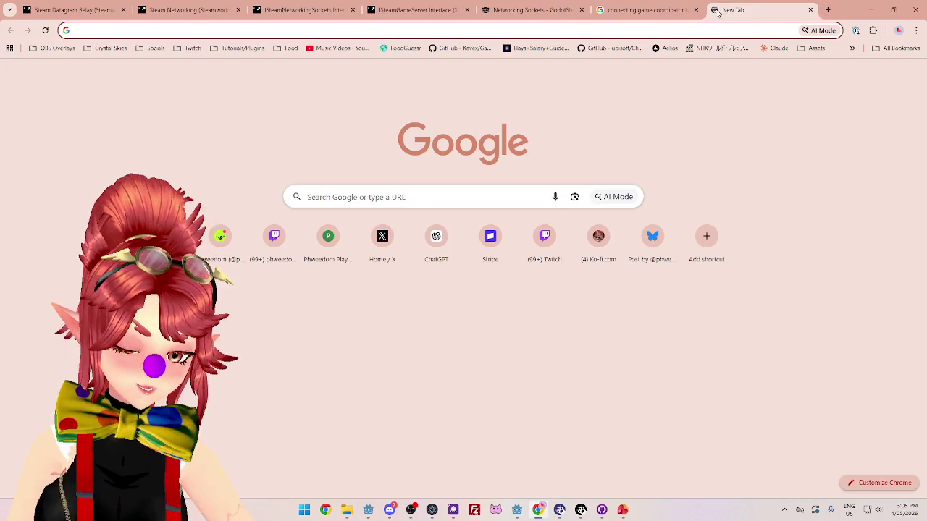
Load the GodotSteam website and open the Server version's download information.
type("godotsteam.com")
key("Return")
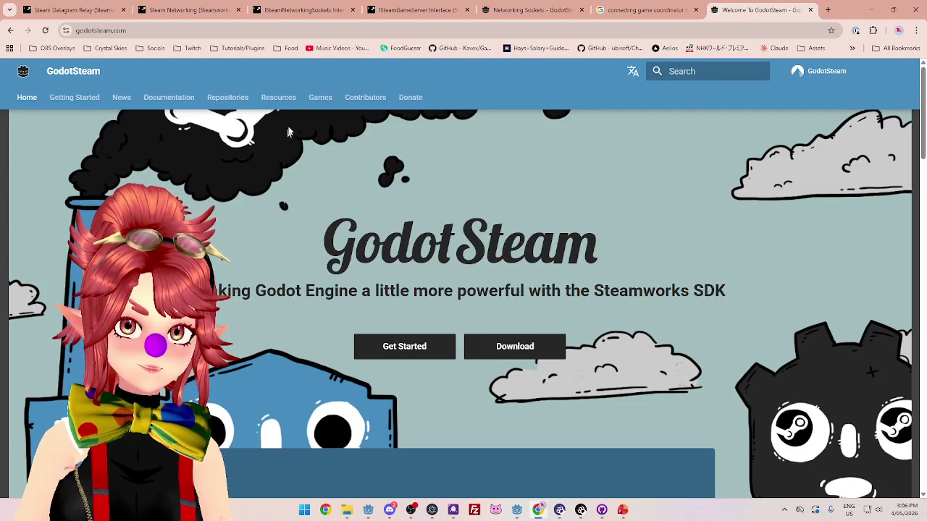
left_click(507, 349)
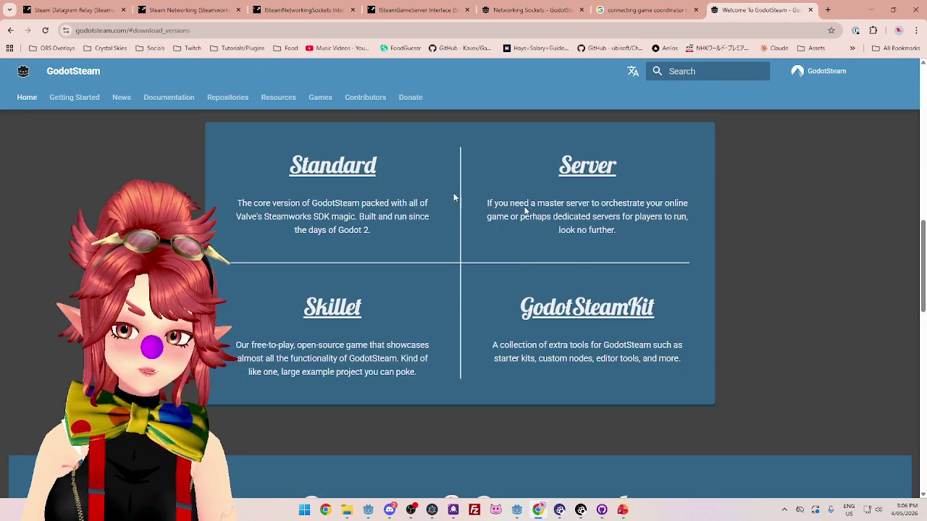
left_click(588, 167)
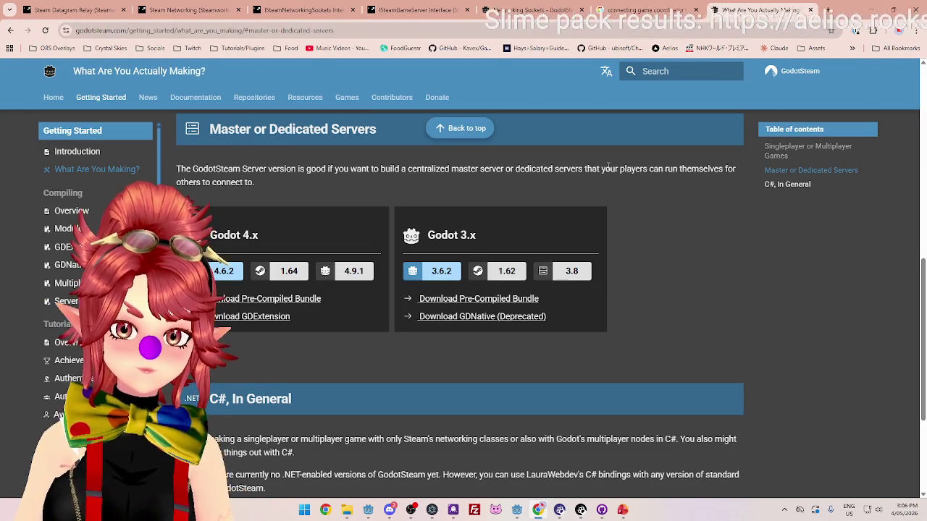
Read the Server version description and open the Godot 4.x Server GDExtension download page.
left_click_drag(177, 169, 383, 172)
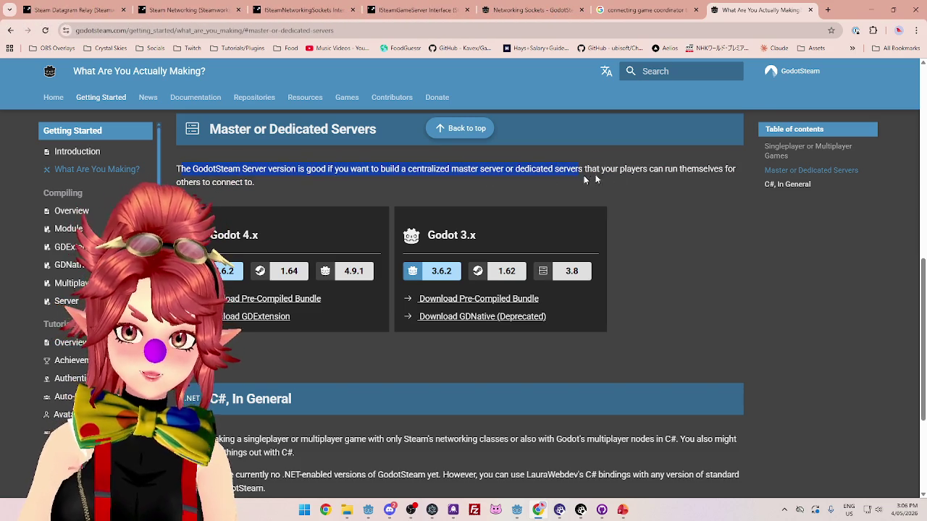
scroll(334, 359, "down", 2)
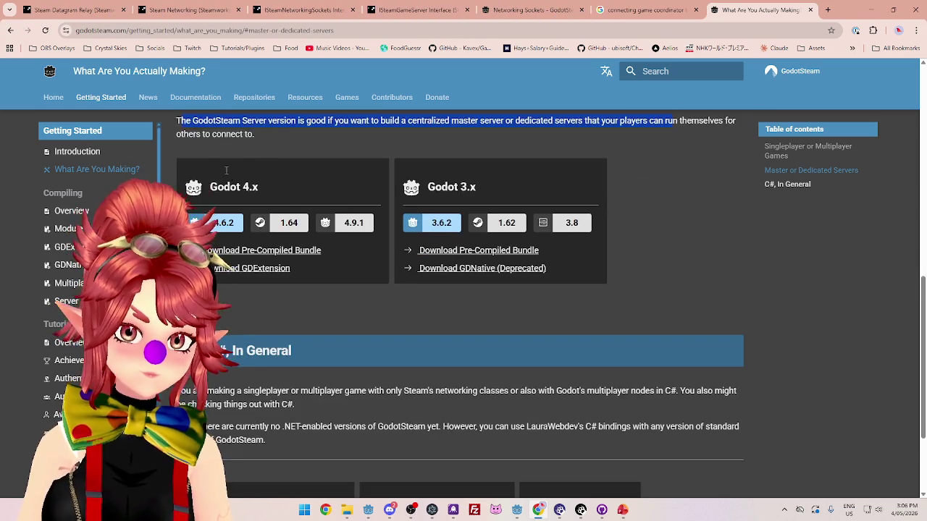
scroll(334, 359, "down", 1)
scroll(330, 355, "up", 4)
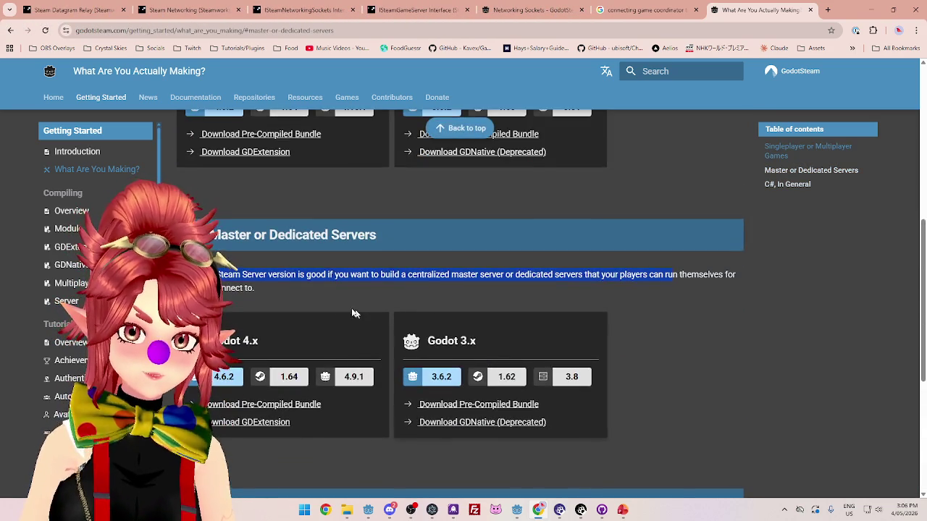
scroll(352, 314, "down", 1)
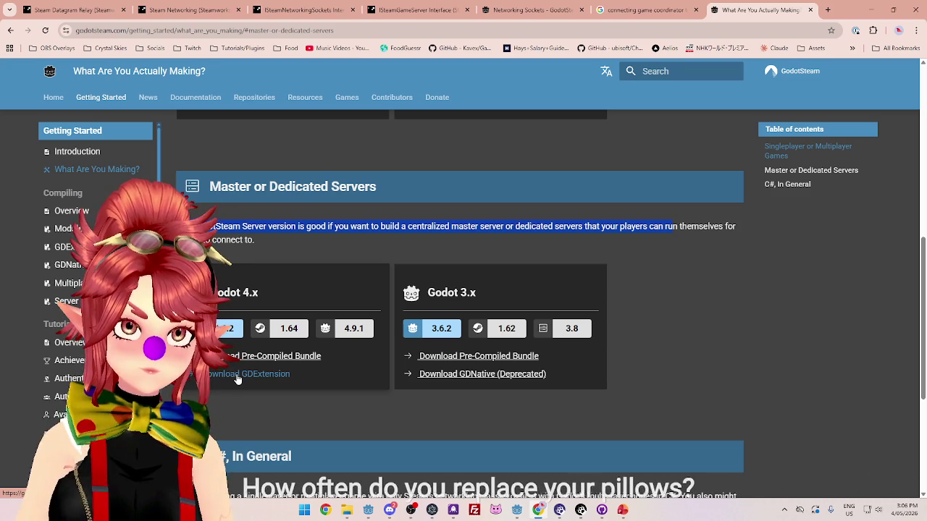
left_click_drag(241, 226, 411, 228)
scroll(412, 235, "up", 2)
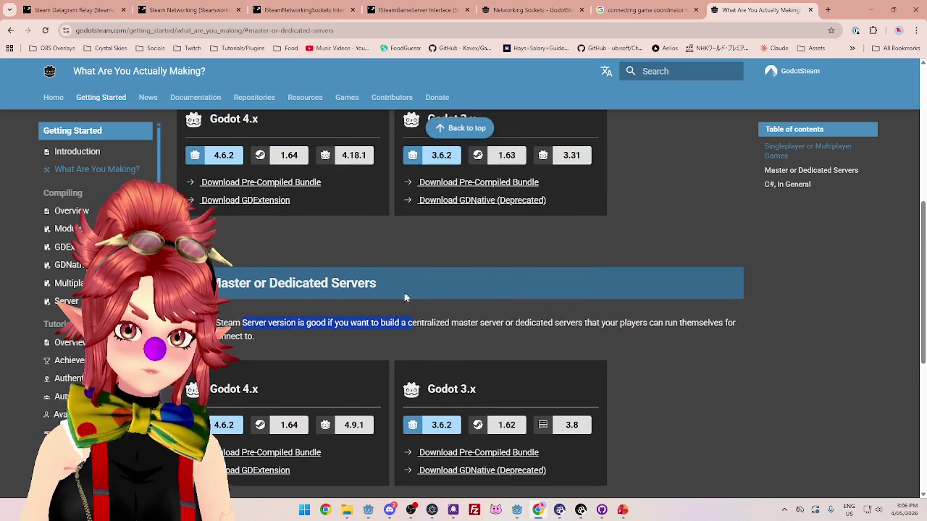
scroll(397, 297, "down", 2)
scroll(250, 373, "up", 1)
scroll(242, 377, "down", 1)
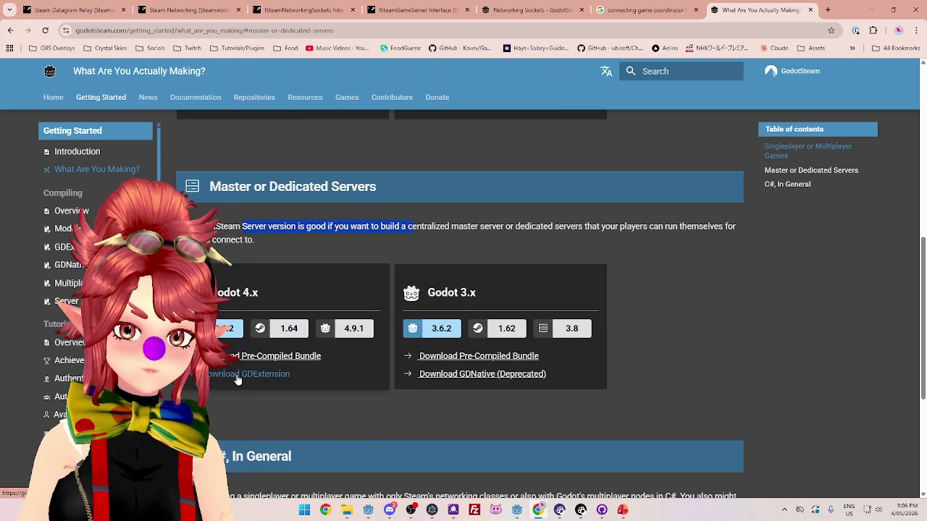
left_click(238, 376)
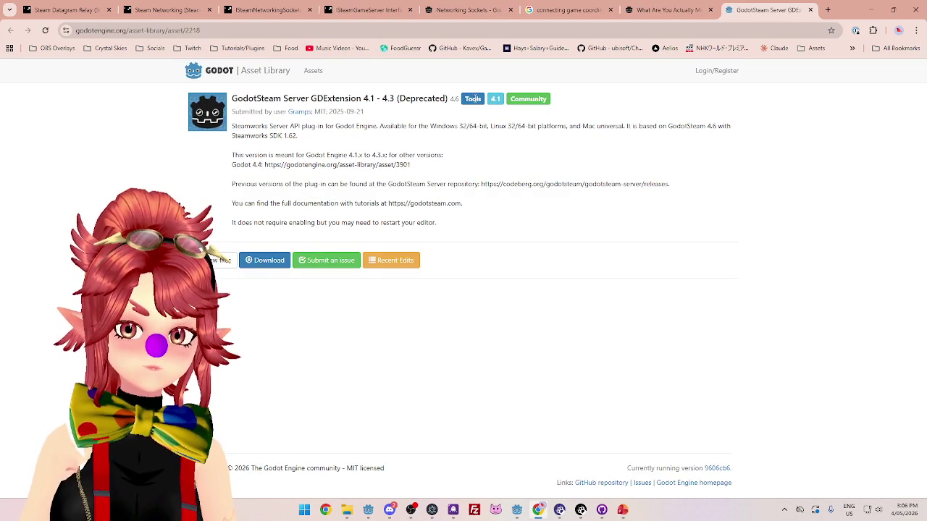
Download the GodotSteam Server GDExtension 4.1–4.3 (Deprecated) asset from the Asset Library.
left_click(262, 262)
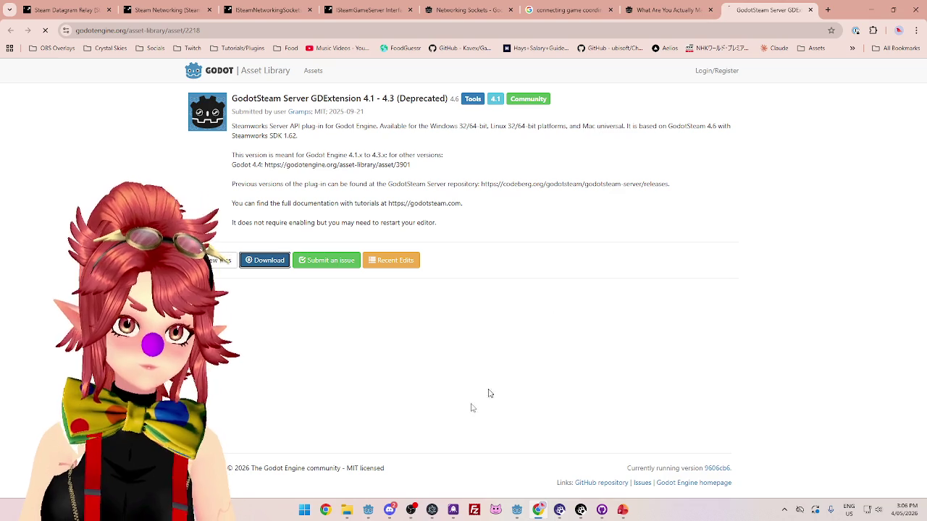
mouse_move(349, 515)
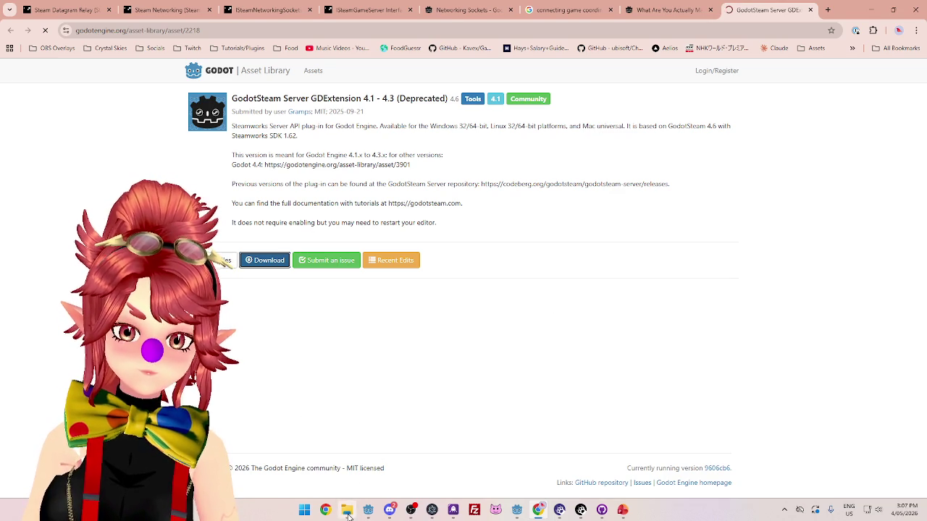
Open the Downloads folder in a new File Explorer tab, then minimize the window.
left_click(348, 511)
left_click(409, 85)
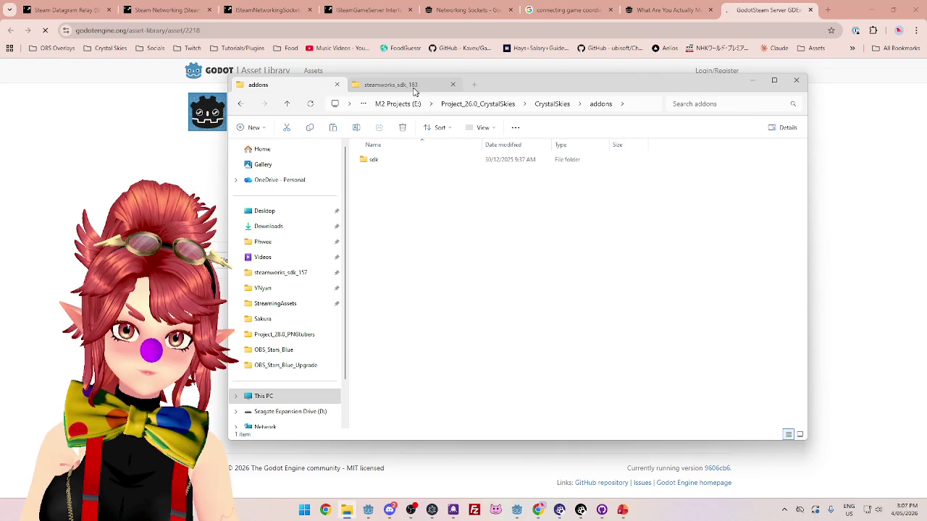
left_click(472, 84)
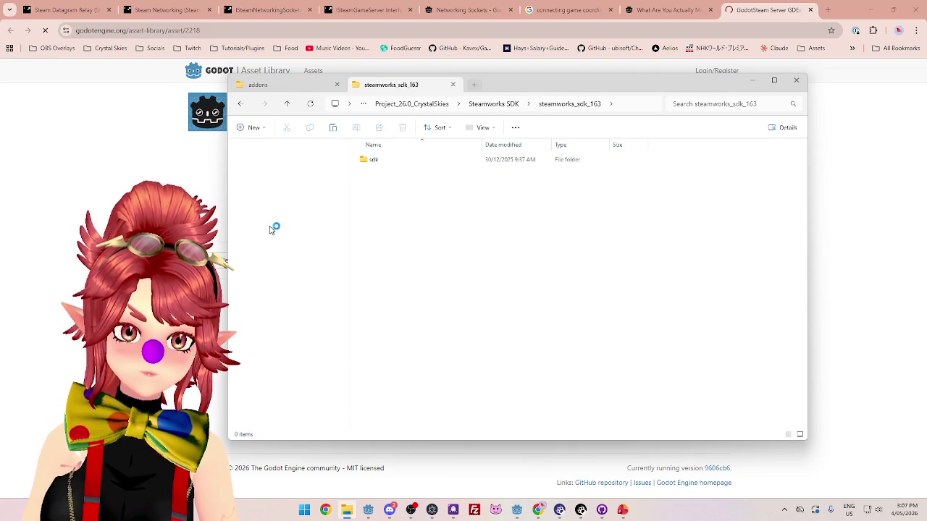
left_click(267, 226)
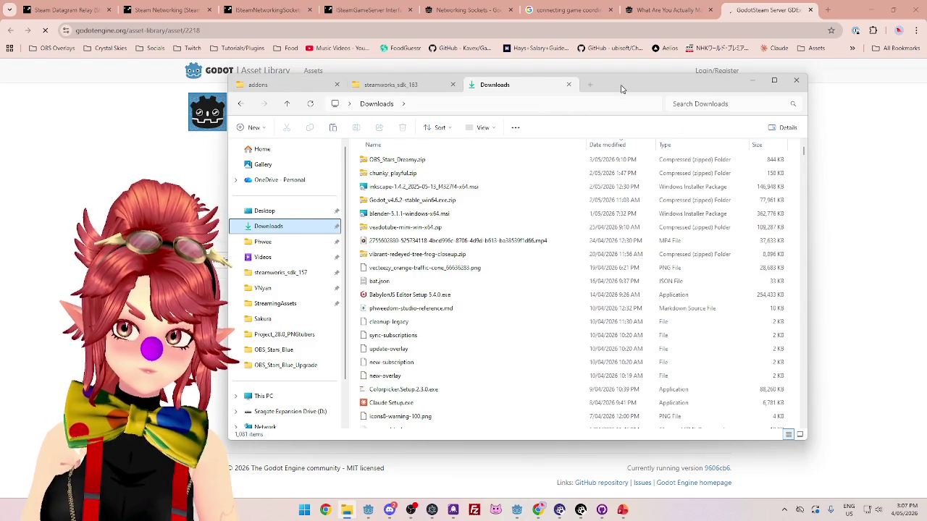
left_click(753, 80)
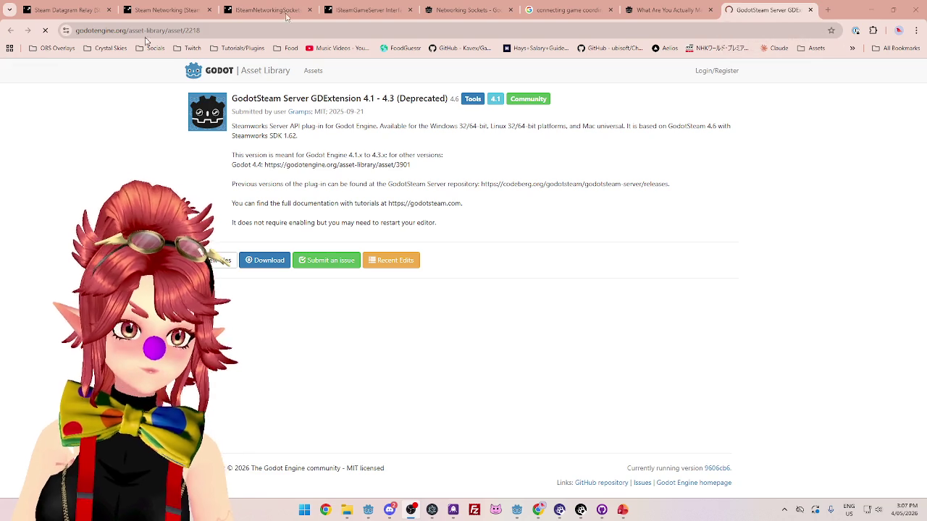
Close the Asset Library tab, skim the 'What Are You Actually Making?' guide, and close it.
left_click(808, 9)
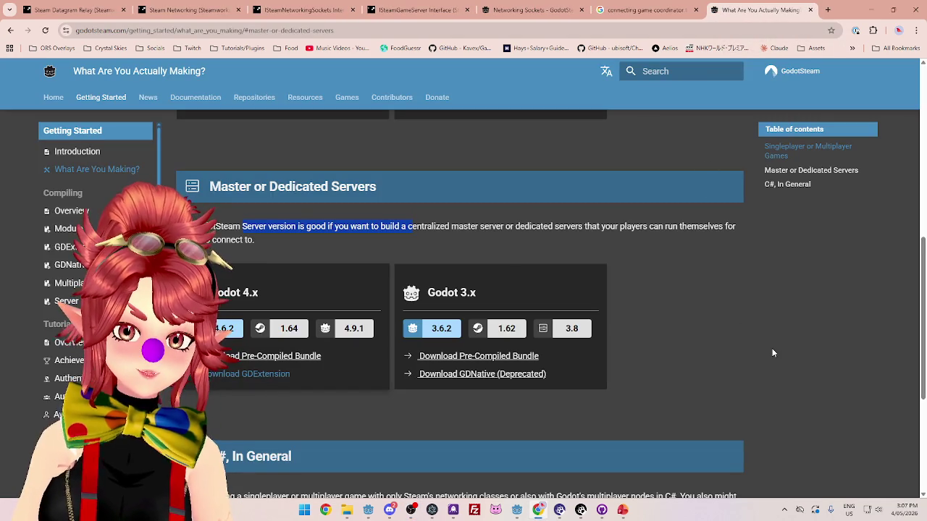
left_click(778, 328)
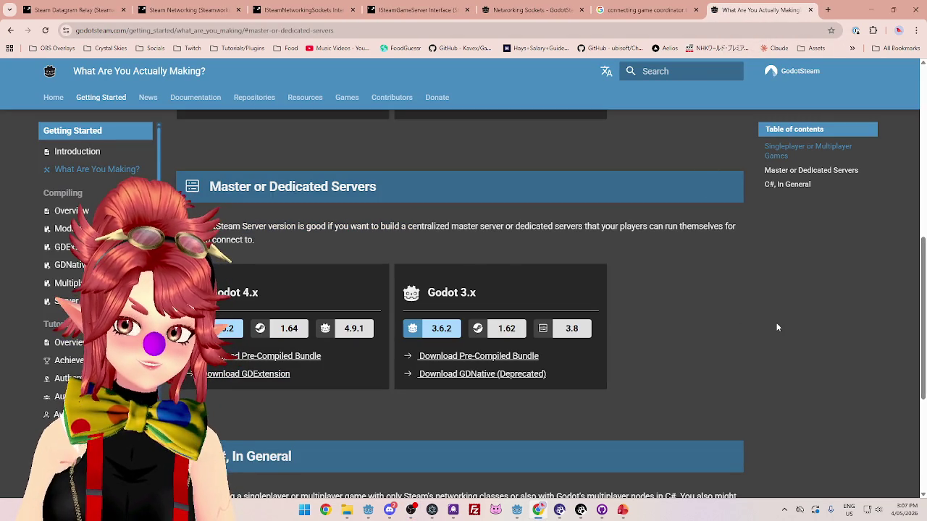
scroll(778, 328, "down", 2)
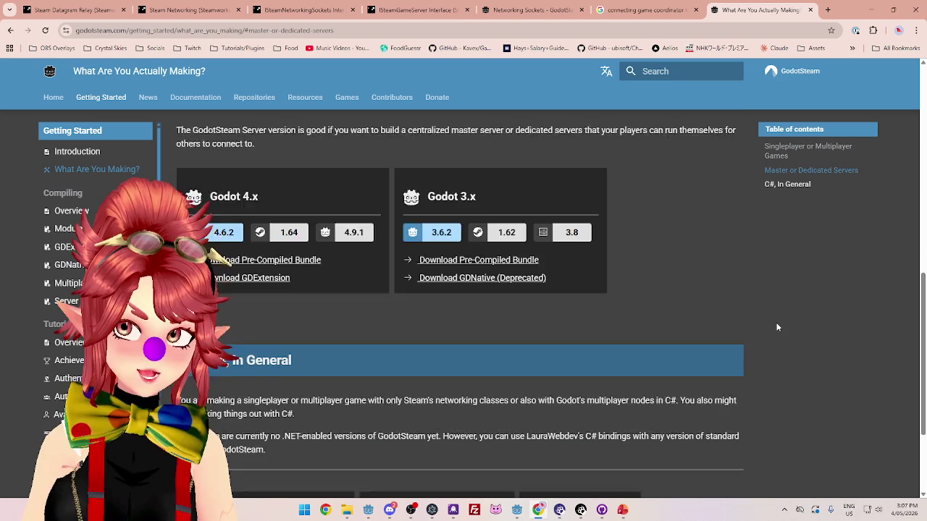
scroll(778, 328, "up", 6)
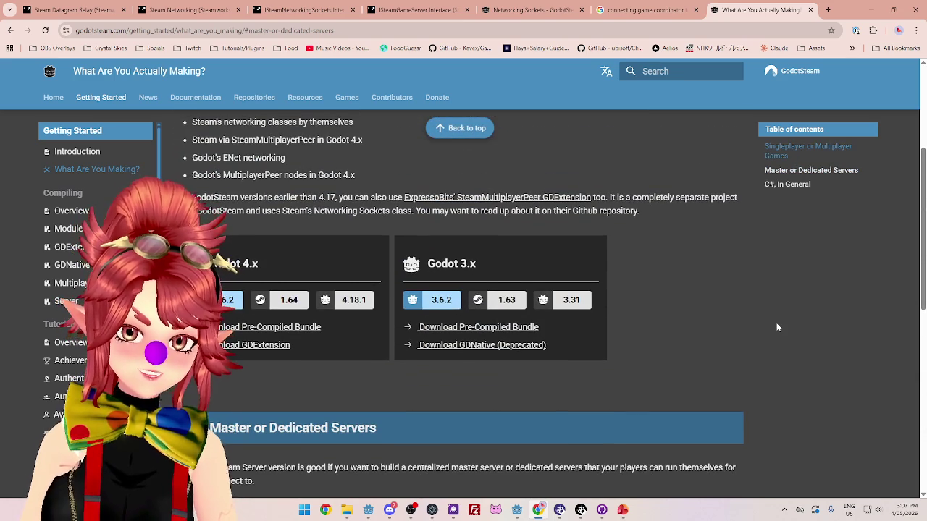
scroll(777, 328, "up", 1)
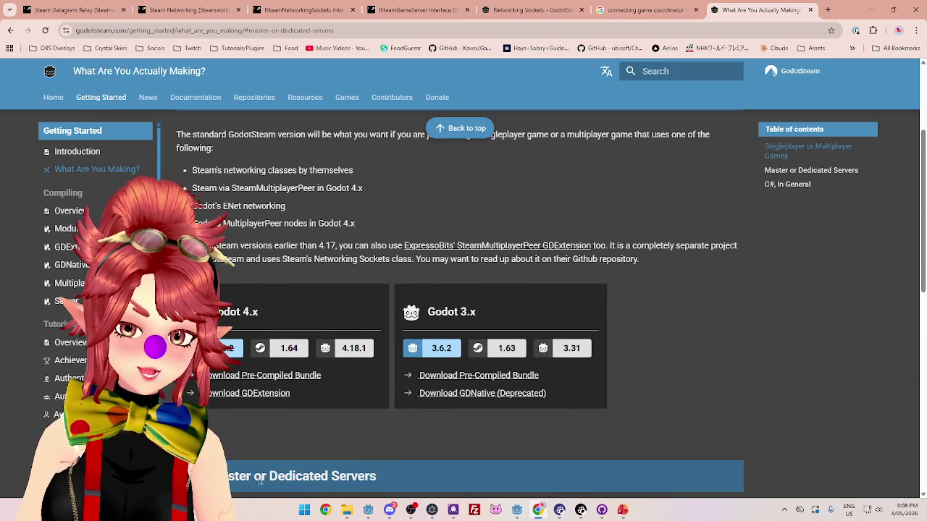
scroll(291, 346, "down", 2)
scroll(291, 347, "up", 5)
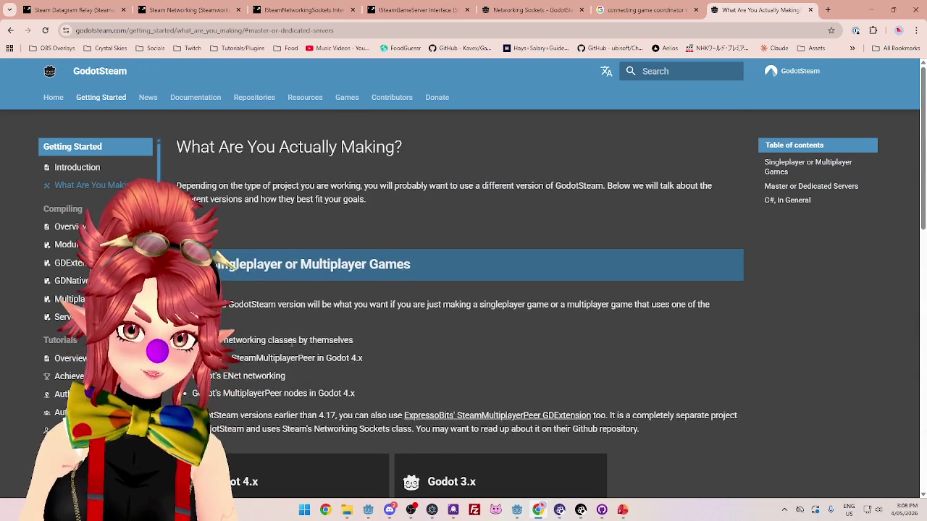
scroll(290, 339, "down", 10)
scroll(265, 203, "up", 5)
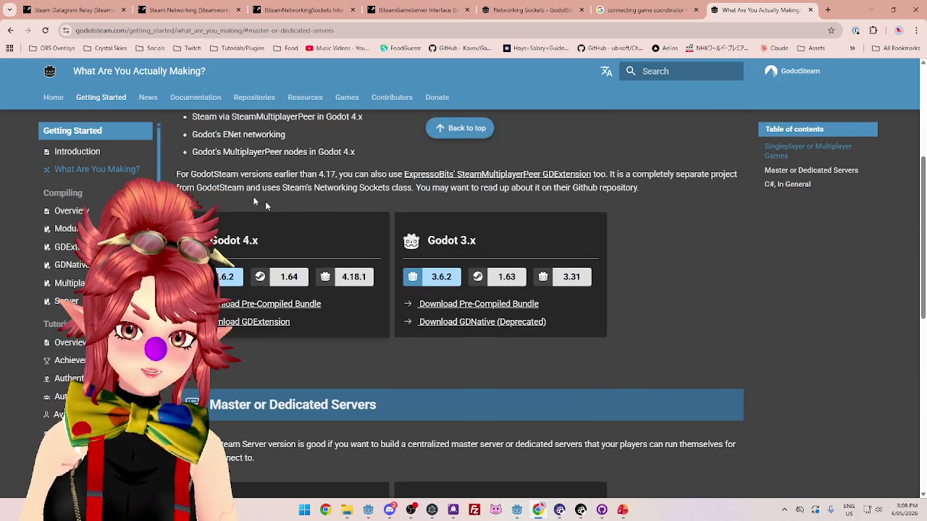
scroll(265, 203, "down", 3)
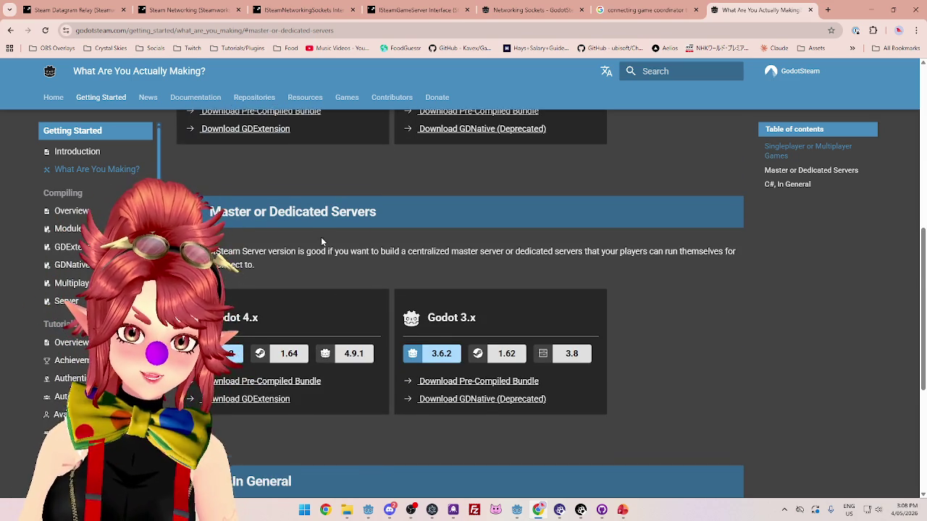
scroll(338, 289, "down", 2)
scroll(337, 290, "down", 2)
scroll(338, 287, "up", 7)
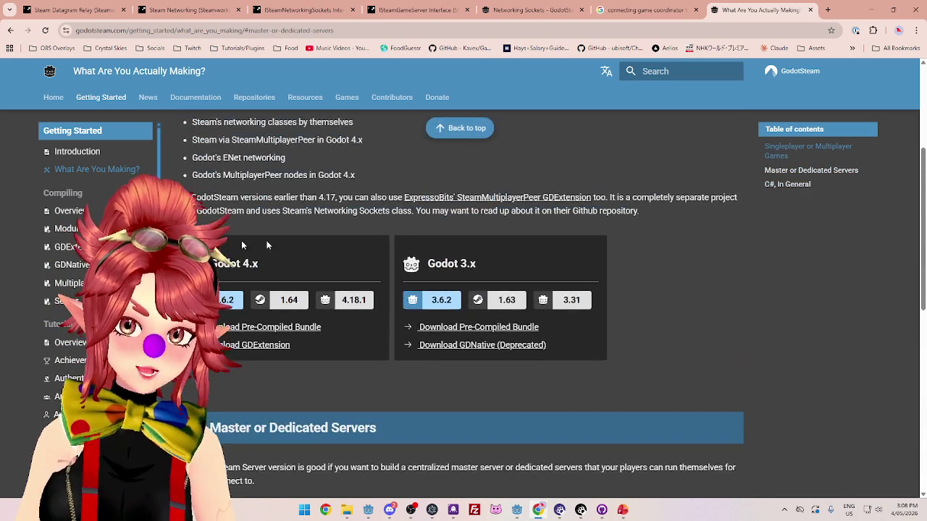
key("ctrl+w")
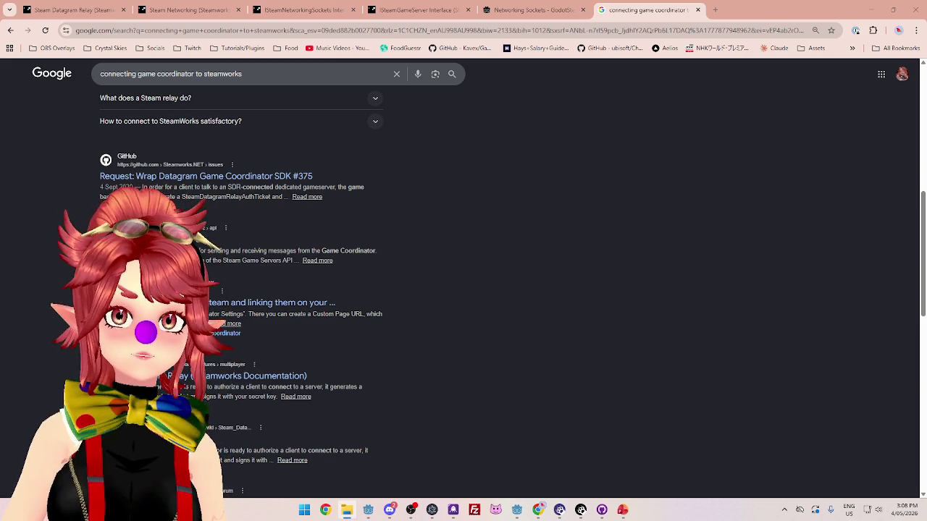
Navigate File Explorer to CrystalSkies\addons and select the godotsteam folder.
left_click(347, 510)
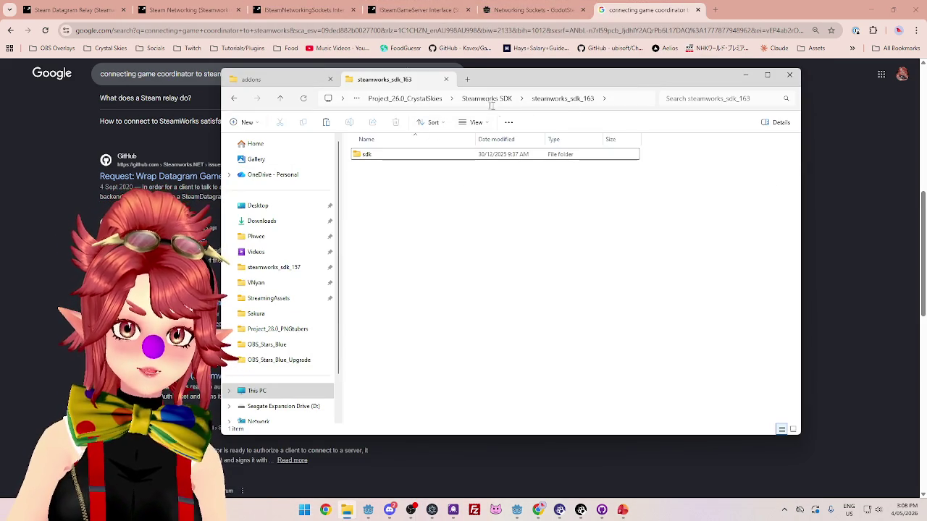
left_click(425, 103)
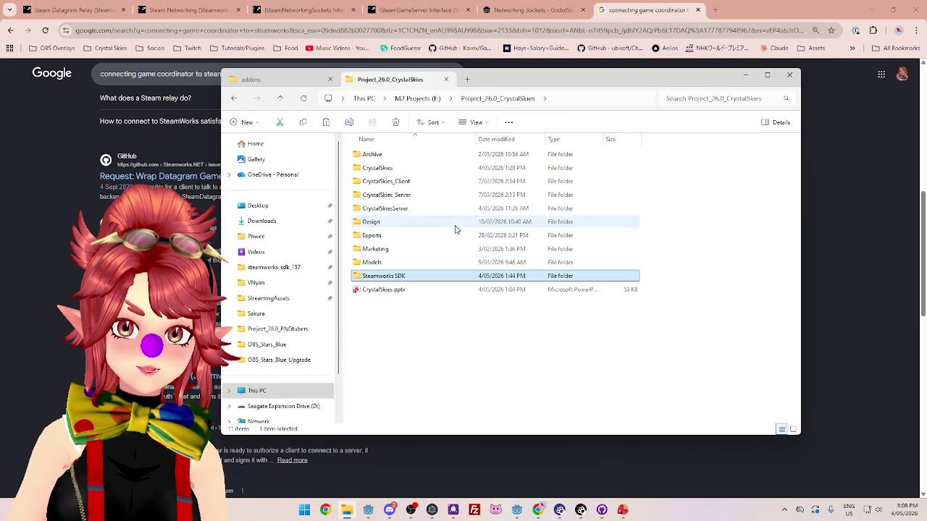
left_click(397, 169)
double_click(397, 171)
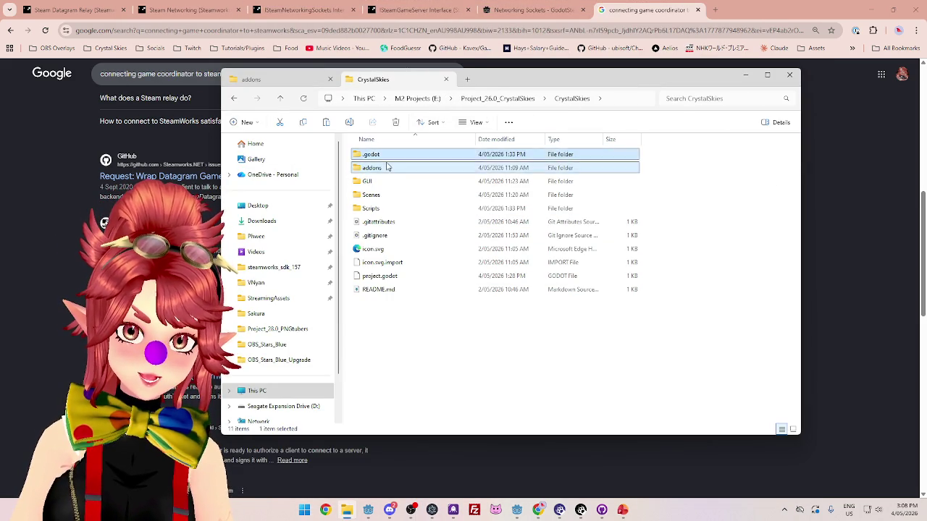
double_click(388, 167)
left_click(382, 155)
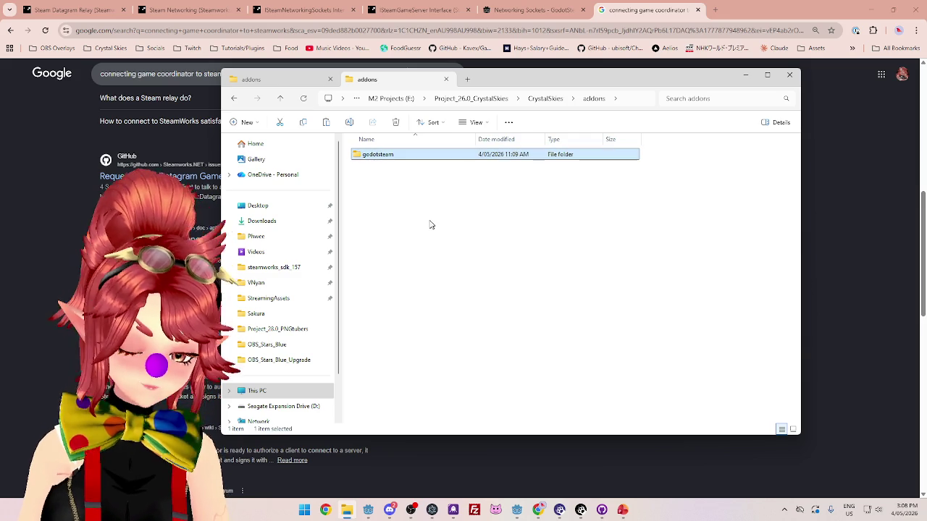
In the other tab, open CrystalSkiesServer and check its .godot folder, then return to Godot.
left_click(274, 81)
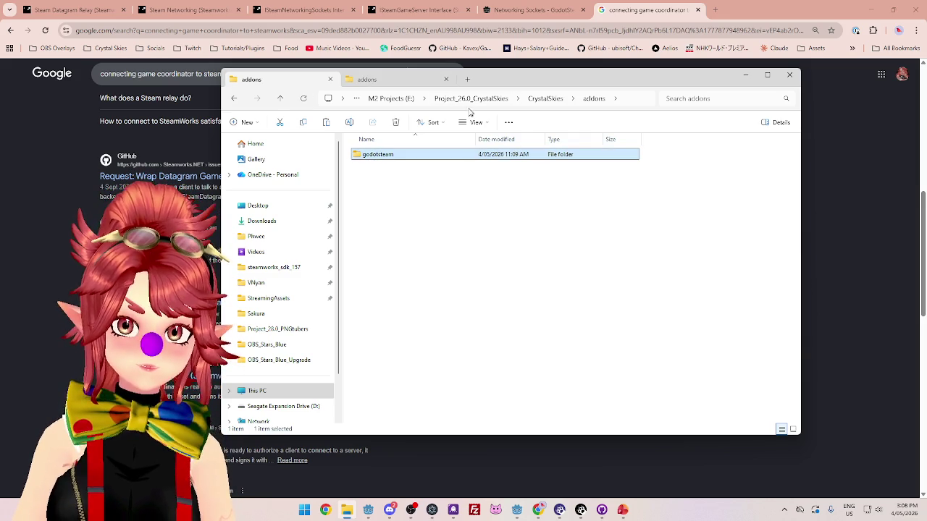
left_click(498, 103)
double_click(403, 210)
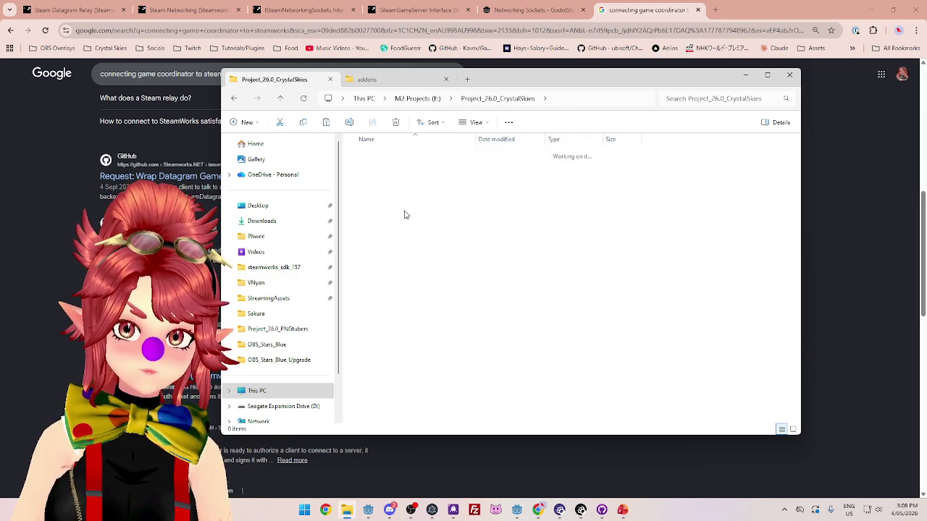
double_click(373, 154)
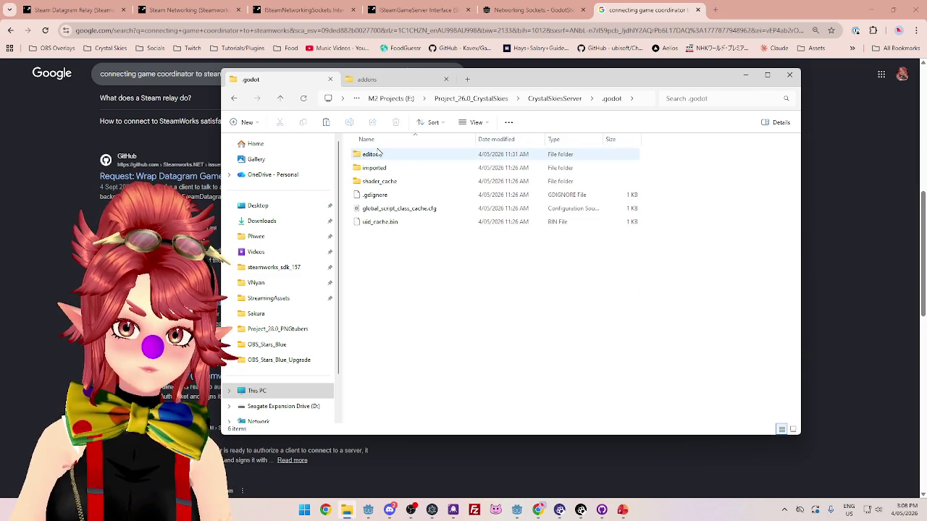
left_click(550, 101)
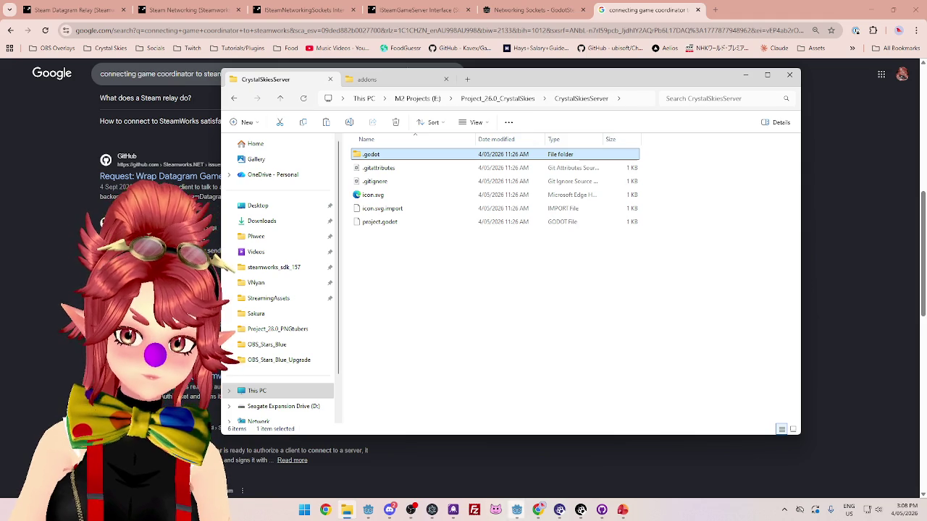
mouse_move(510, 514)
left_click(569, 464)
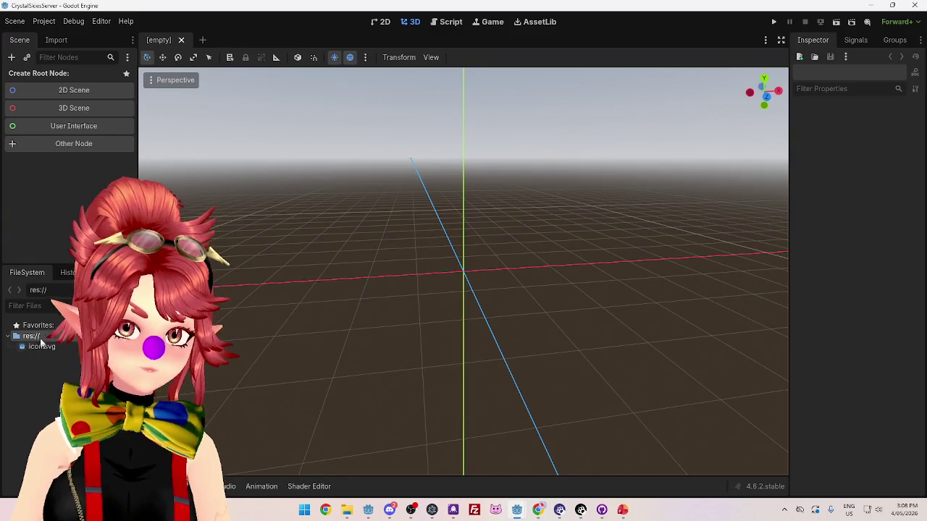
Create an 'addons' folder at res:// in the CrystalSkiesServer project.
right_click(47, 342)
mouse_move(75, 349)
left_click(228, 354)
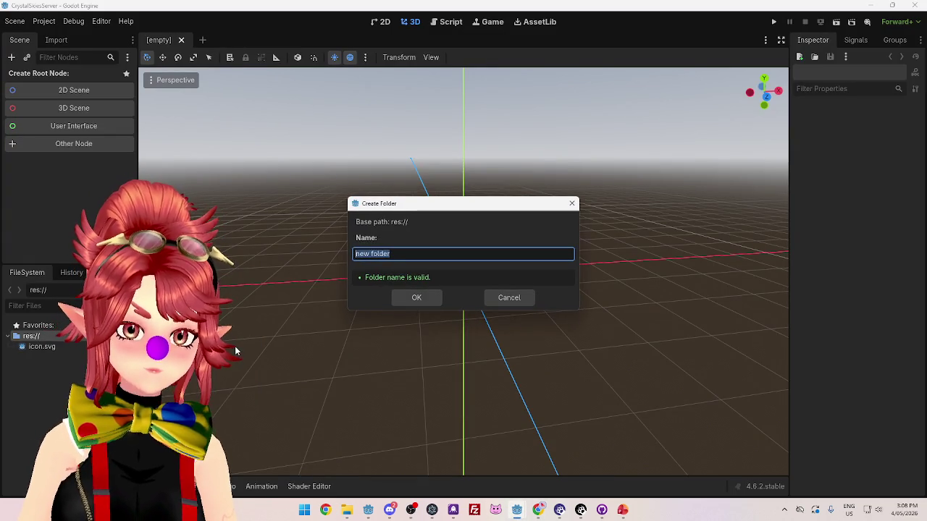
type("addons")
left_click(421, 302)
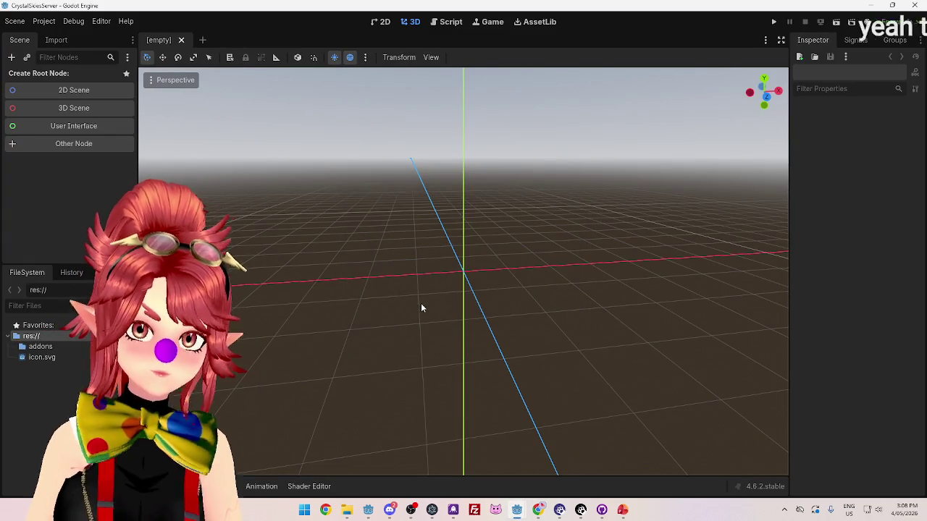
Copy CrystalSkies\addons\godotsteam into CrystalSkiesServer\addons and return to Godot.
left_click(347, 510)
left_click(376, 79)
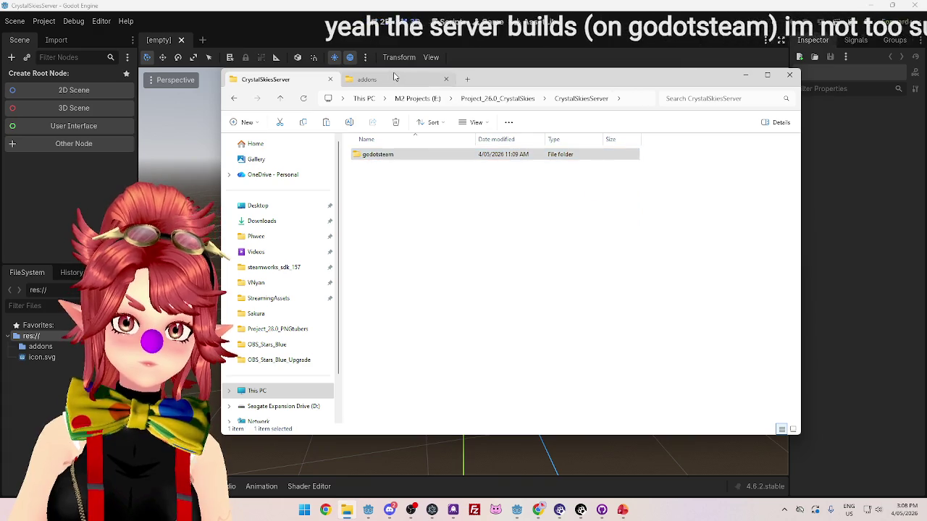
left_click(286, 82)
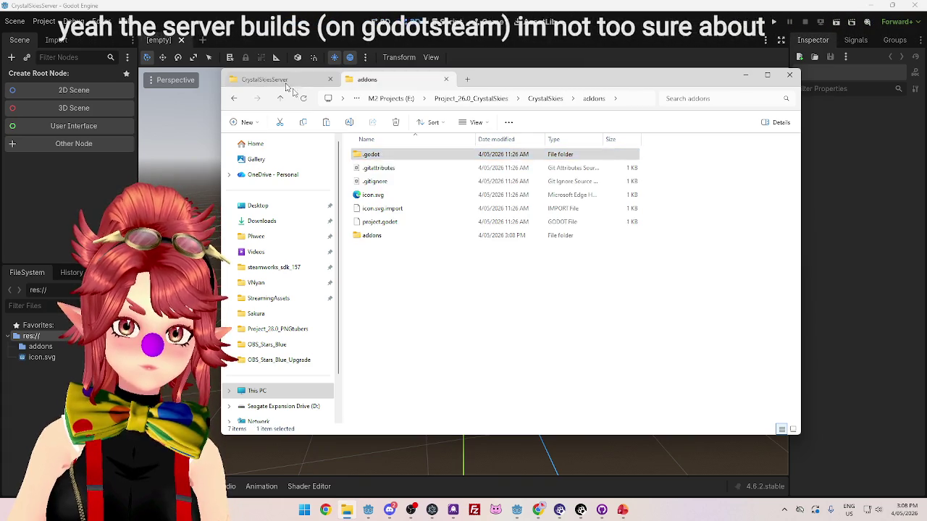
double_click(379, 235)
left_click(366, 79)
left_click(381, 155)
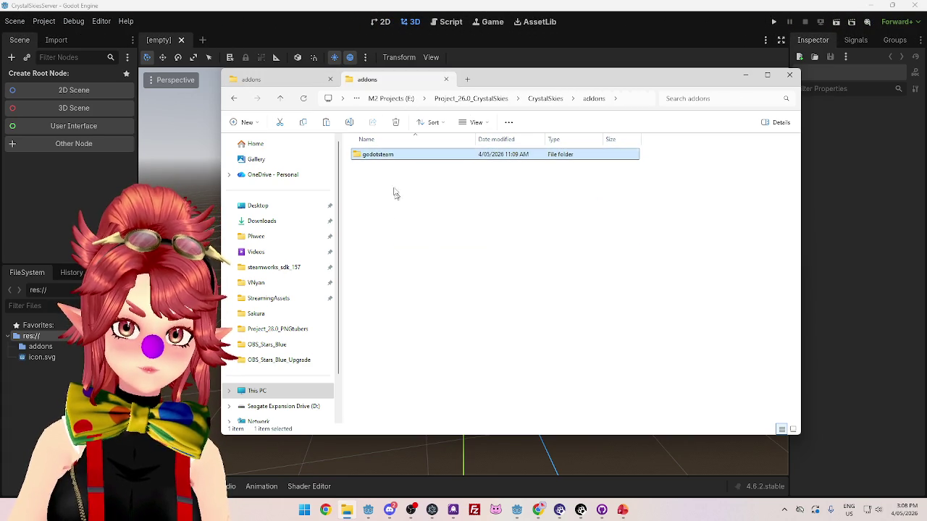
key("ctrl+c")
left_click(252, 79)
key("ctrl+v")
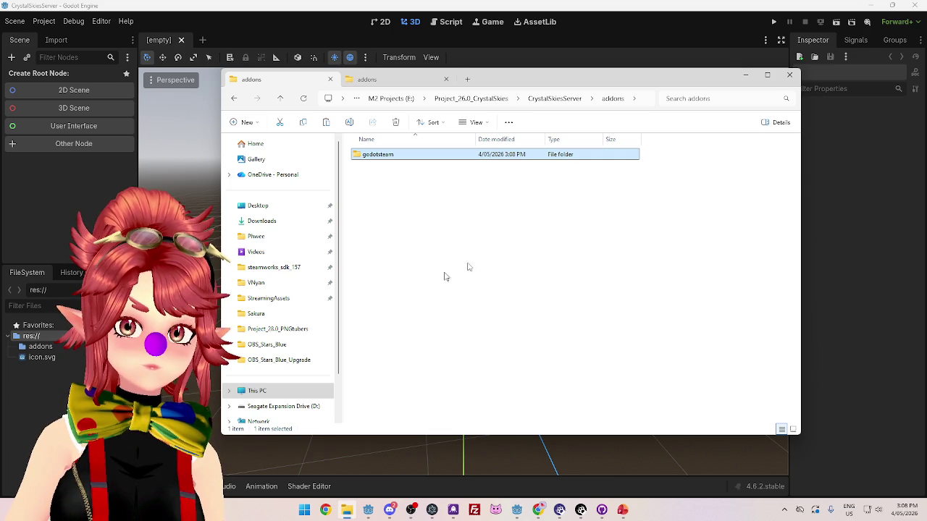
left_click(595, 15)
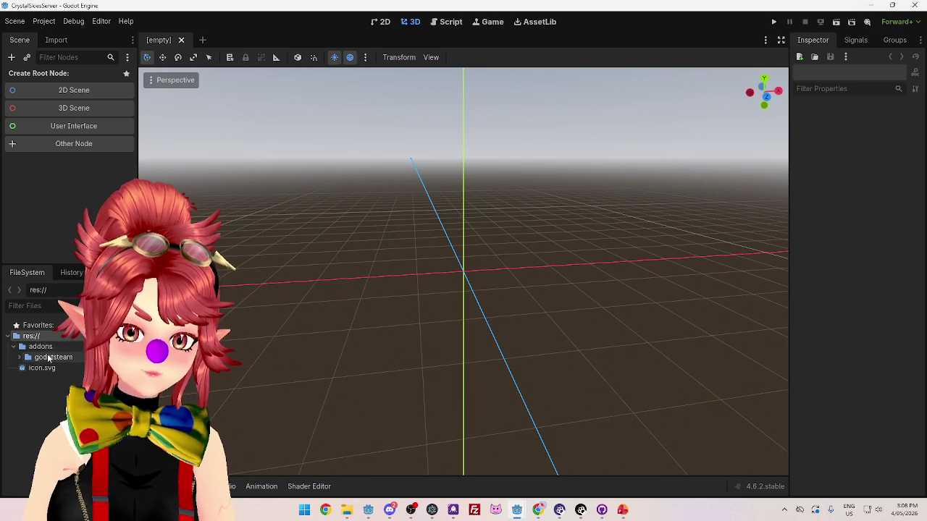
Turn on Steam Initialize on Startup and Embed Callbacks in CrystalSkiesServer's advanced project settings.
left_click(43, 21)
left_click(45, 35)
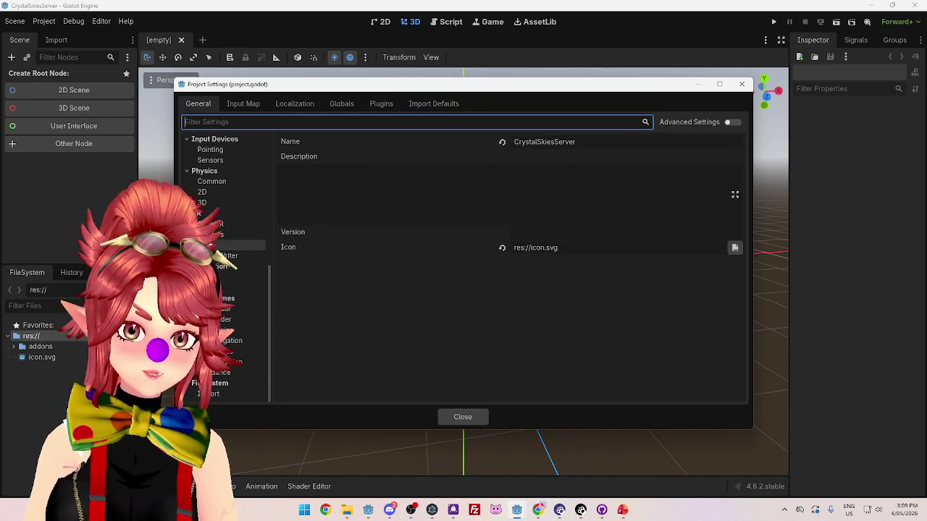
left_click(730, 123)
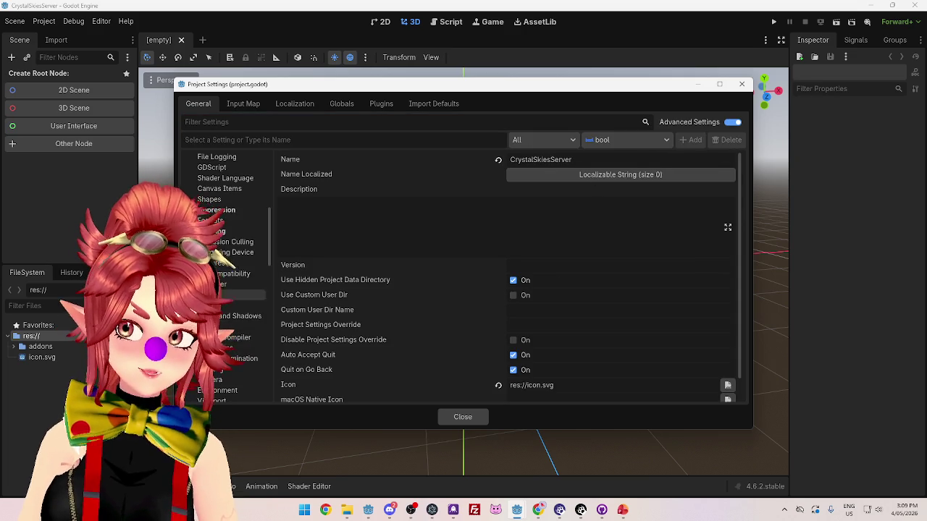
left_click(217, 384)
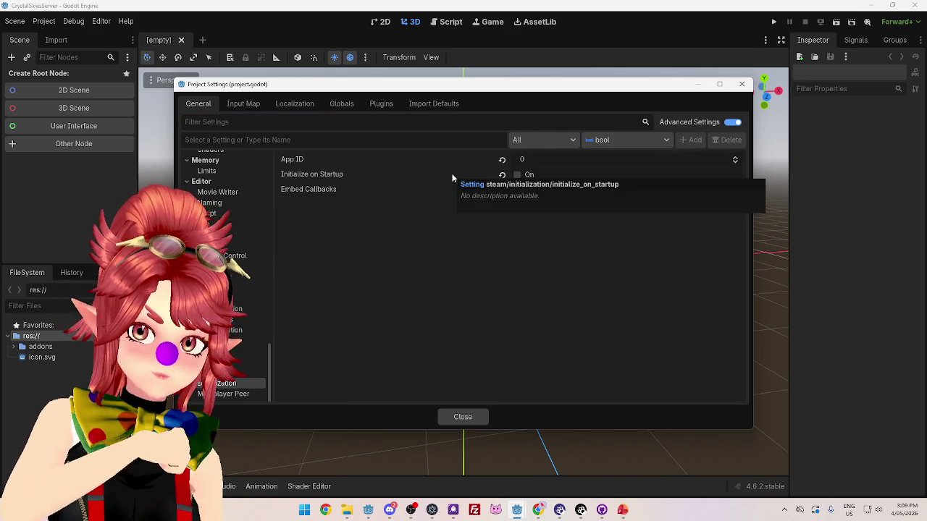
left_click(516, 174)
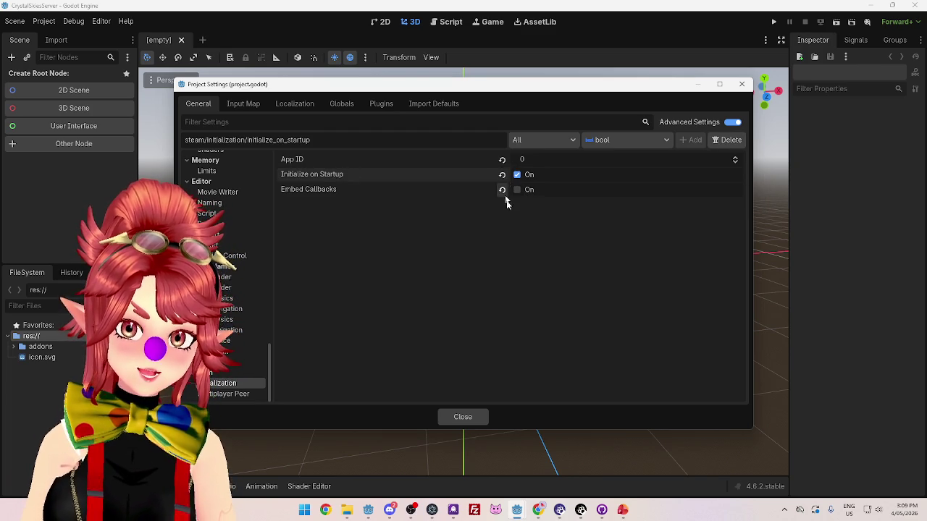
left_click(517, 190)
Check the autoload list, close Project Settings, and switch to the CrystalSkies client editor.
scroll(251, 357, "up", 6)
left_click(344, 106)
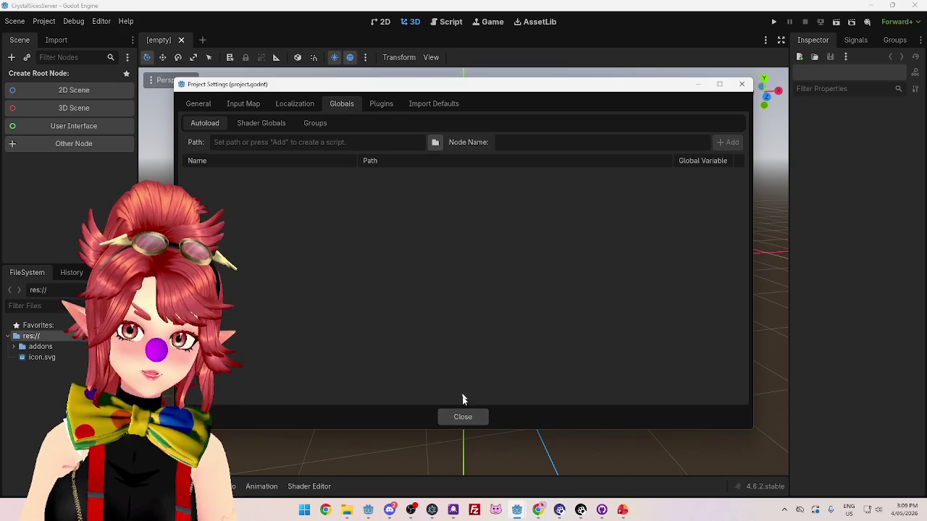
left_click(463, 416)
mouse_move(517, 510)
left_click(569, 467)
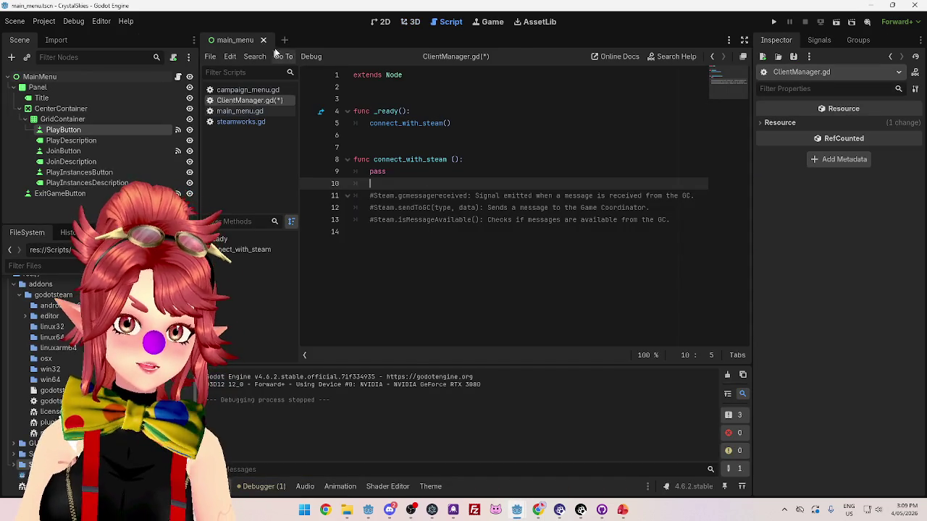
Remove the Steamworks autoload from the CrystalSkies project's Globals settings.
left_click(44, 21)
left_click(69, 36)
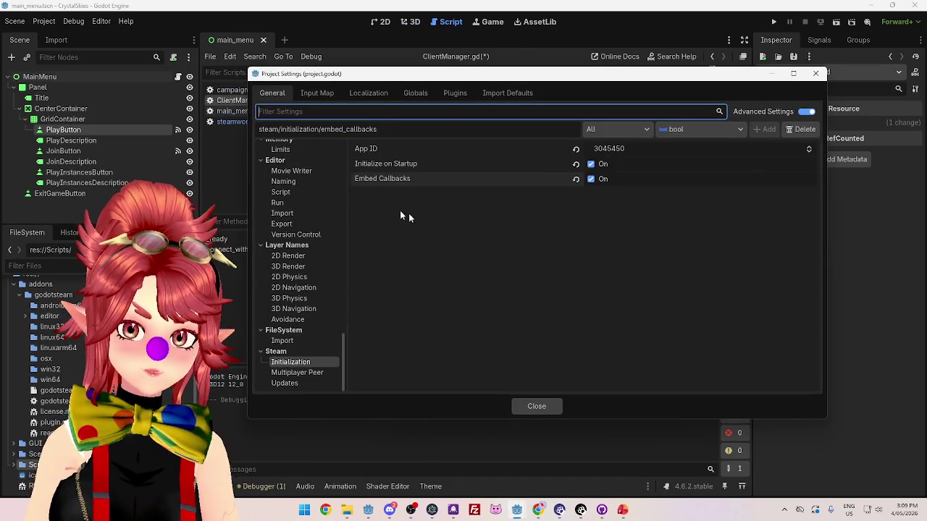
left_click(415, 93)
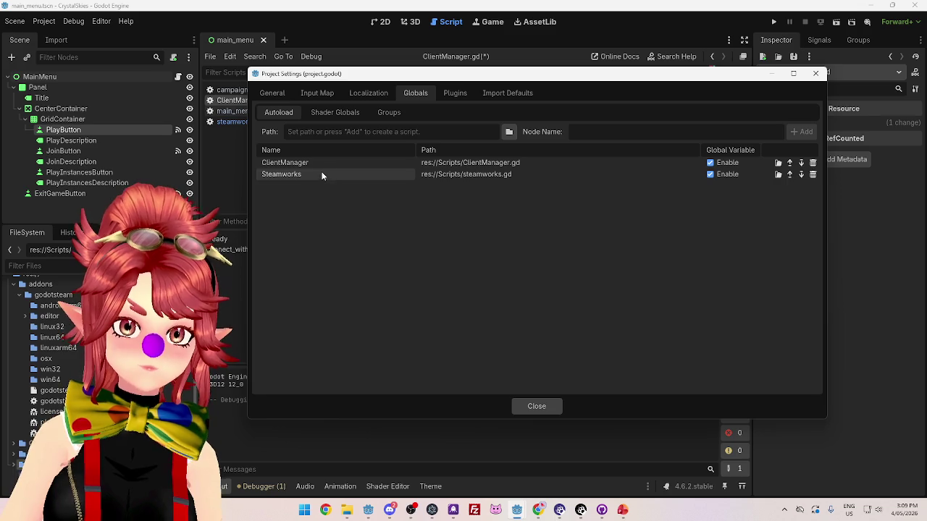
left_click(323, 174)
left_click(813, 174)
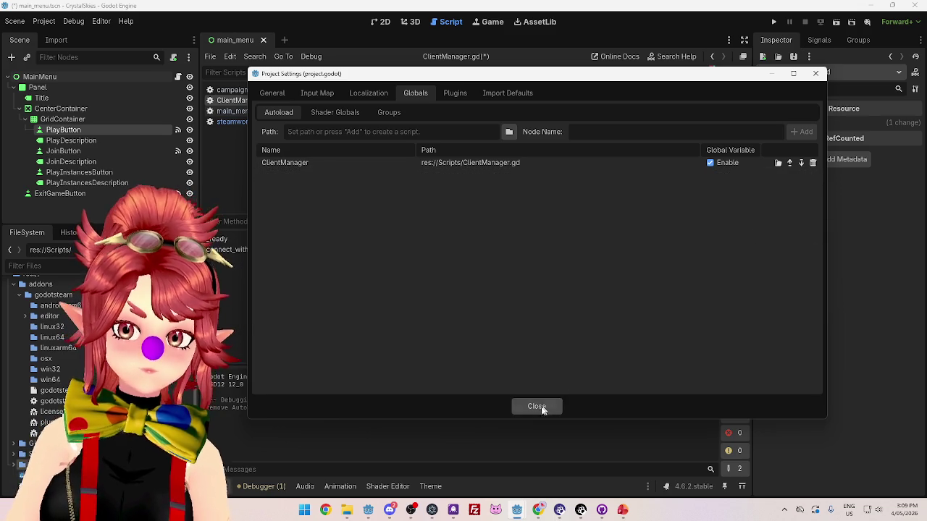
left_click(536, 406)
Close the steamworks.gd script and delete it from the project, confirming the removal.
left_click(252, 122)
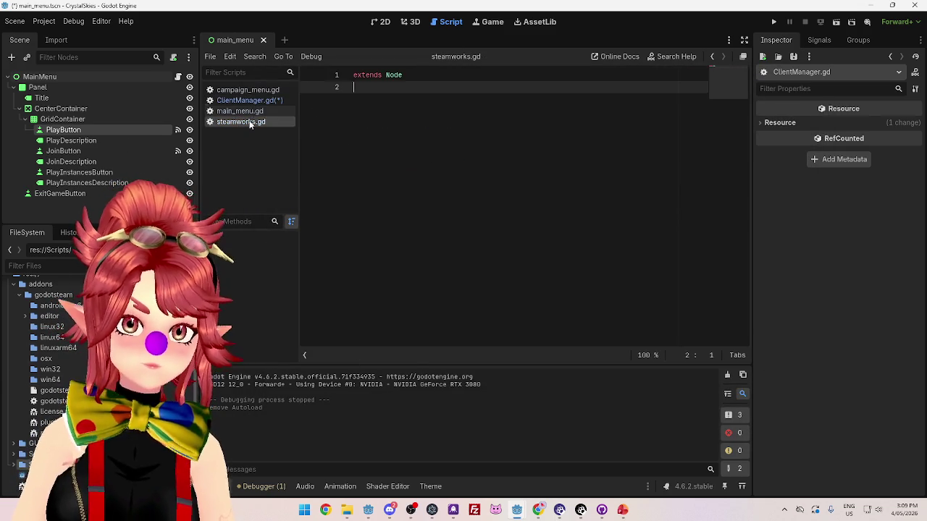
right_click(250, 122)
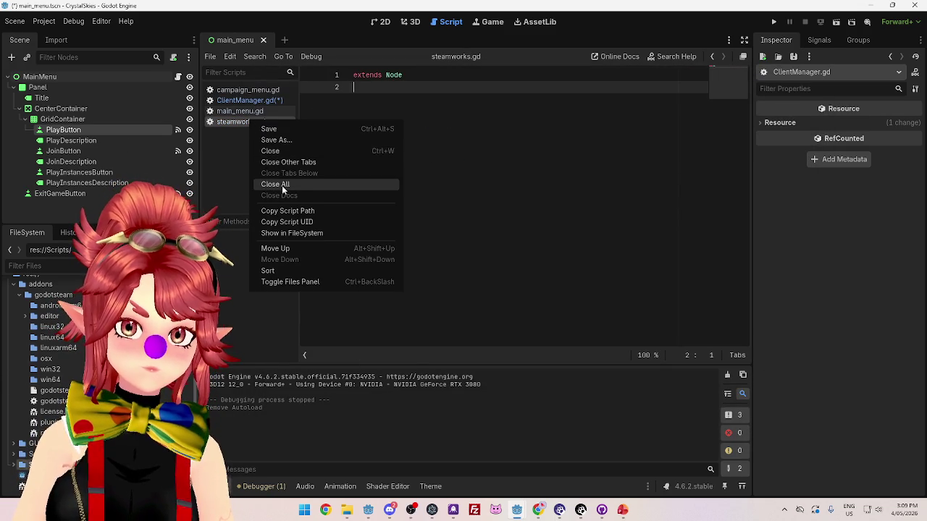
left_click(272, 152)
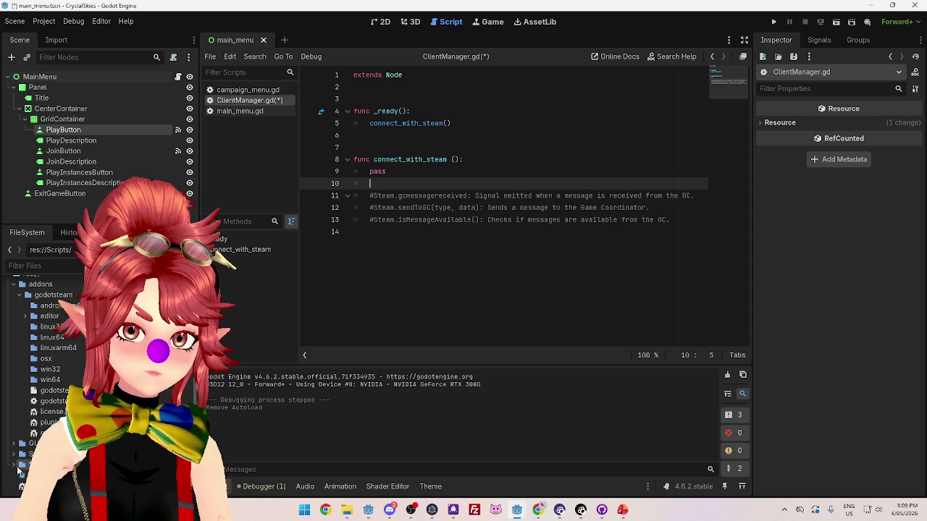
key("Delete")
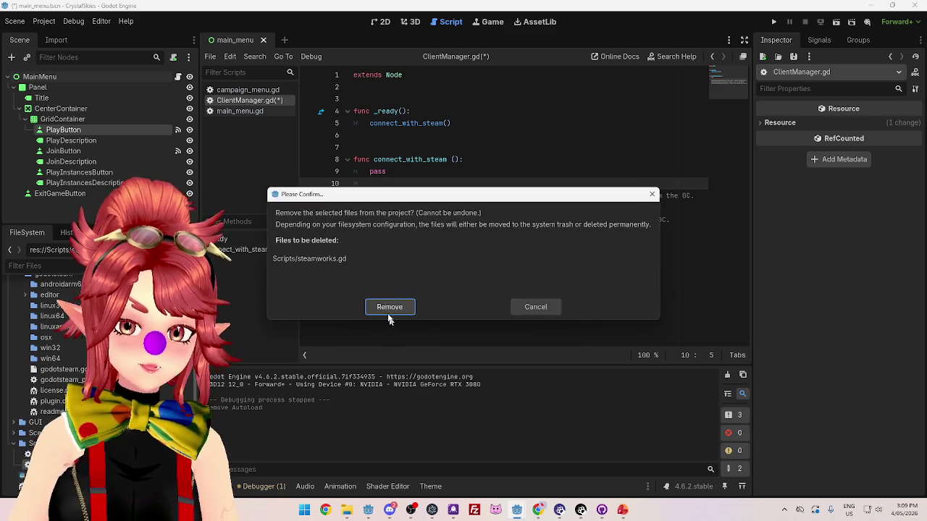
left_click(387, 306)
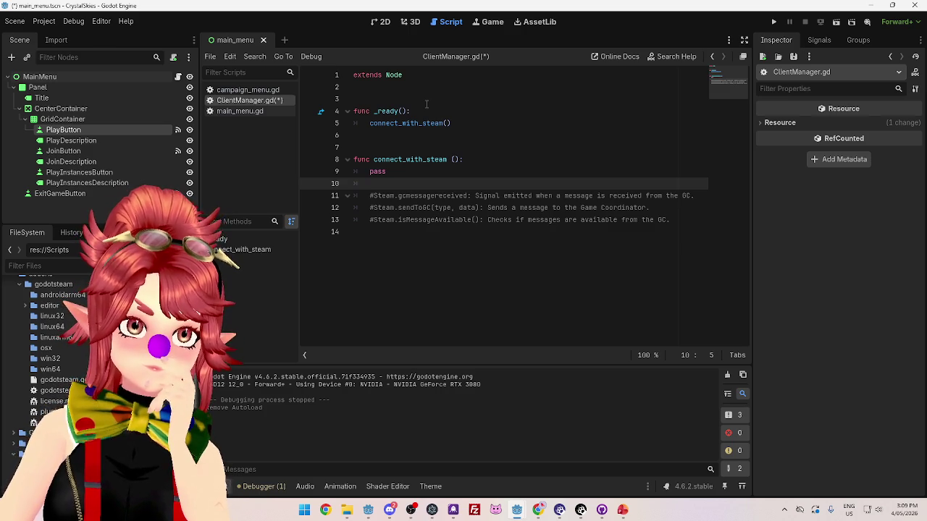
Move from the CrystalSkiesServer editor to the Chrome window with the documentation tabs.
mouse_move(517, 510)
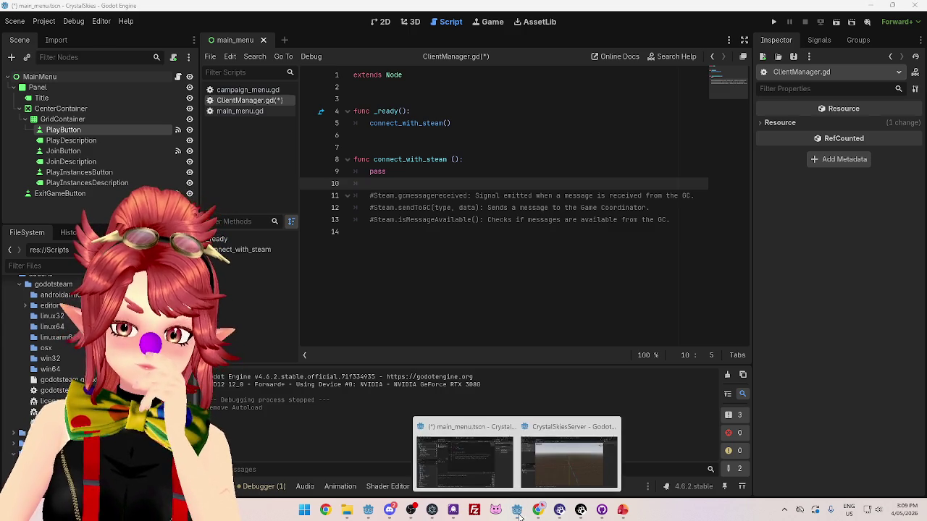
left_click(558, 437)
left_click(558, 437)
left_click(538, 511)
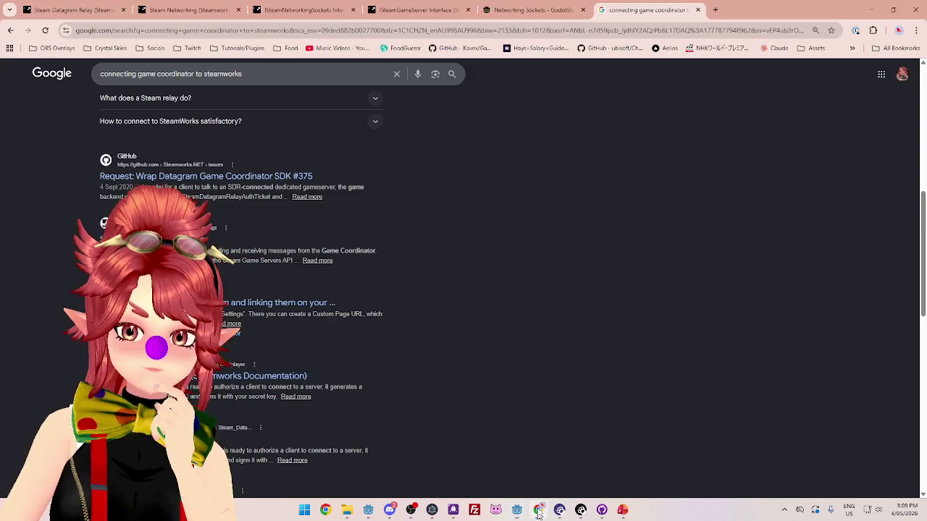
Browse the Steam networking doc tabs to the ISteamGameServer LogOnAnonymous reference.
left_click(531, 13)
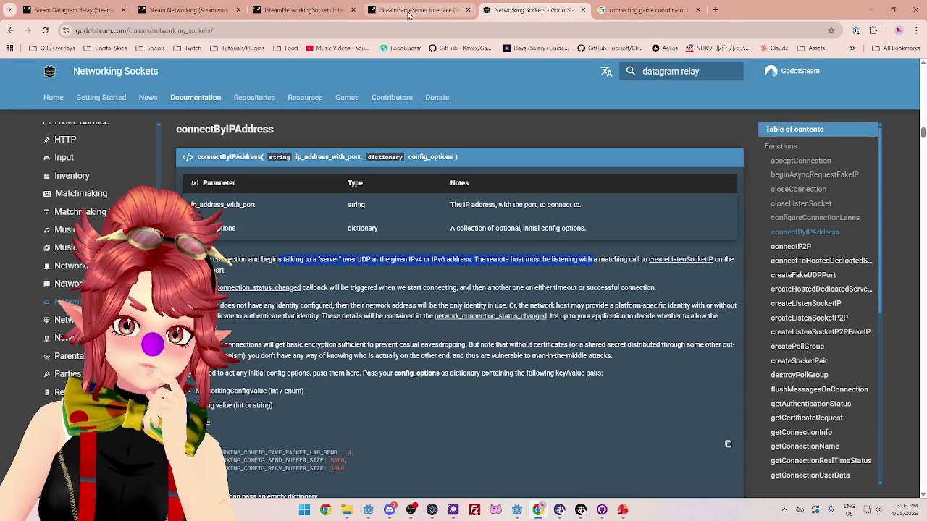
left_click(183, 10)
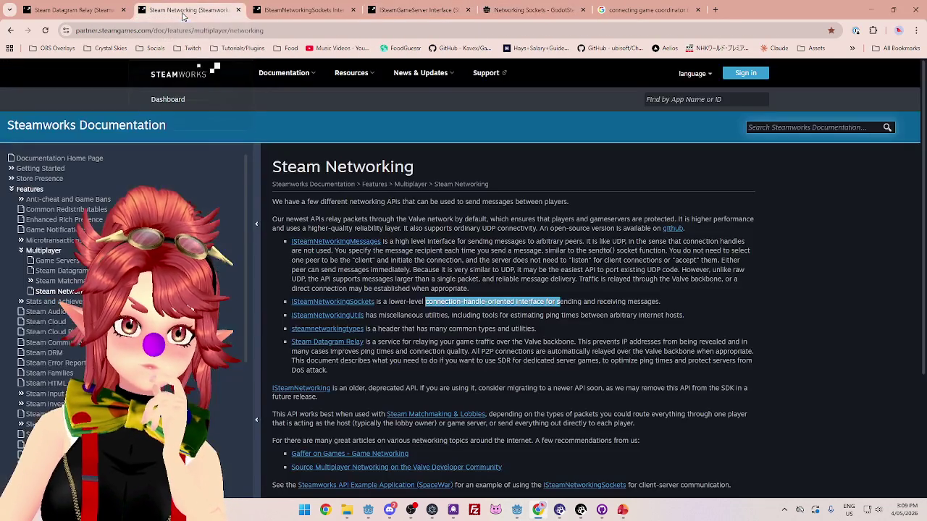
left_click(69, 10)
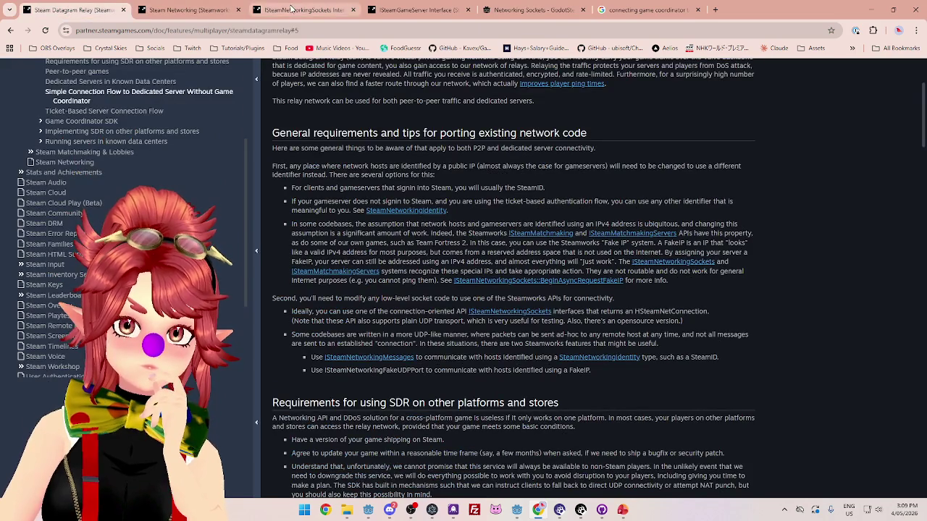
left_click(304, 10)
left_click(424, 15)
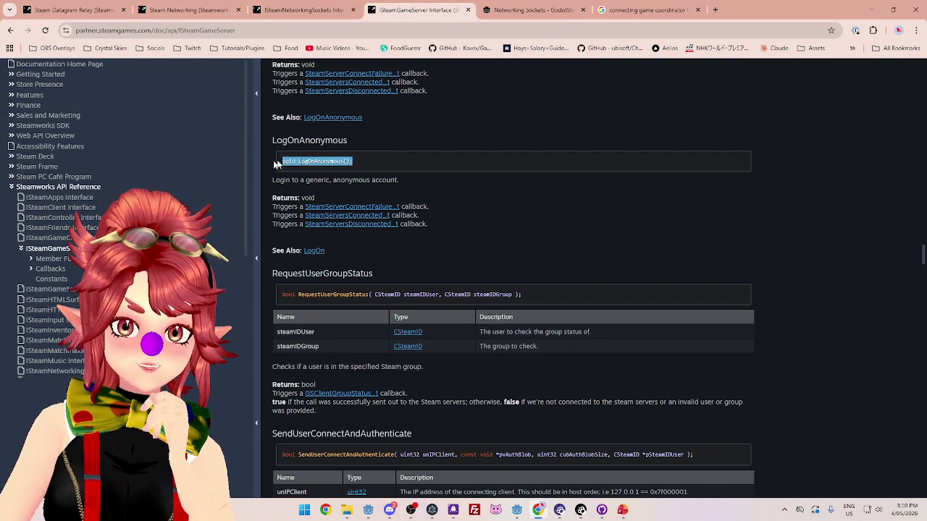
left_click(381, 161)
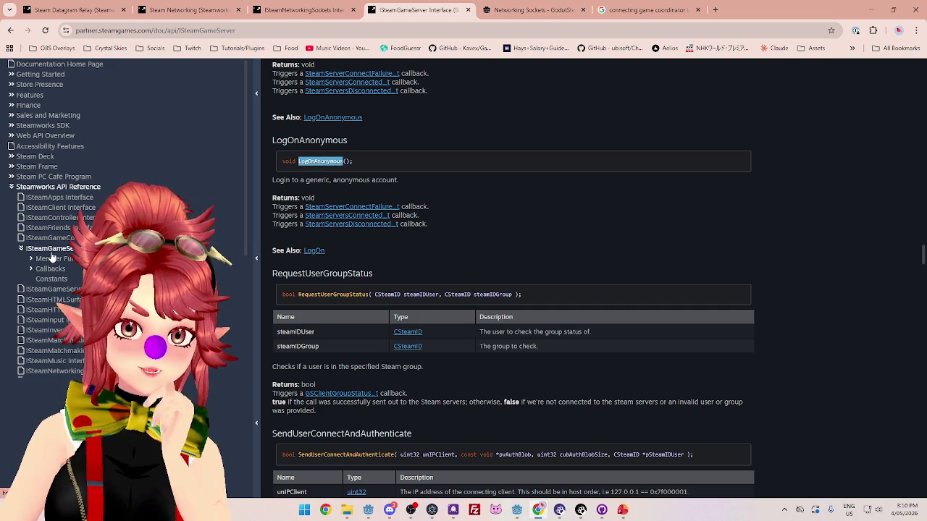
Open GodotSteam's Game Server class page from the Networking Sockets page.
left_click(543, 13)
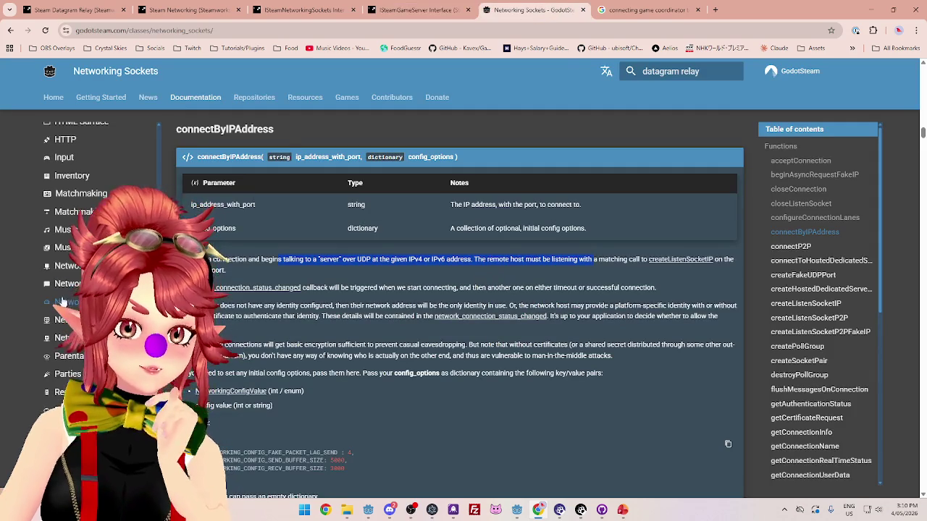
left_click(413, 9)
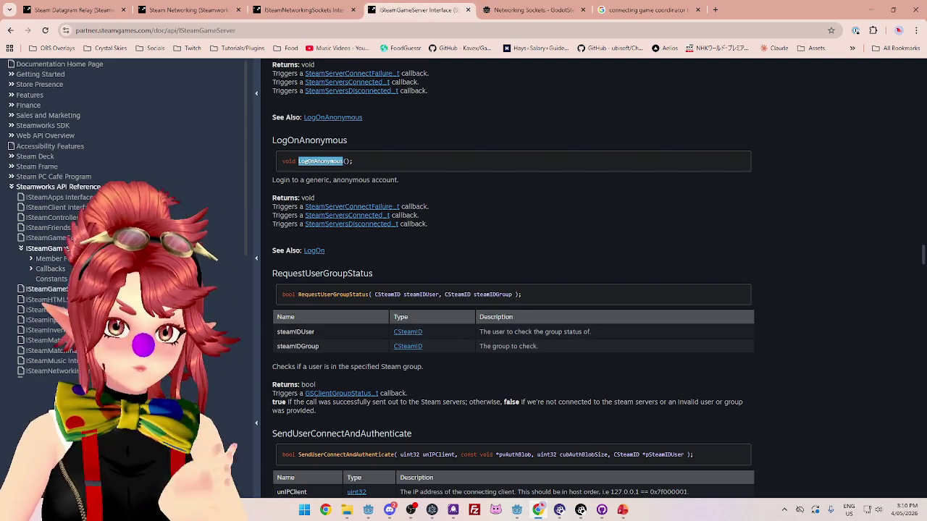
left_click(536, 10)
scroll(80, 290, "up", 2)
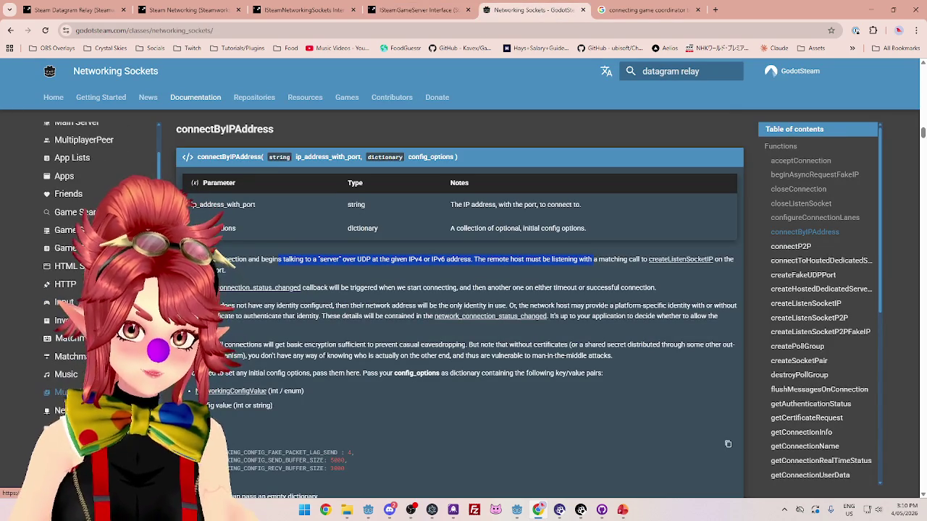
left_click(80, 232)
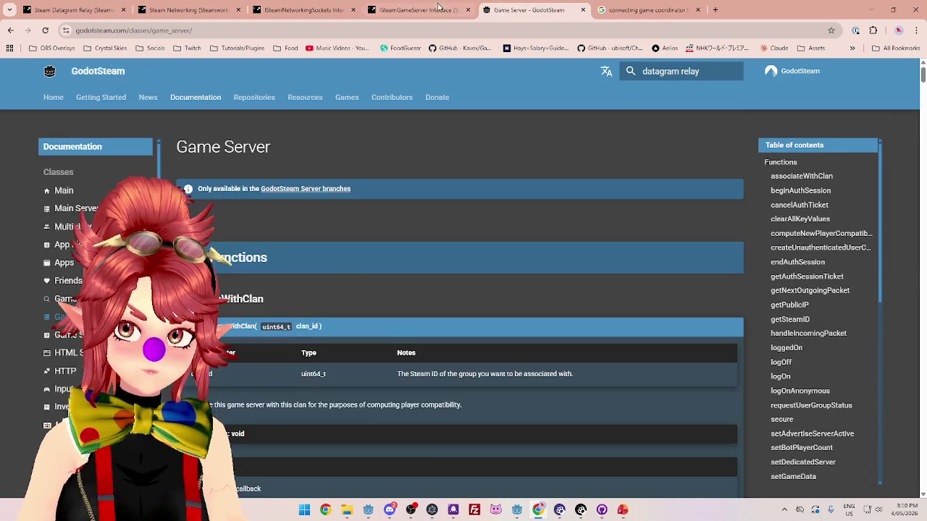
Jump to the logOnAnonymous entry in GodotSteam's Game Server table of contents.
left_click(414, 9)
left_click(501, 10)
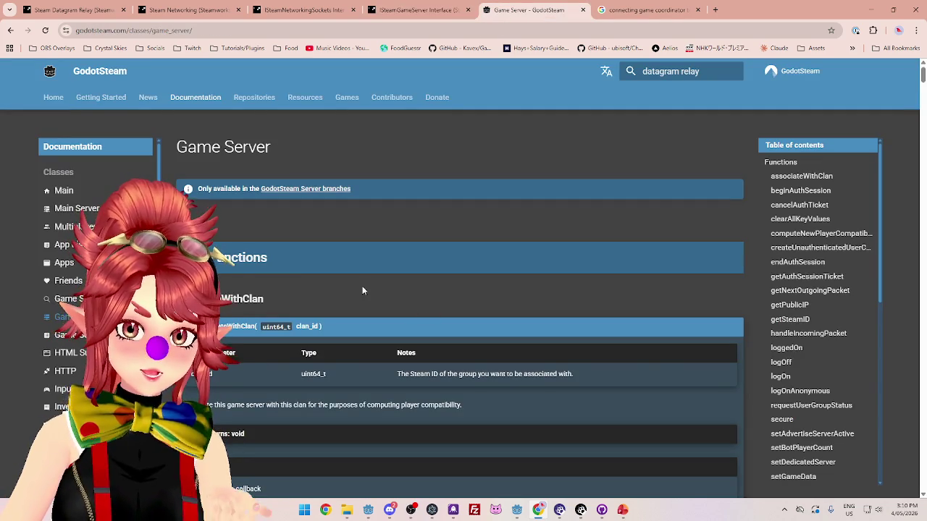
scroll(803, 290, "down", 3)
scroll(804, 290, "up", 1)
left_click(800, 278)
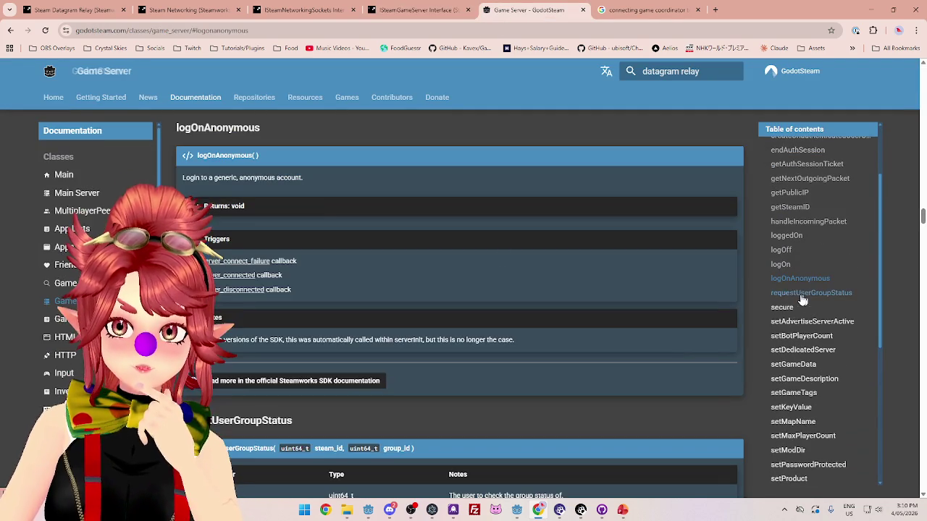
scroll(301, 208, "up", 1)
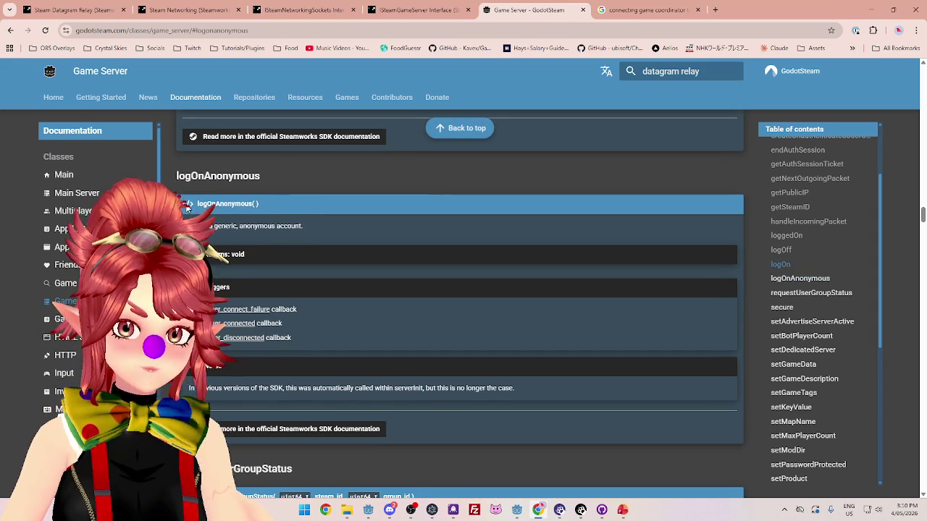
scroll(274, 209, "down", 2)
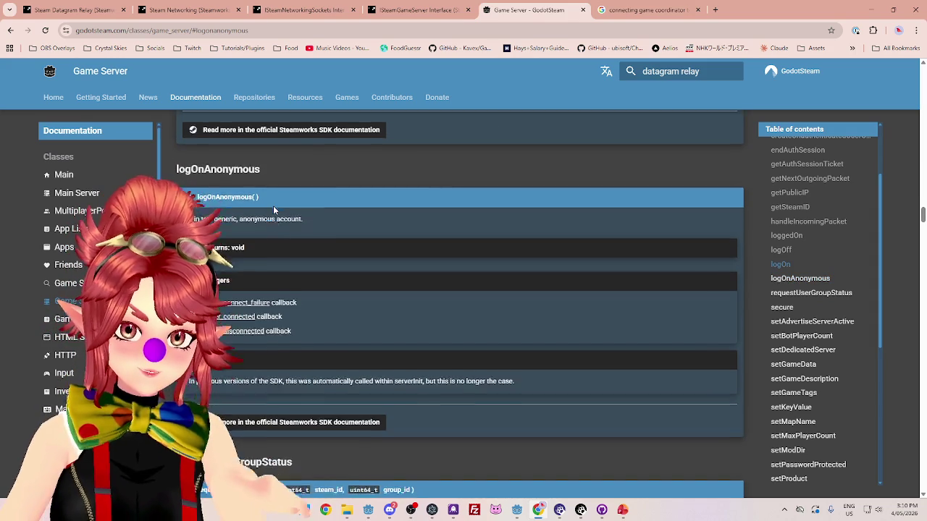
scroll(274, 196, "up", 1)
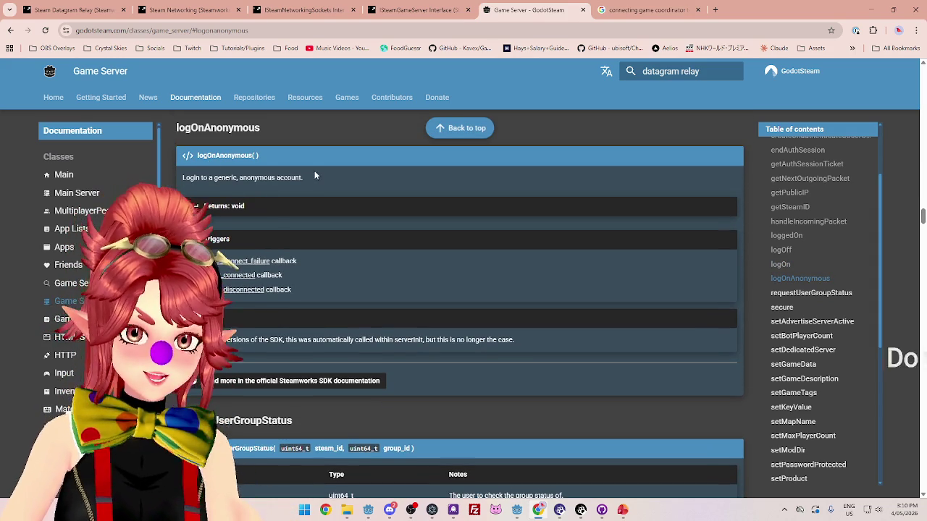
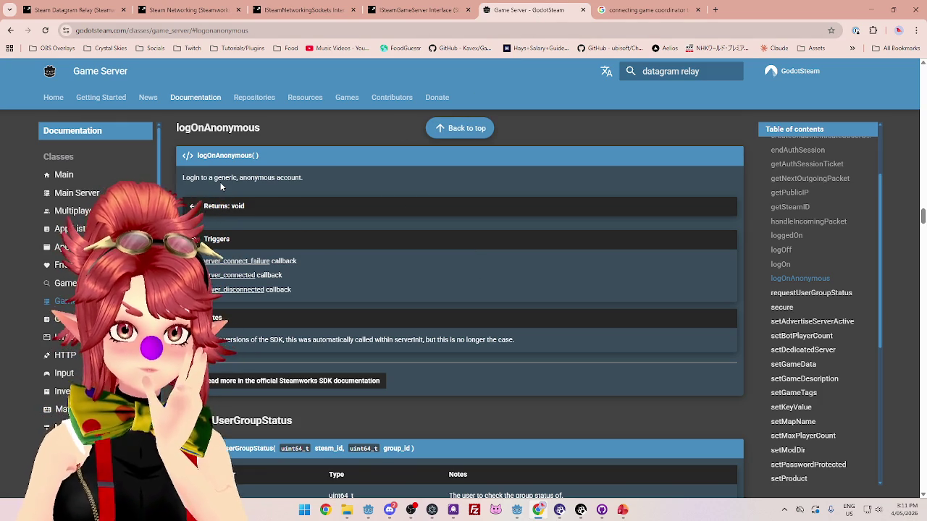
Select the full logOnAnonymous( ) signature on the GodotSteam Game Server docs page.
scroll(337, 285, "down", 2)
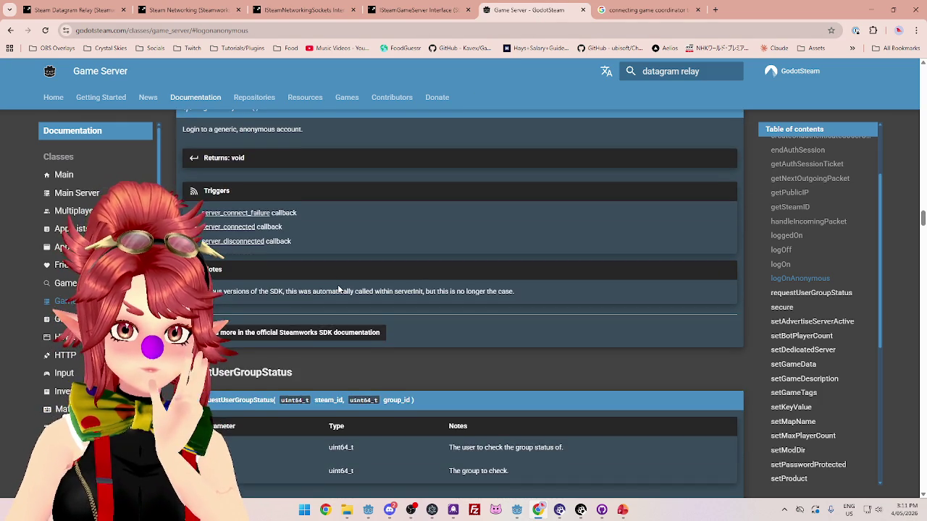
scroll(337, 285, "up", 3)
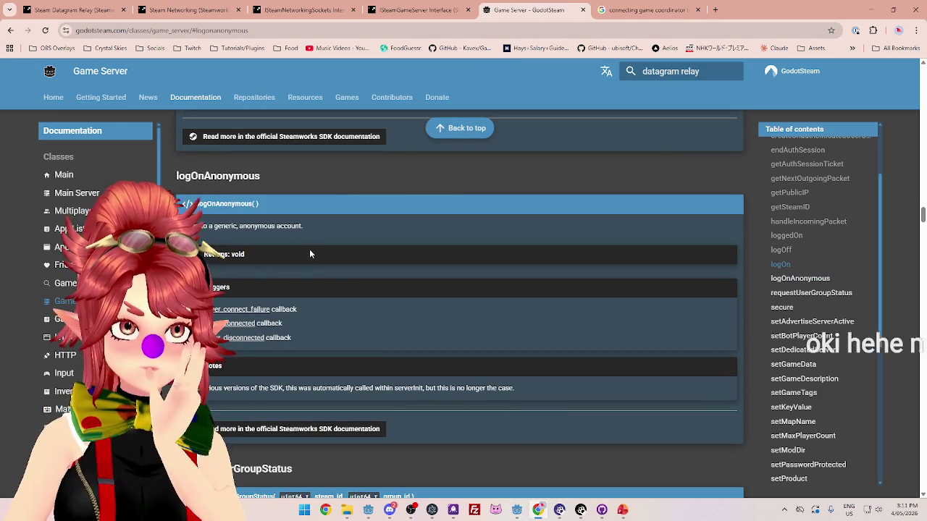
left_click_drag(196, 208, 291, 209)
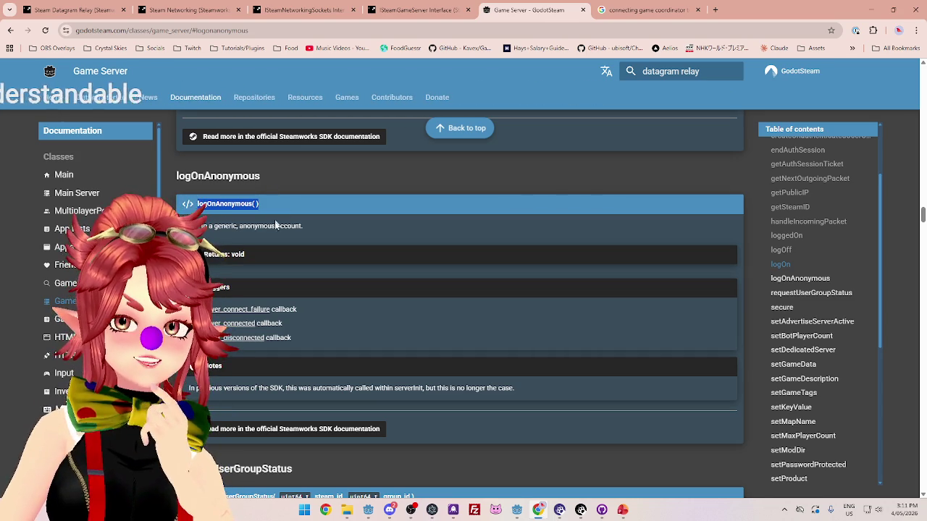
left_click(265, 210)
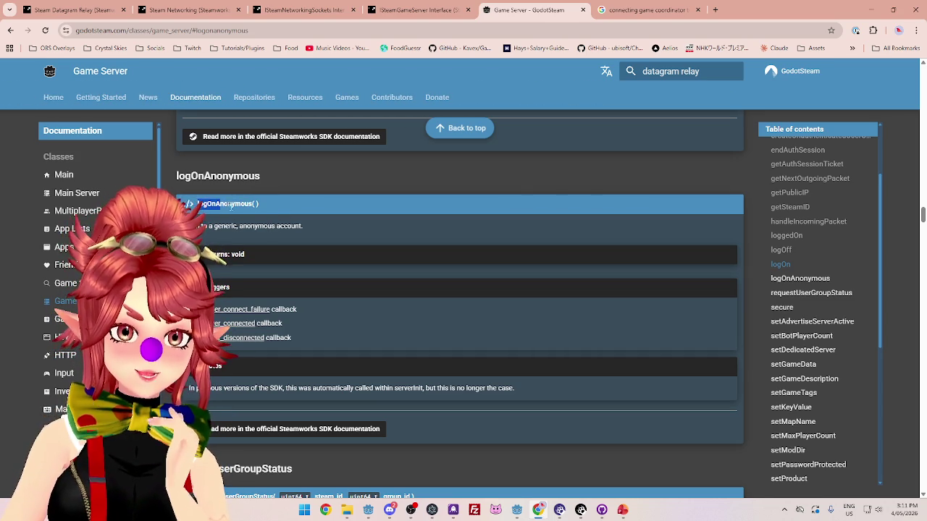
triple_click(265, 205)
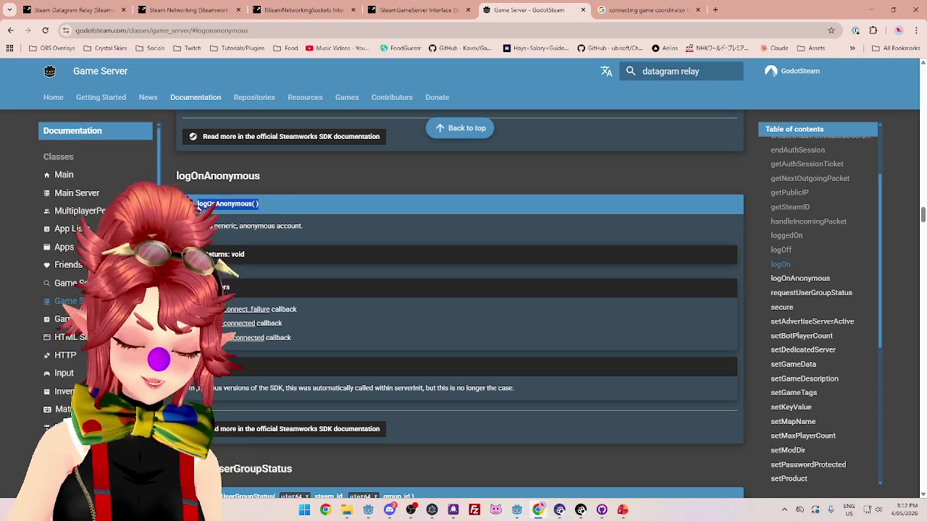
Return to the CrystalSkiesServer Godot project from the documentation.
scroll(339, 208, "up", 3)
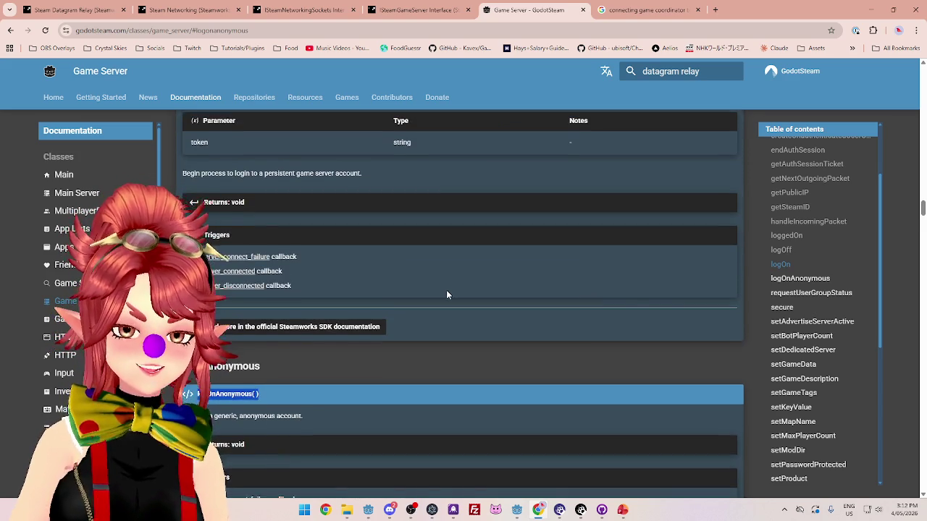
scroll(446, 294, "down", 2)
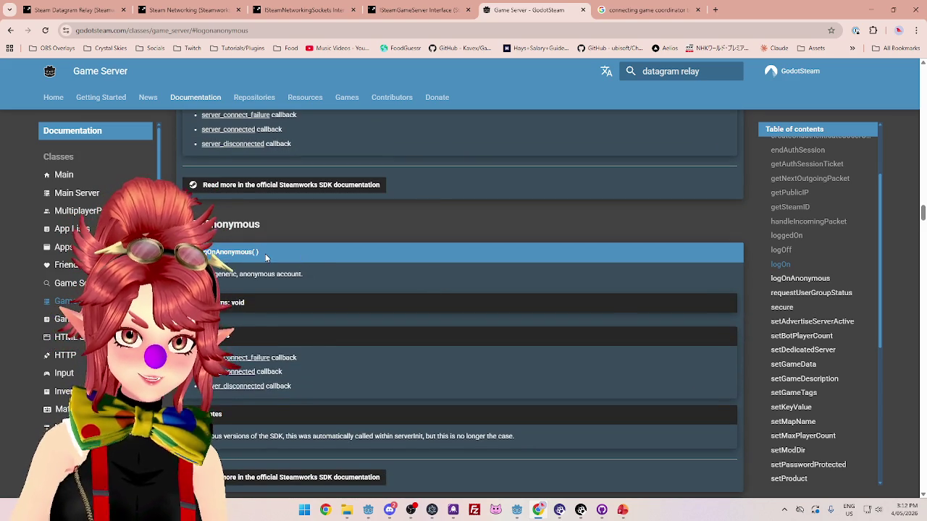
scroll(386, 309, "down", 2)
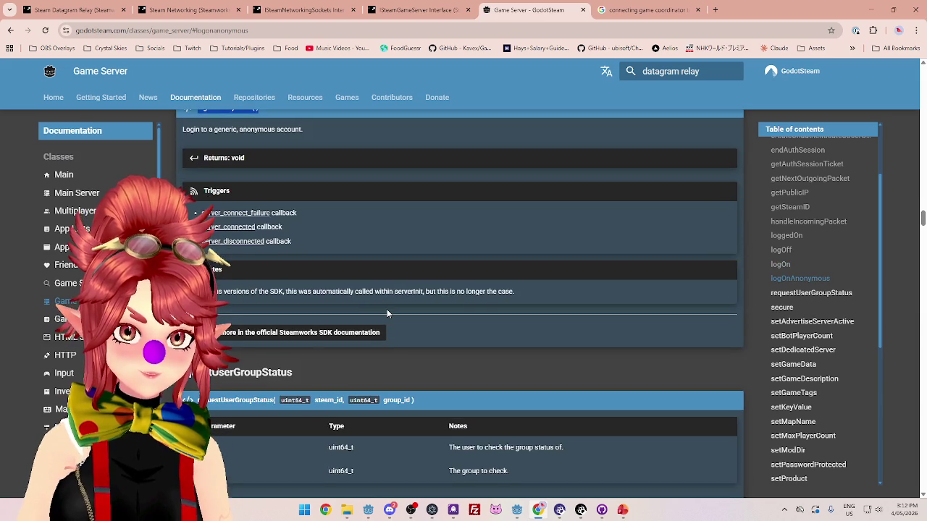
scroll(387, 309, "up", 1)
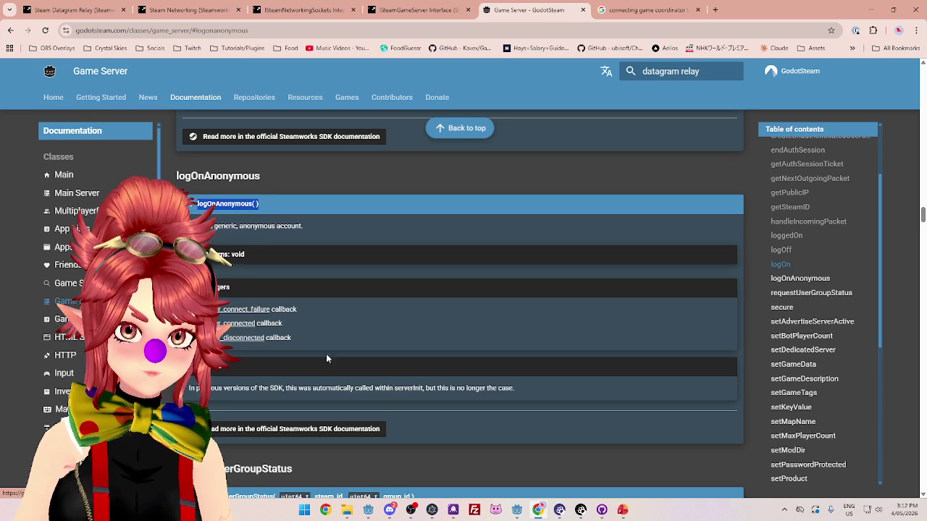
mouse_move(516, 509)
left_click(546, 465)
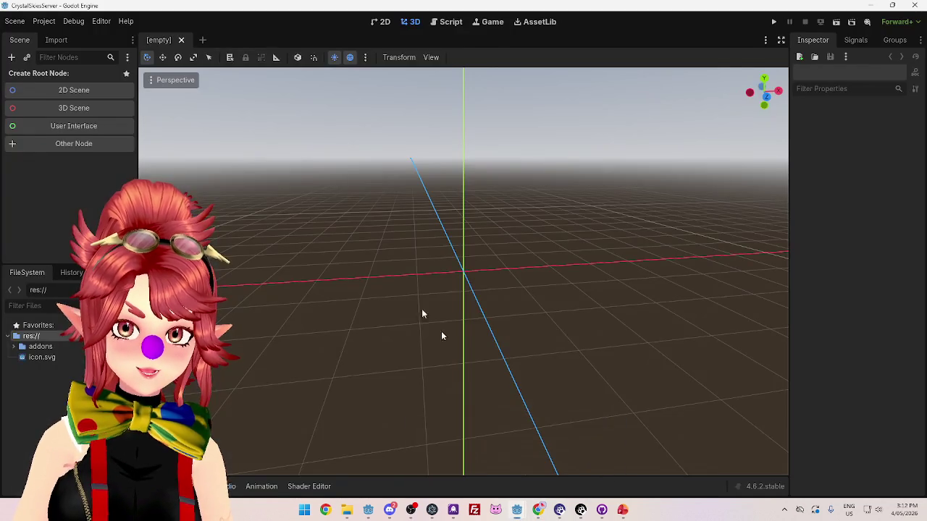
Switch to the Script workspace, glancing at the client project before returning to the server.
left_click(451, 22)
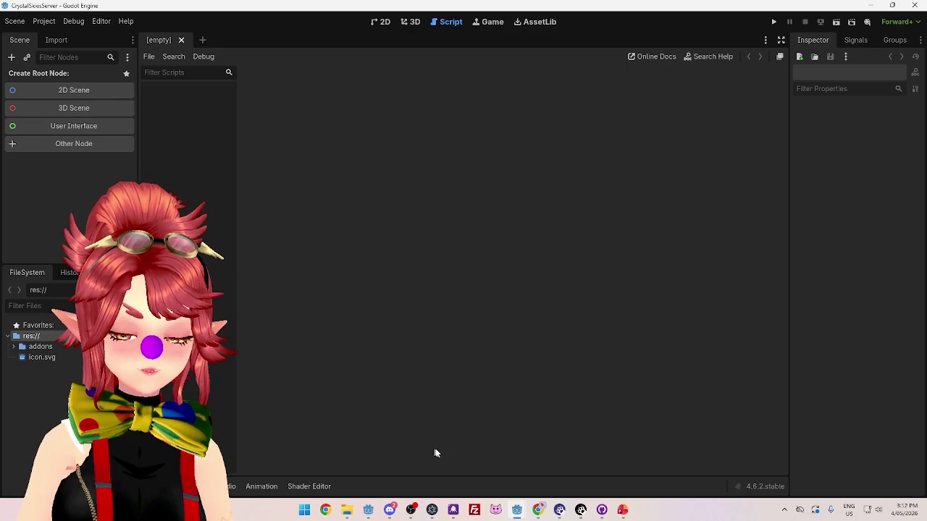
mouse_move(517, 509)
left_click(457, 478)
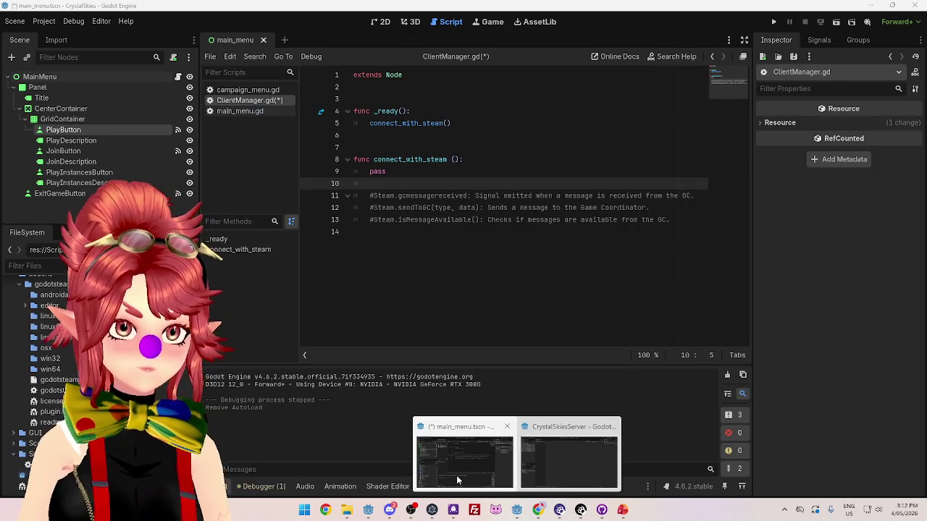
left_click(578, 464)
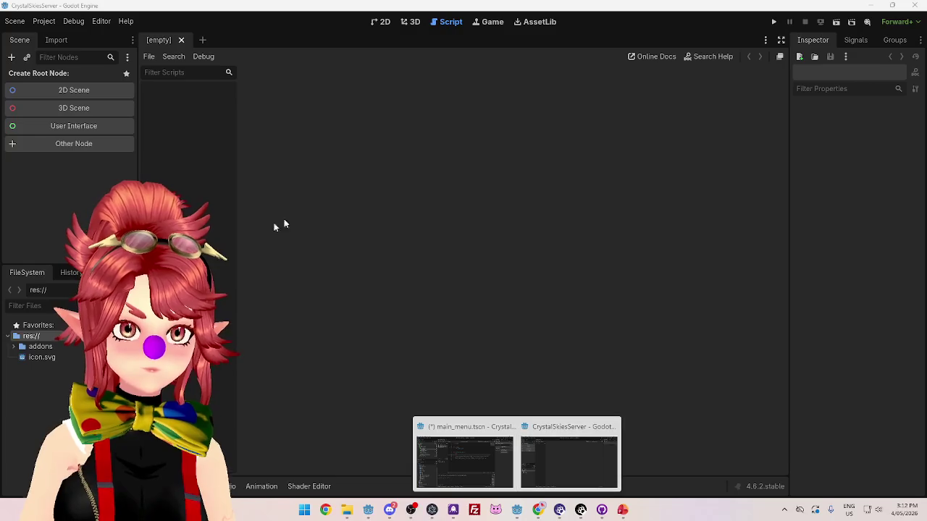
Create a folder named 'Scripts' at the res:// root.
right_click(34, 336)
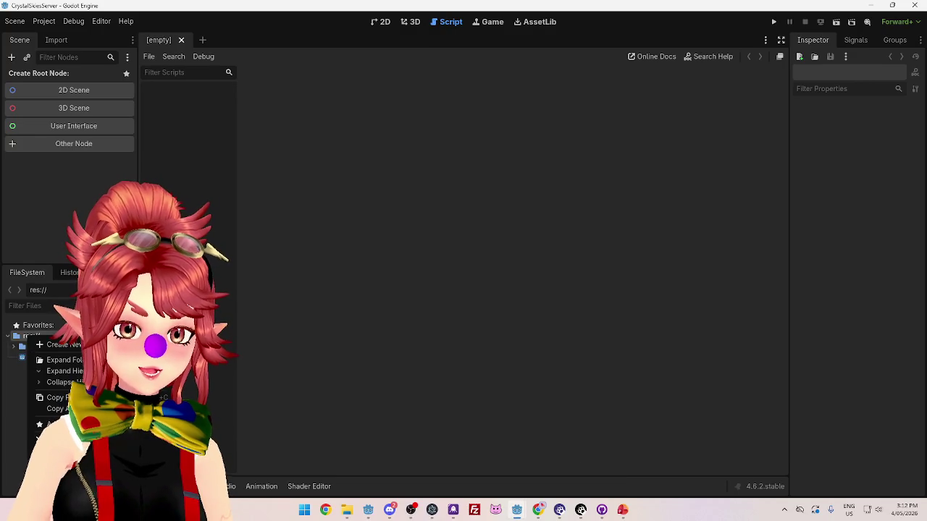
key("Escape")
right_click(64, 337)
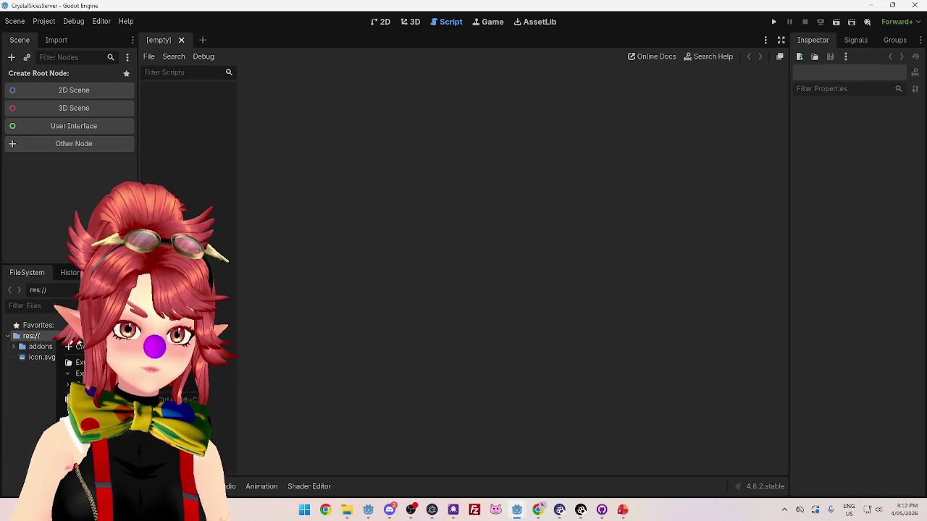
mouse_move(79, 346)
left_click(238, 351)
type("Server")
key("BackSpace")
key("BackSpace")
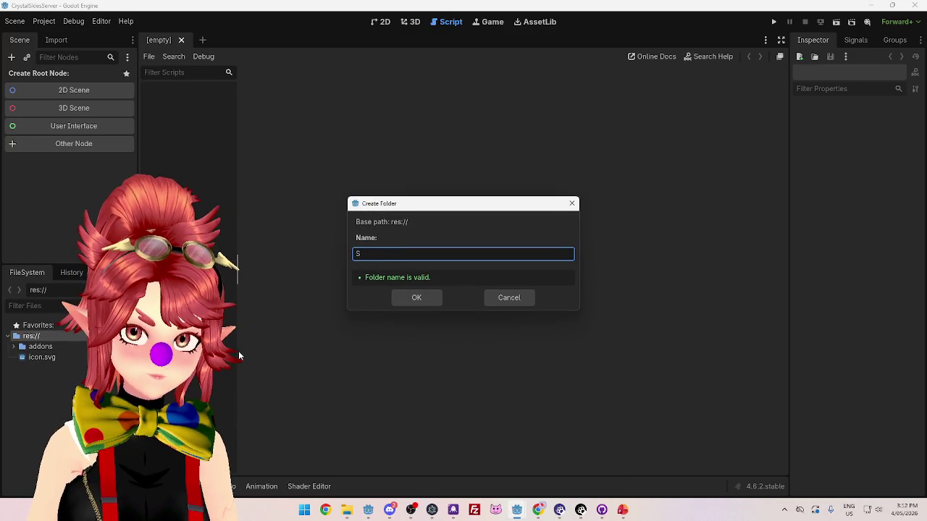
type("cripts")
key("Return")
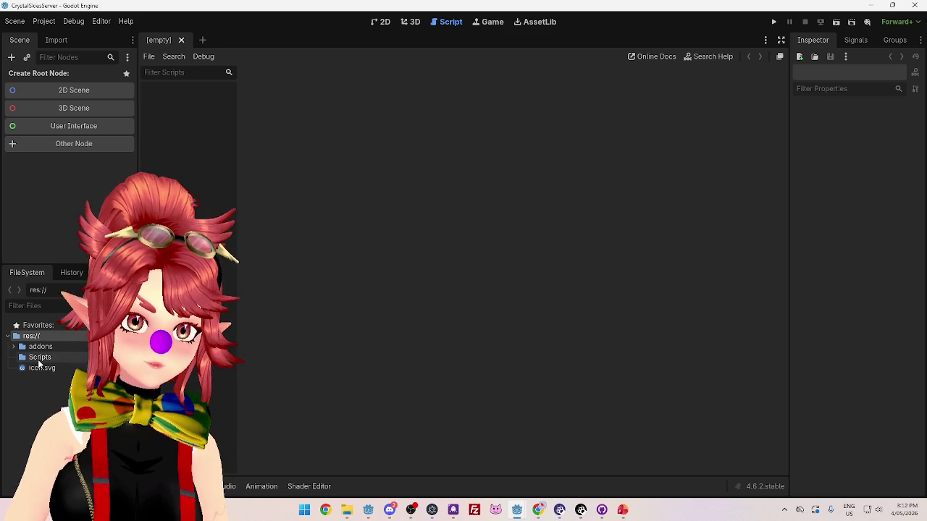
Create a new script ServerManager.gd inside the Scripts folder.
right_click(40, 357)
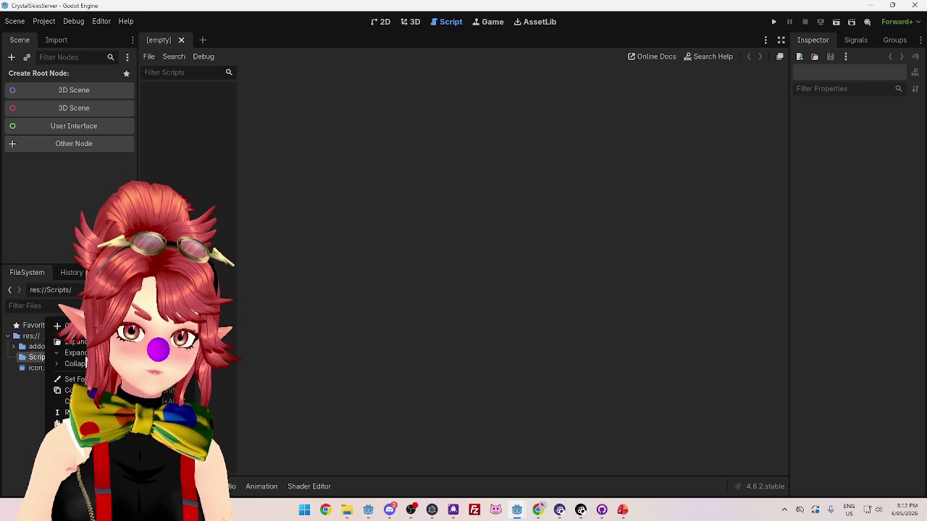
mouse_move(80, 326)
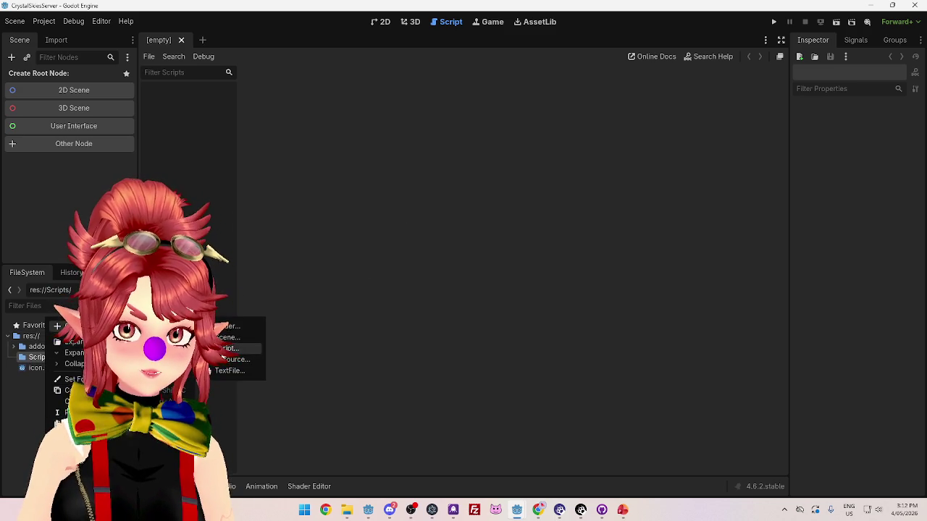
left_click(230, 348)
type("ServerManager.gd")
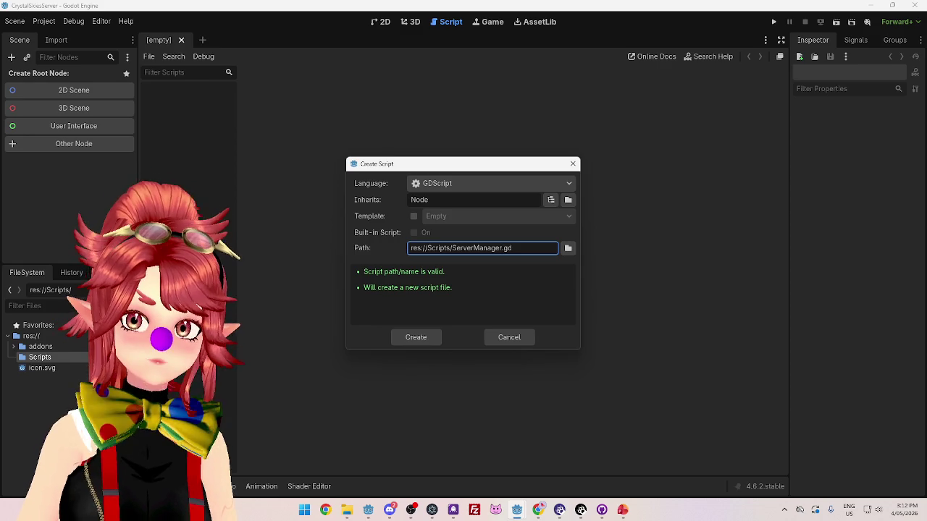
key("Return")
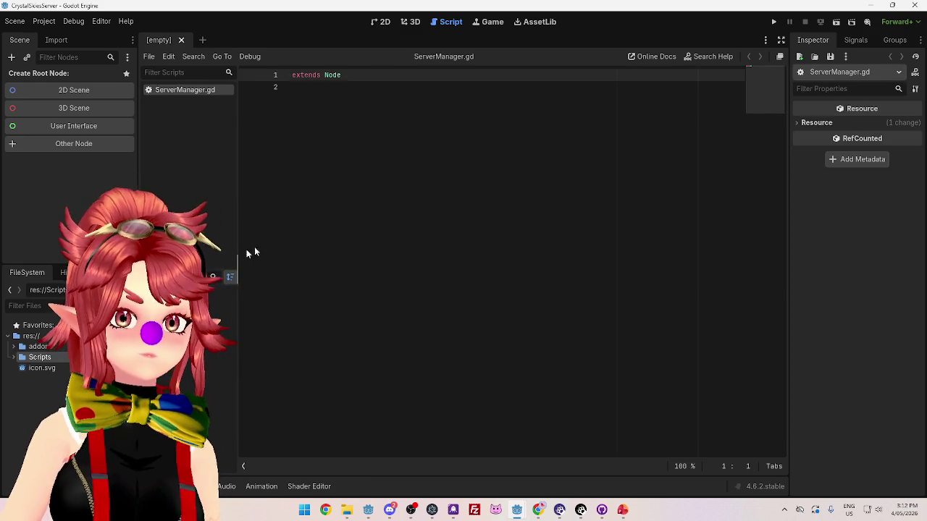
Add lines below extends Node and paste 'func _ready():' copied from ClientManager.gd.
left_click(340, 88)
key("Return")
key("Return")
type("create_server(")
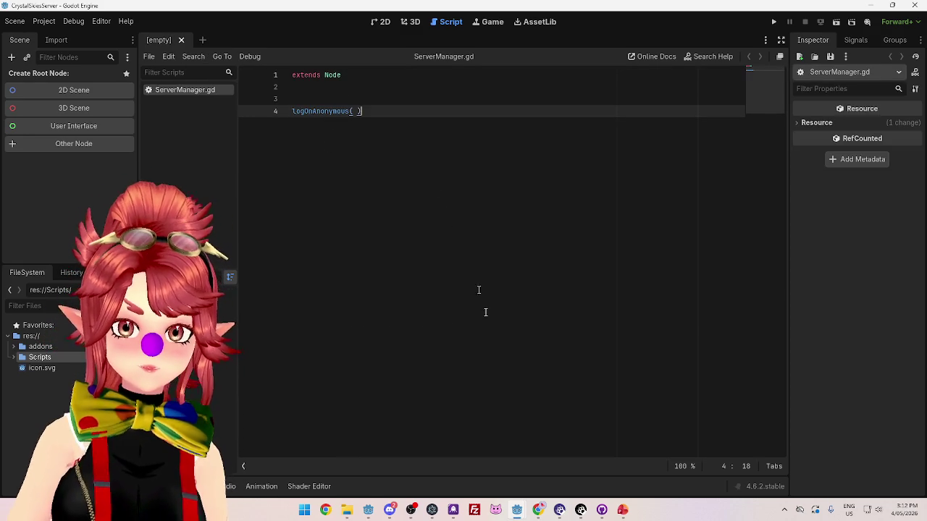
mouse_move(517, 509)
left_click(499, 478)
left_click_drag(411, 111, 354, 110)
key("ctrl+c")
mouse_move(517, 510)
left_click(570, 474)
left_click(320, 98)
key("ctrl+v")
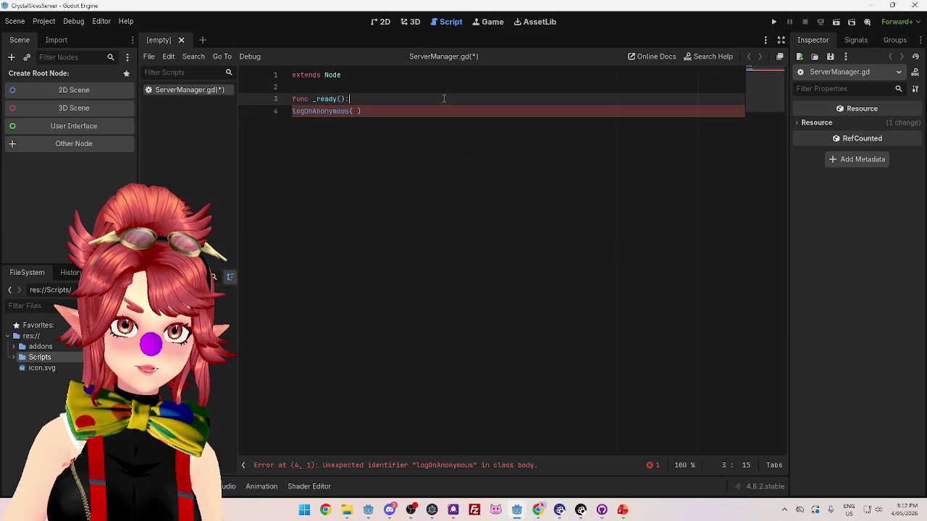
Indent the logOnAnonymous( ) call under _ready and prefix it with 'Steamworks.'.
left_click(292, 111)
key("Tab")
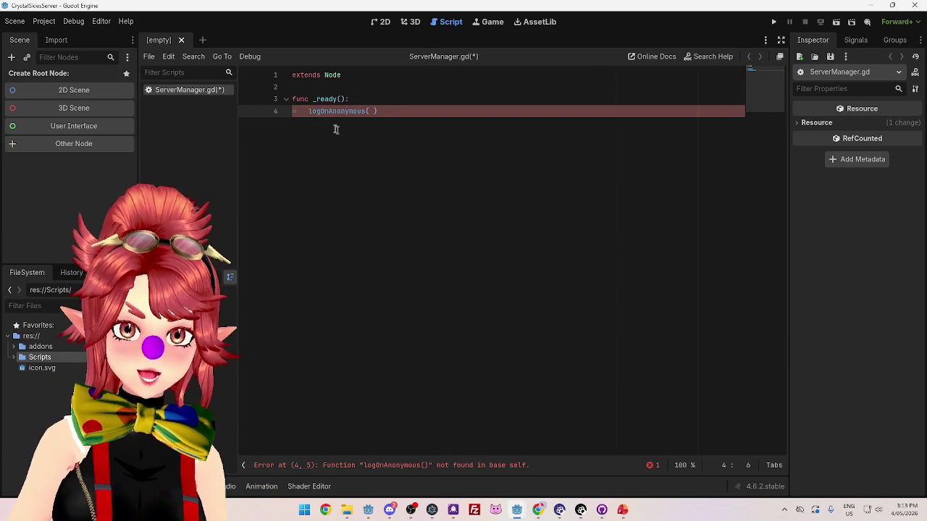
type("Steamworks.")
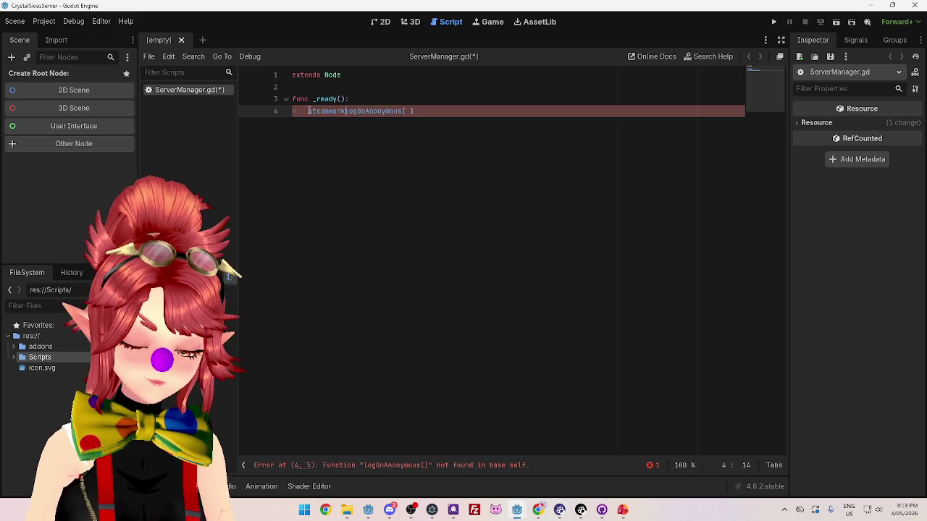
left_click(313, 111)
key("BackSpace")
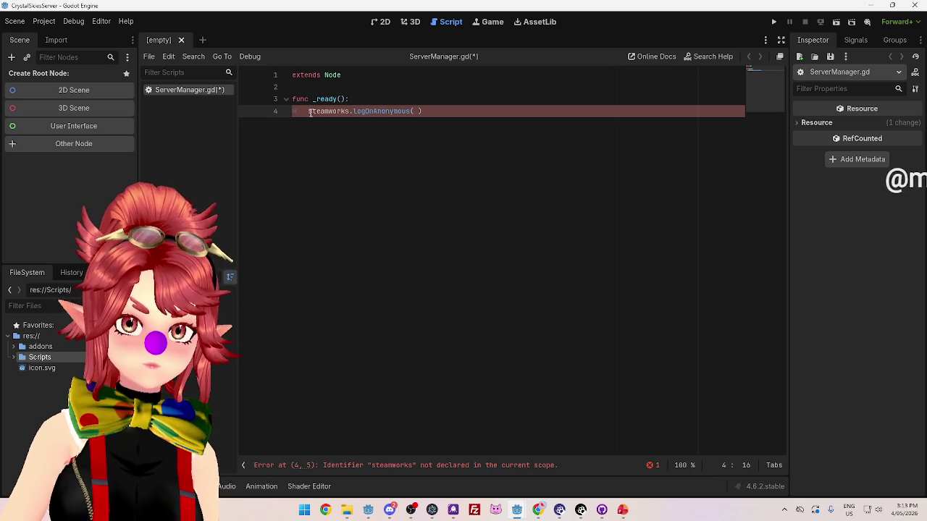
type("S")
left_click(548, 110)
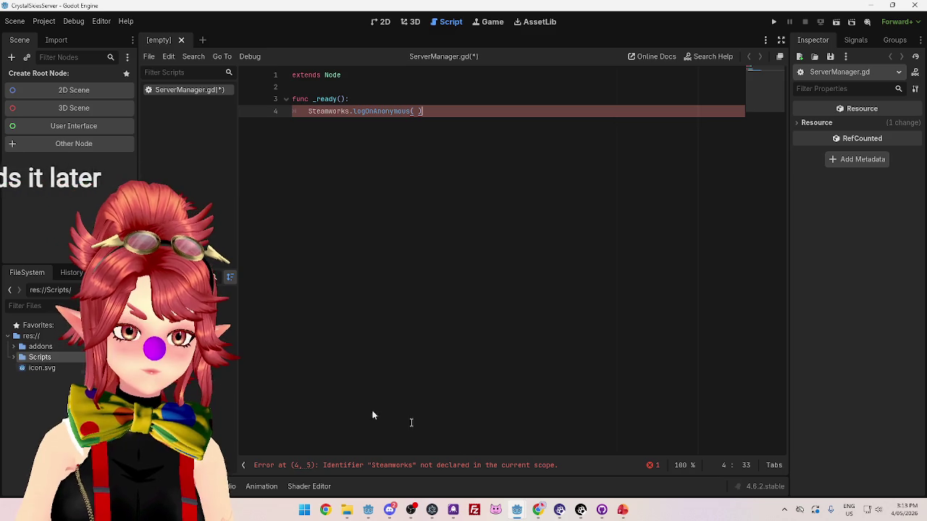
Expand addons in the FileSystem dock to reveal the godotsteam folder.
mouse_move(516, 510)
left_click(471, 467)
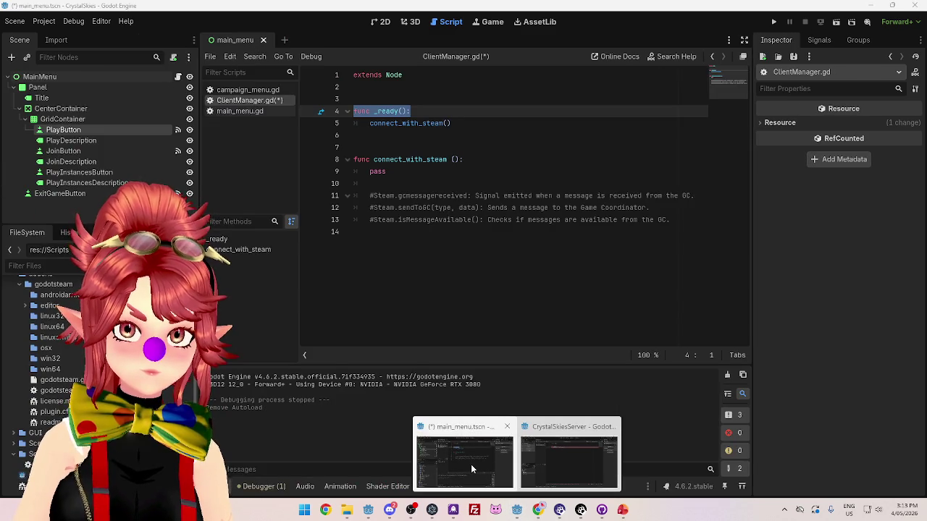
left_click(591, 463)
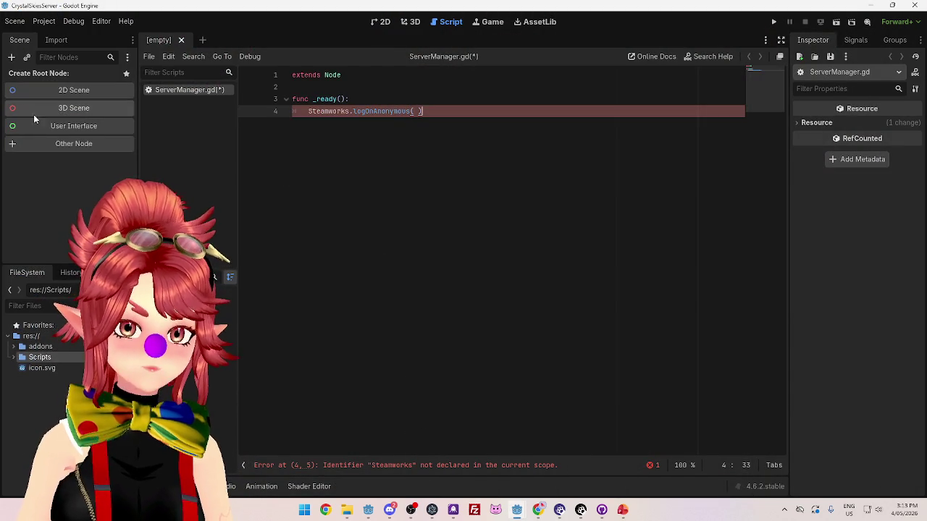
left_click(14, 347)
left_click(21, 358)
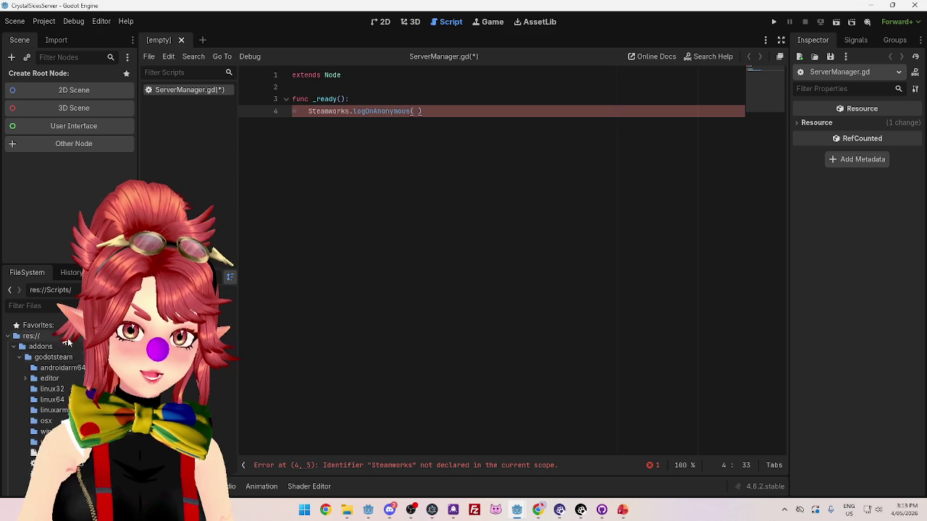
left_click(24, 357)
left_click(53, 25)
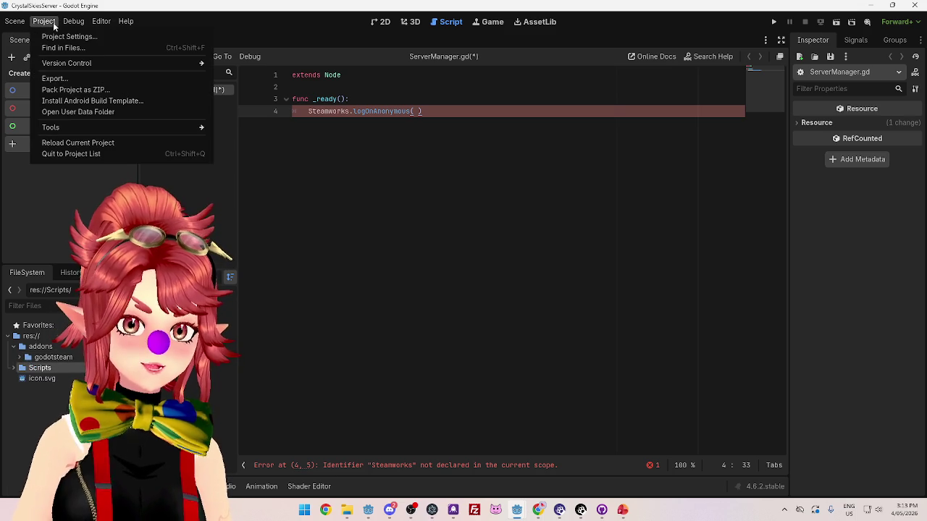
left_click(68, 36)
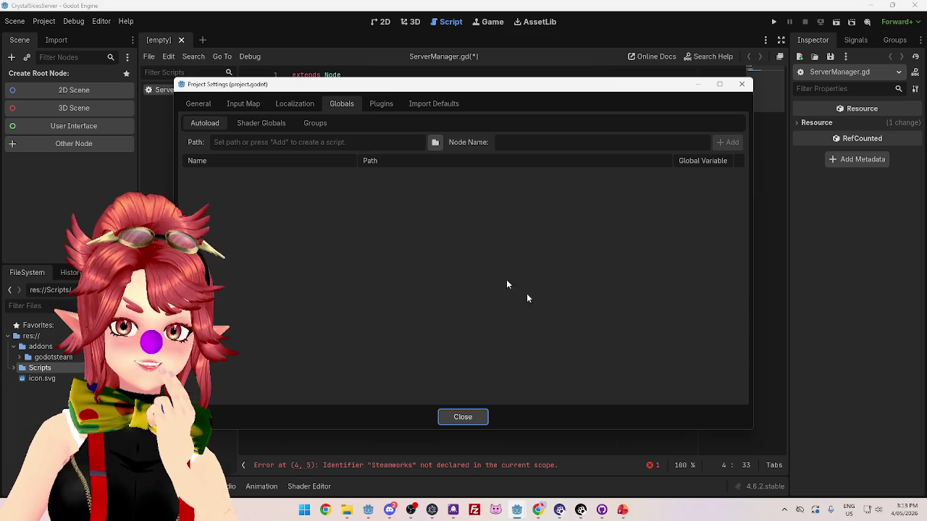
left_click(317, 104)
left_click(333, 101)
left_click(389, 103)
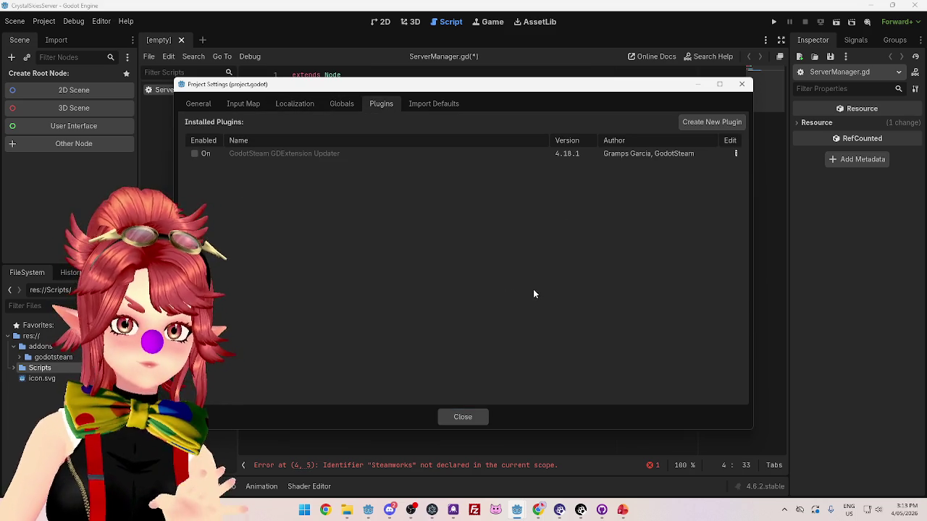
left_click(479, 416)
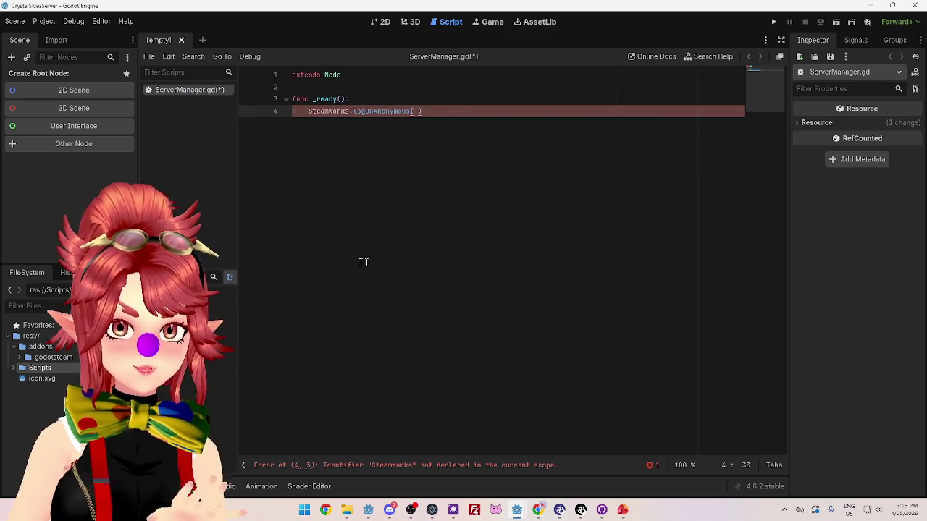
left_click(364, 111)
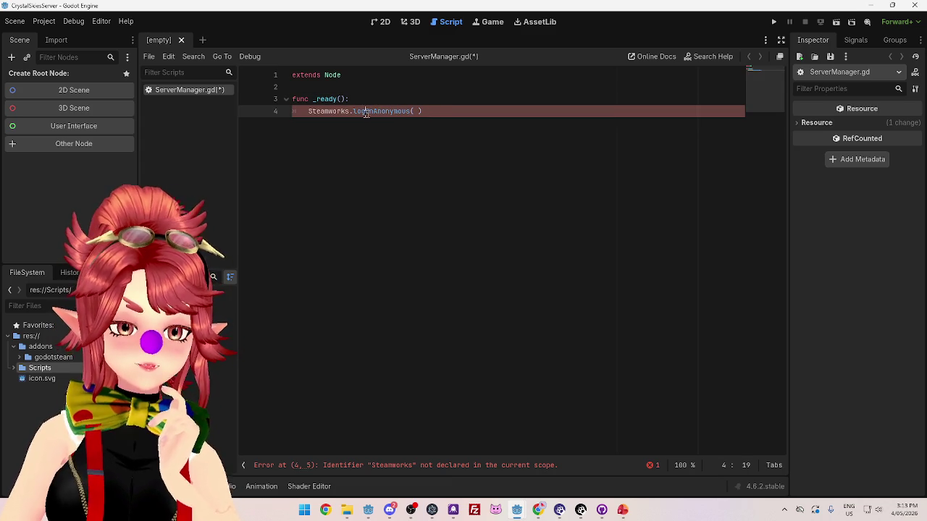
mouse_move(518, 512)
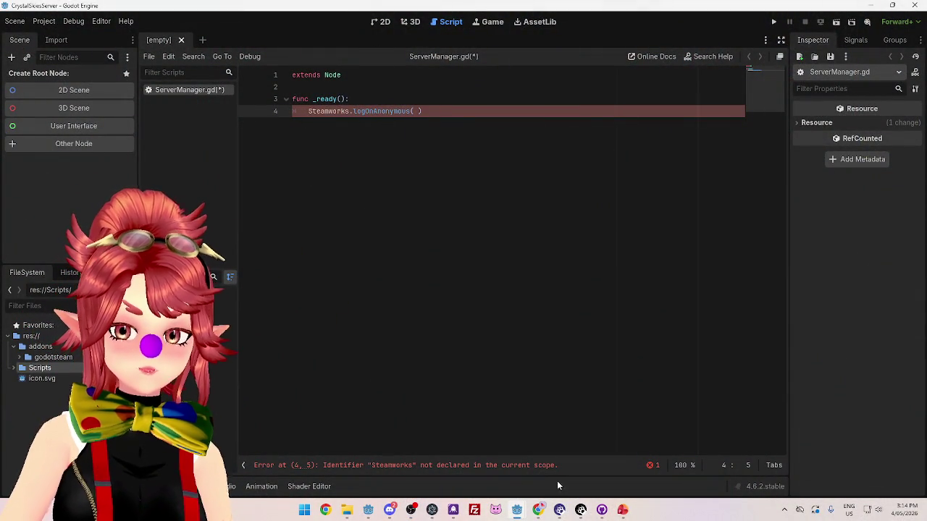
left_click(540, 510)
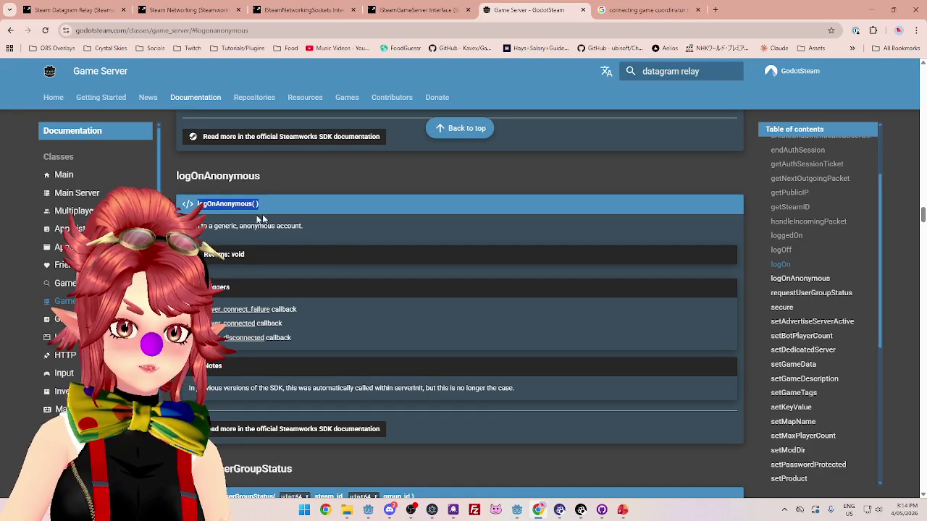
scroll(842, 331, "up", 2)
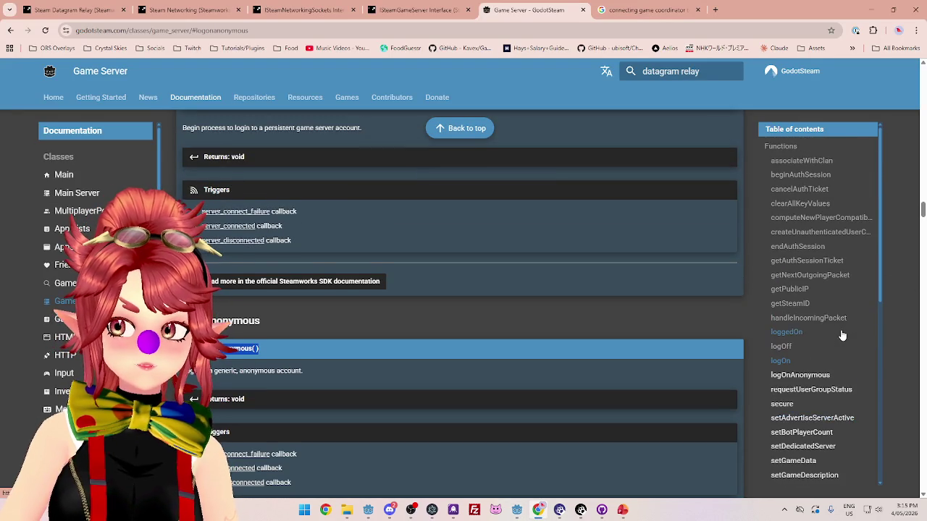
scroll(840, 335, "down", 2)
scroll(295, 325, "down", 2)
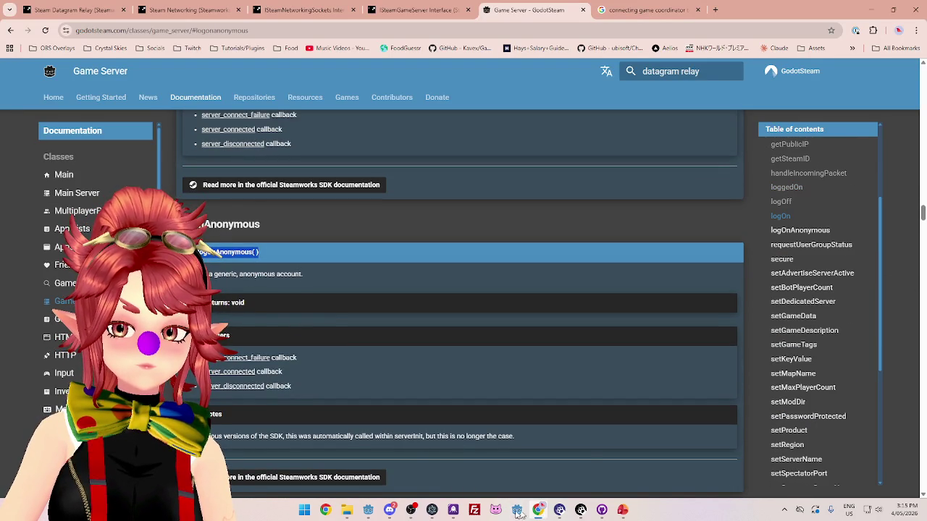
mouse_move(512, 514)
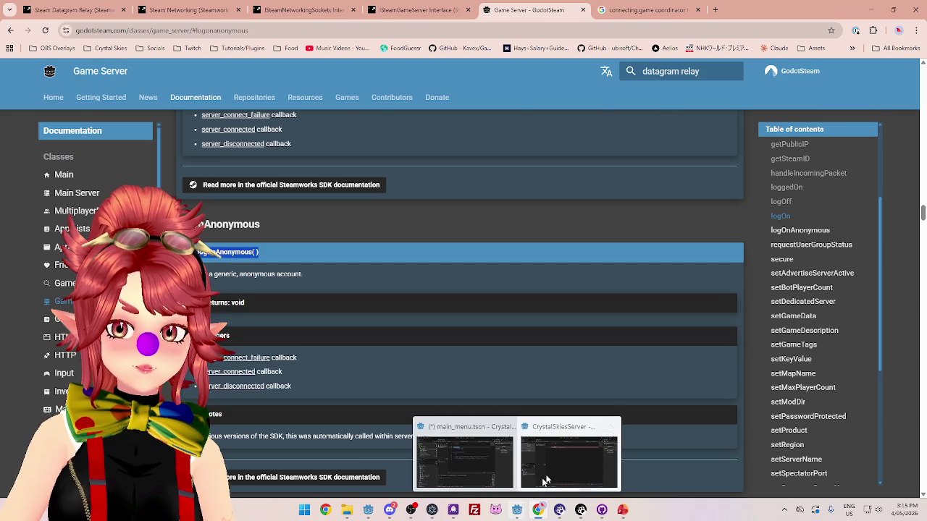
left_click(544, 449)
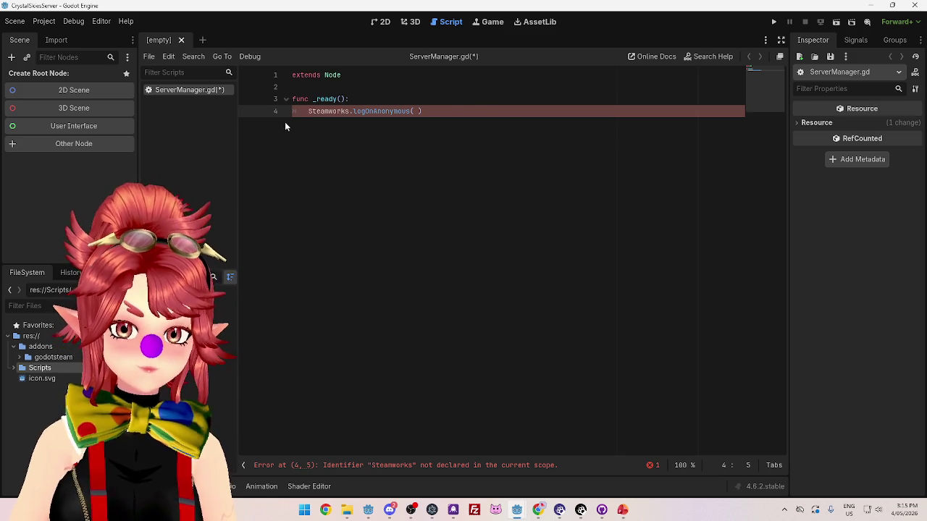
left_click(434, 115)
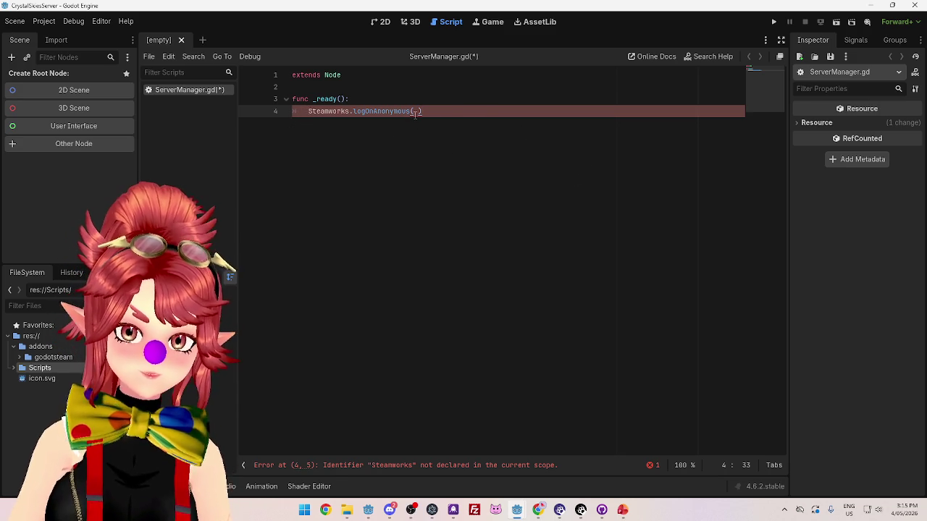
Bring up the CrystalSkies_Client window and scroll client_manager.gd to connect_with_steam.
left_click(418, 111)
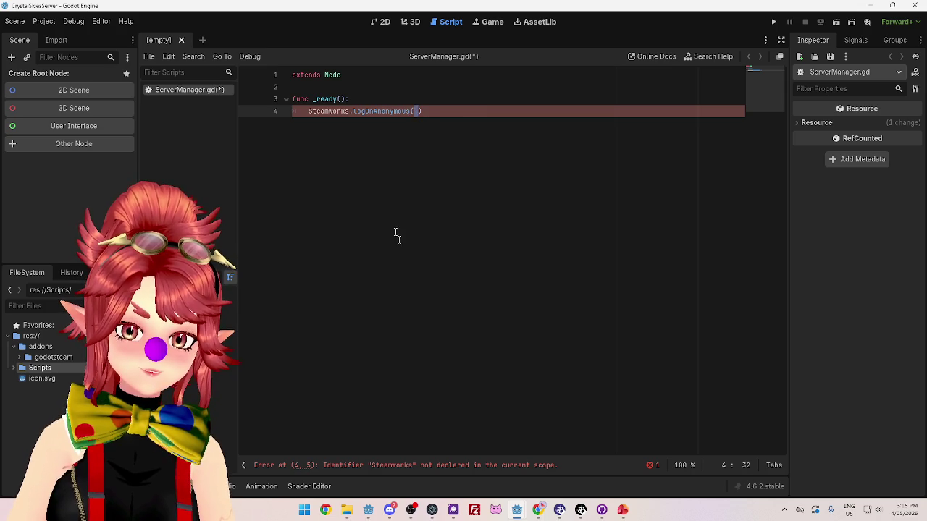
key("Up")
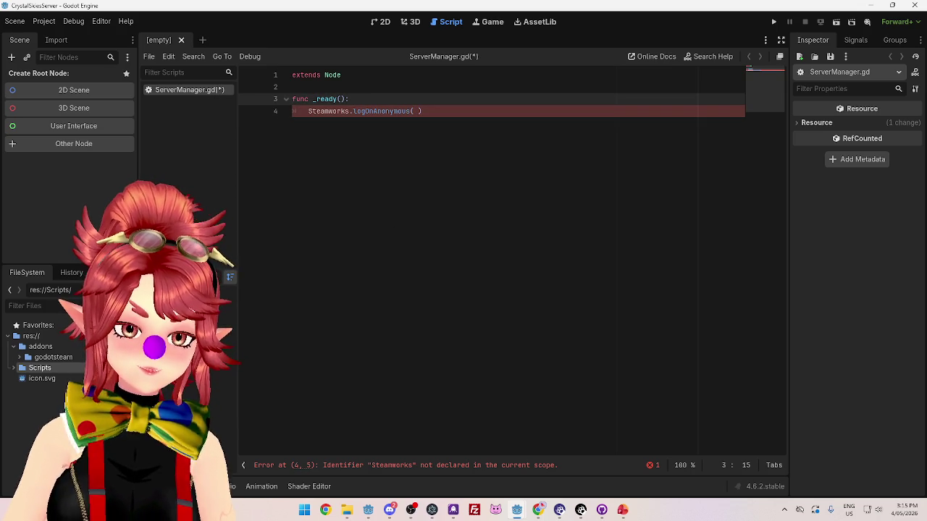
mouse_move(516, 510)
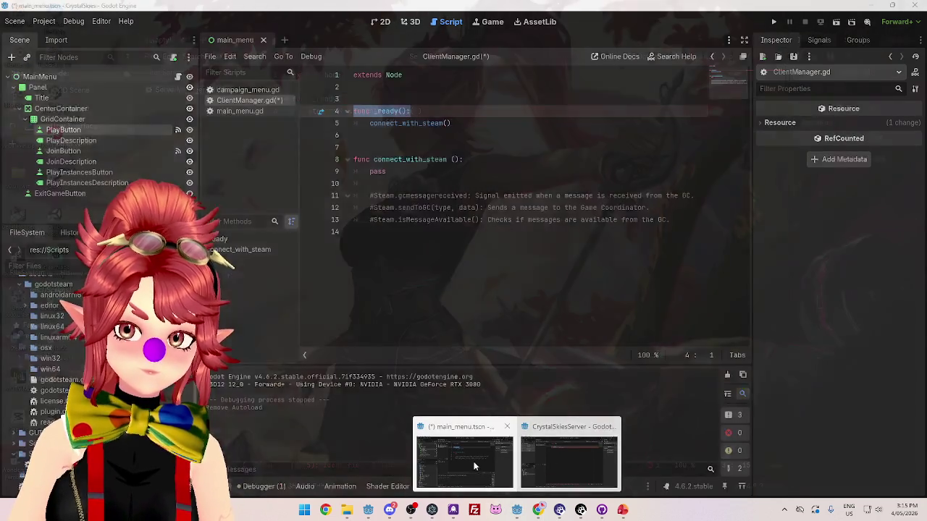
left_click(442, 460)
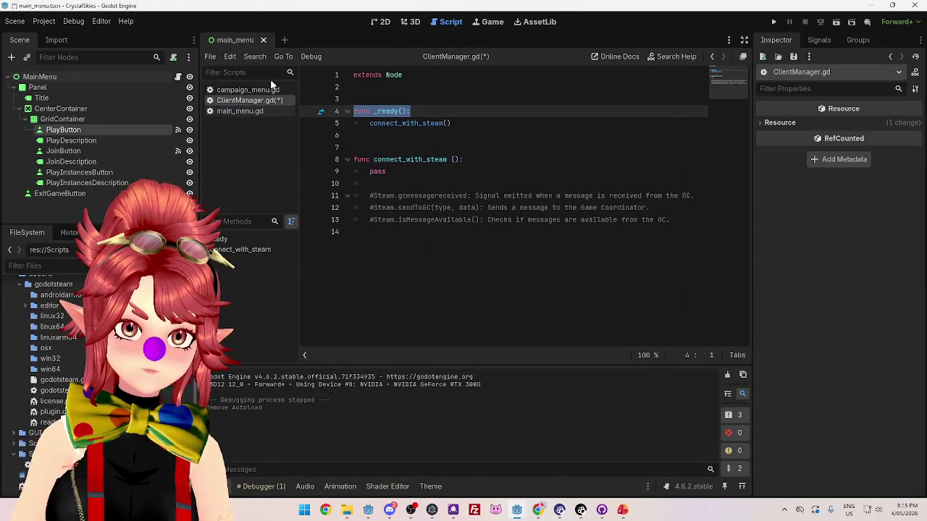
key("alt+Tab")
scroll(354, 223, "up", 7)
left_click_drag(764, 94, 761, 71)
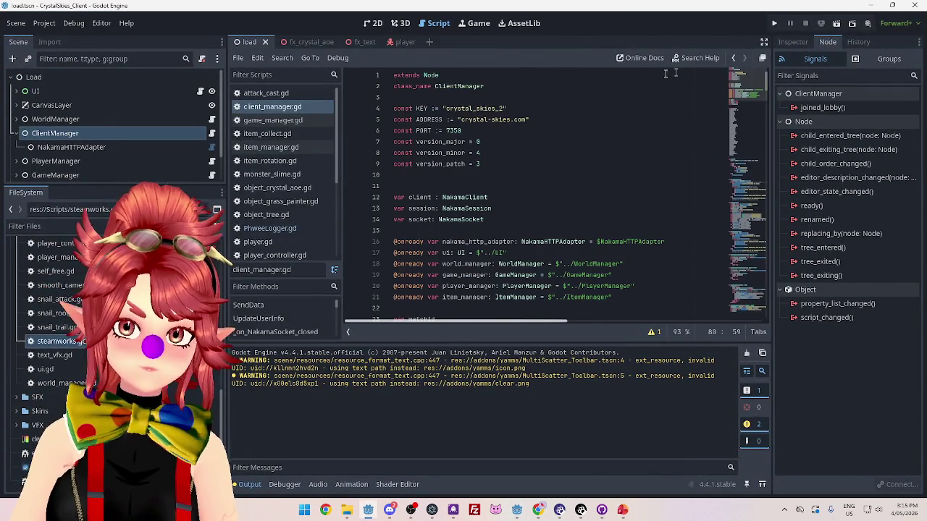
scroll(453, 192, "down", 2)
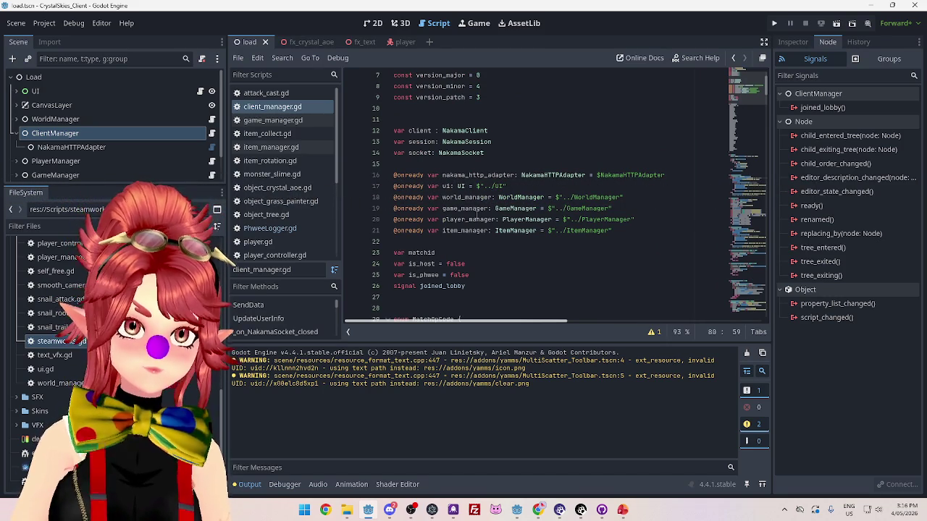
scroll(477, 216, "down", 15)
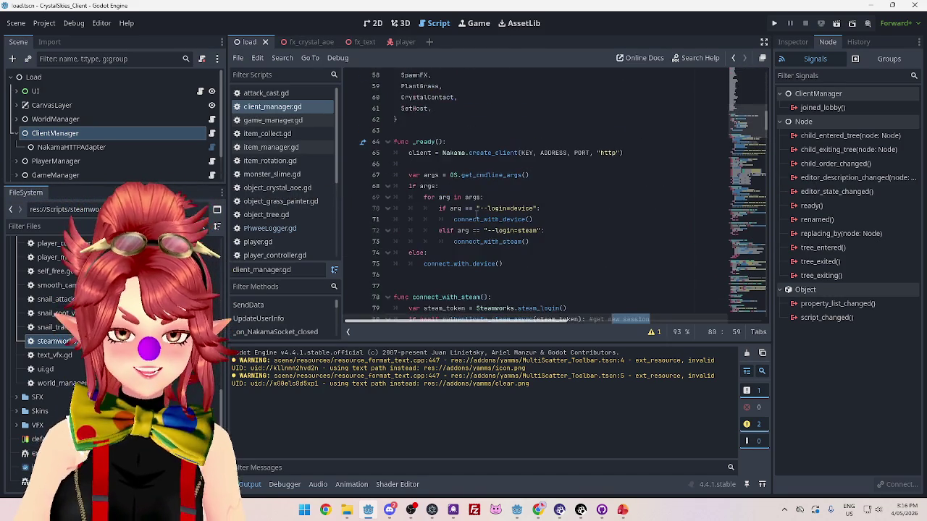
scroll(477, 214, "down", 4)
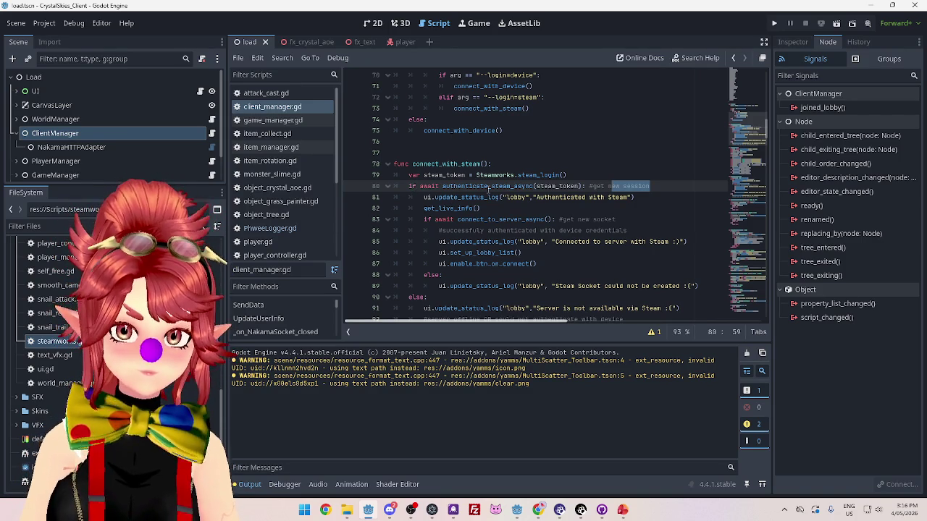
Delete 'Steamworks.' from line 4 and the space inside logOnAnonymous's parentheses.
mouse_move(514, 514)
left_click(558, 471)
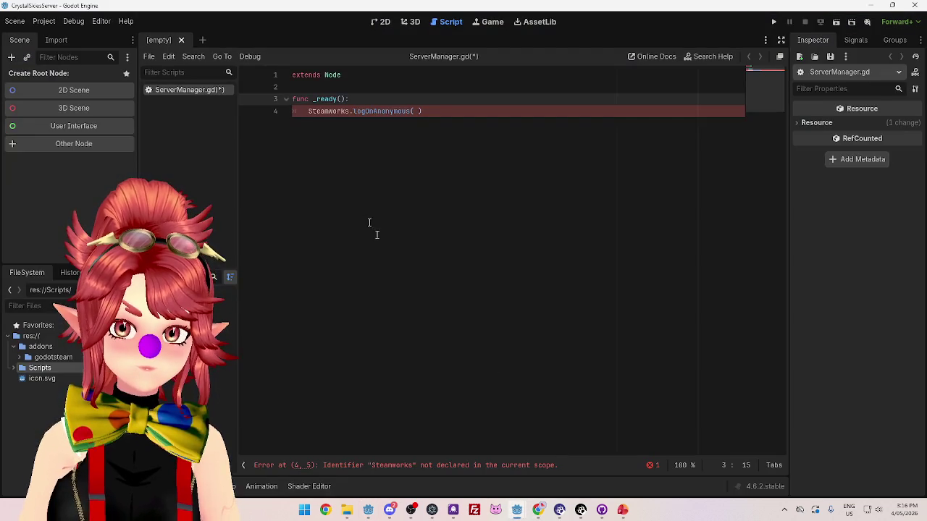
left_click(353, 111)
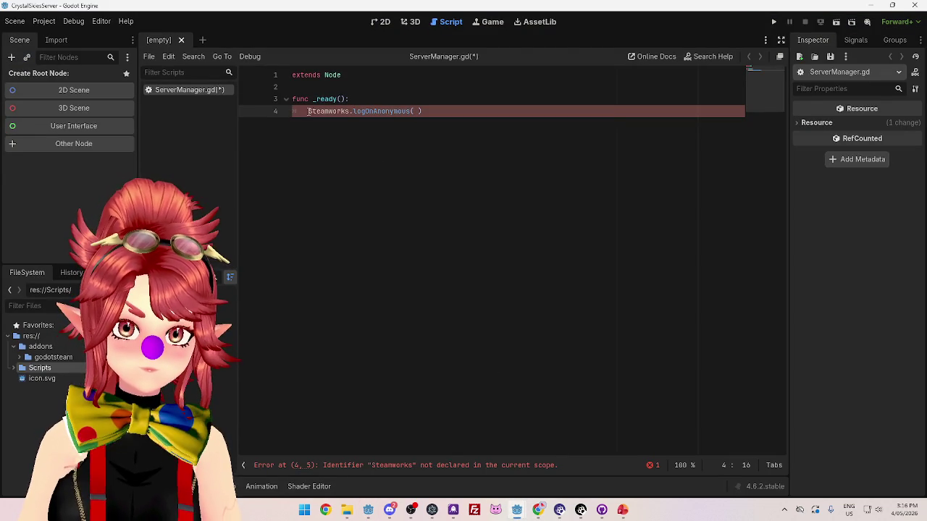
left_click_drag(309, 111, 354, 111)
key("BackSpace")
left_click(413, 99)
left_click(373, 111)
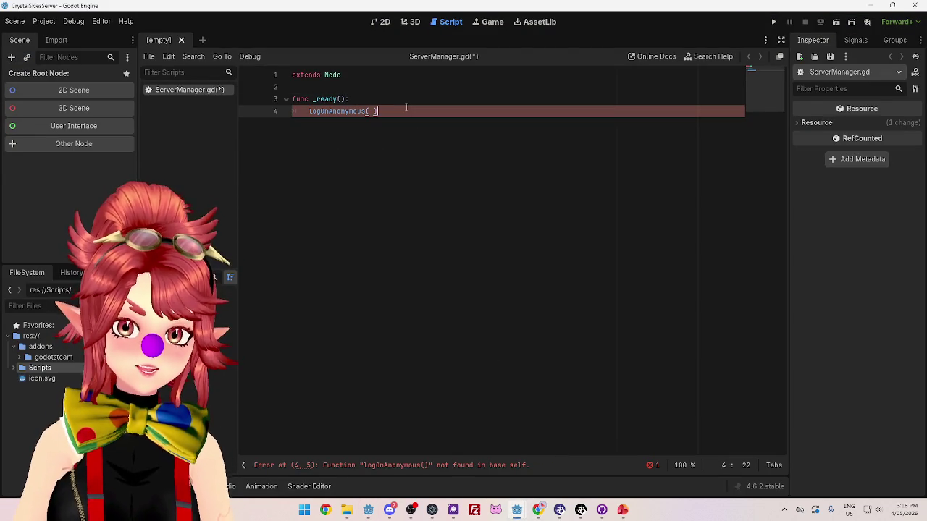
key("BackSpace")
key("Left")
key("Left")
key("Left")
left_click(538, 510)
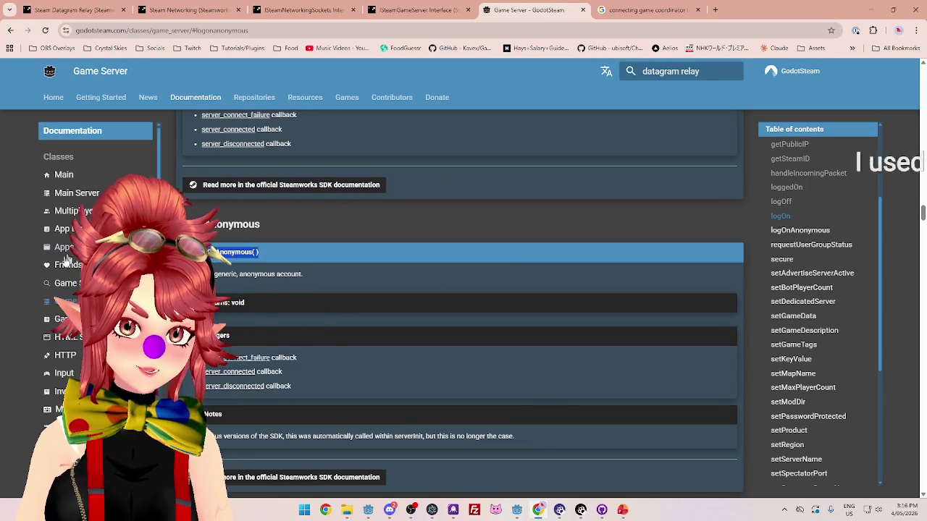
Review the logOn and logOnAnonymous docs, then return to the CrystalSkiesServer editor.
scroll(247, 334, "up", 2)
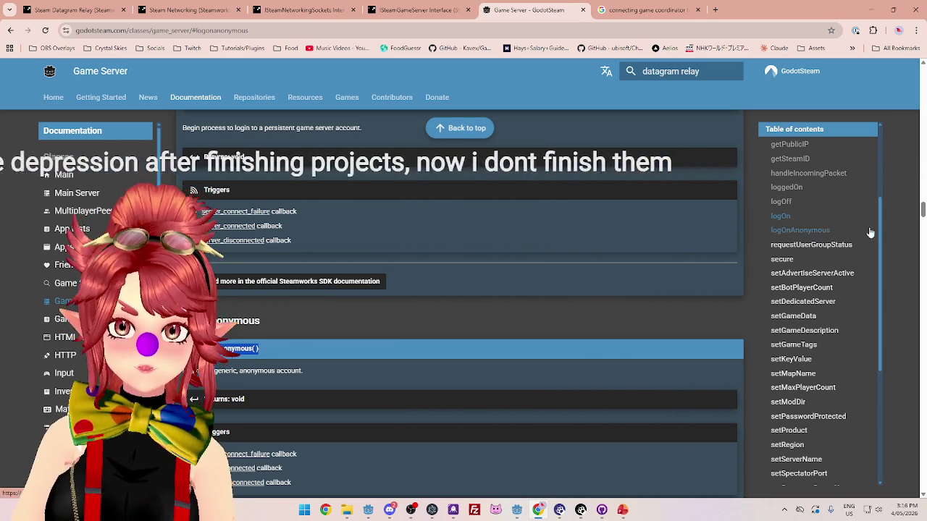
scroll(865, 181, "up", 3)
scroll(372, 391, "up", 20)
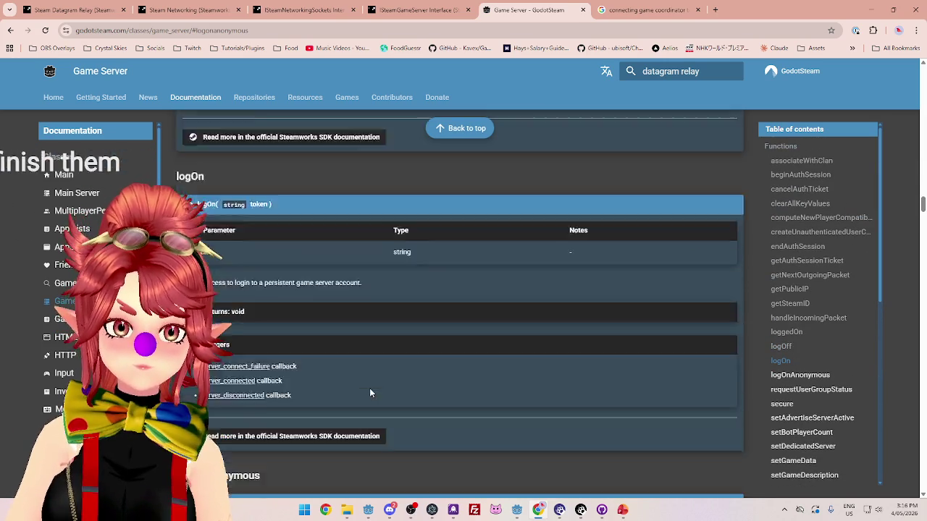
scroll(503, 457, "down", 15)
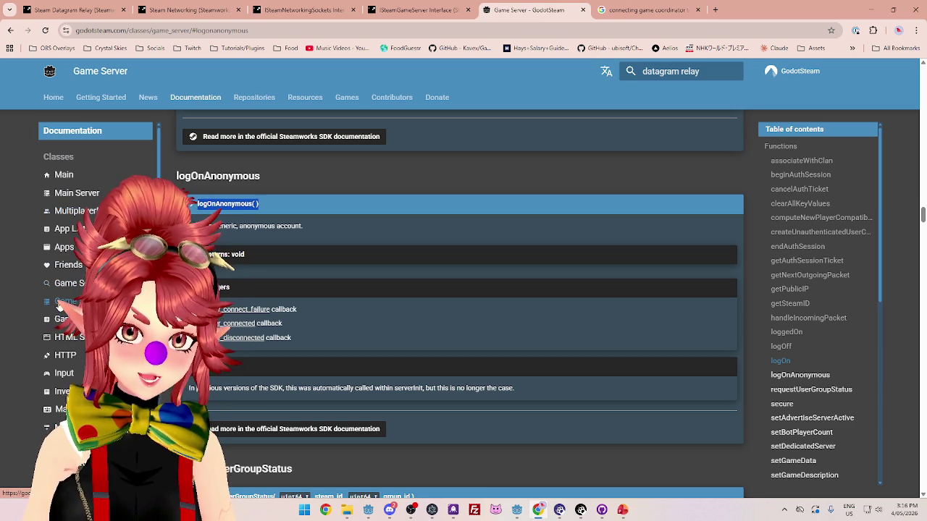
mouse_move(515, 512)
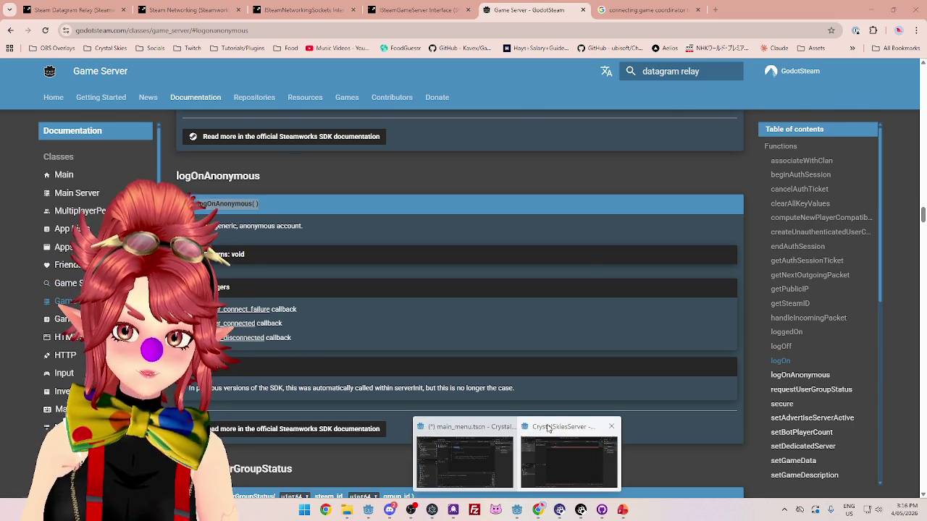
left_click(548, 429)
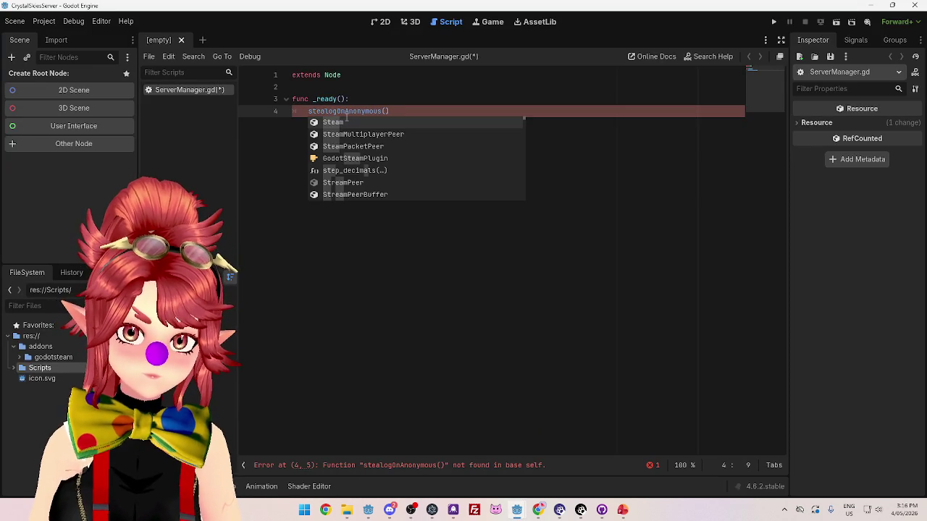
Comment out the logOnAnonymous line, add a 'pass' line, and save ServerManager.gd.
type("mwo")
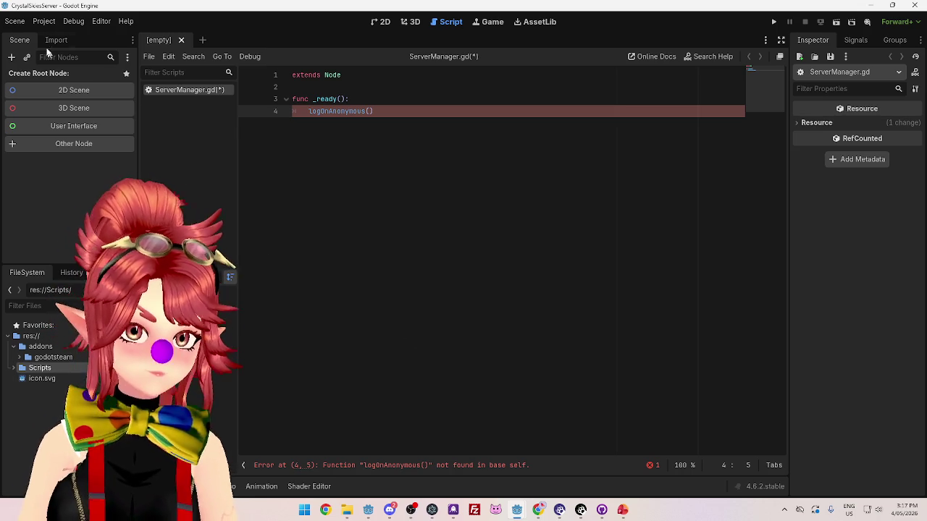
left_click(401, 124)
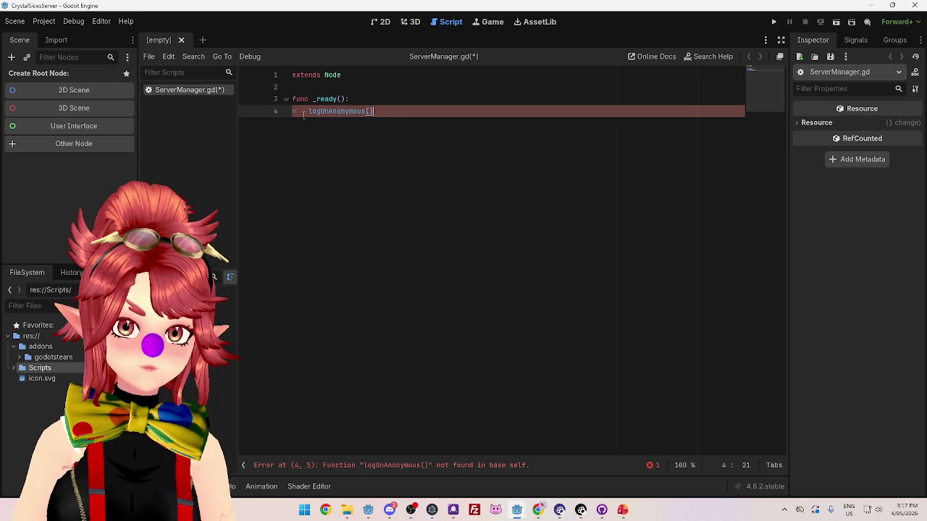
type("#")
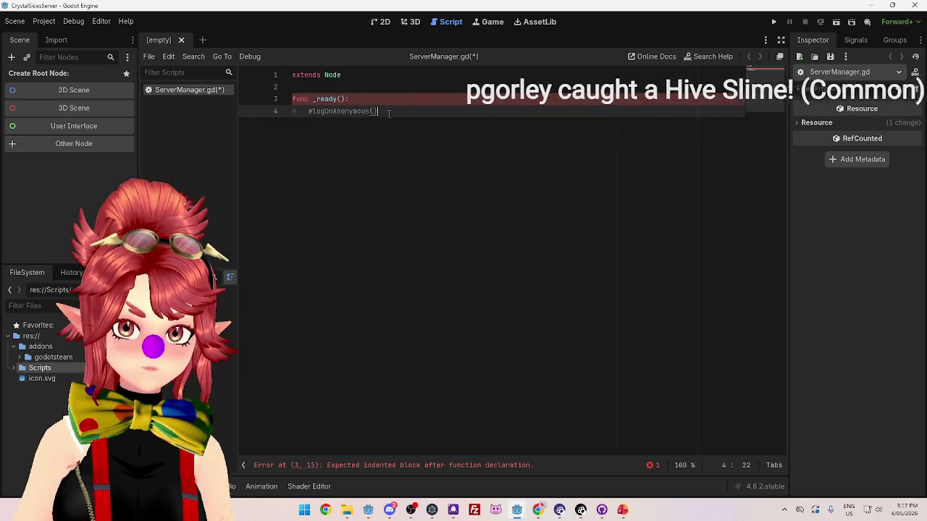
left_click(388, 113)
key("Return")
type("pass")
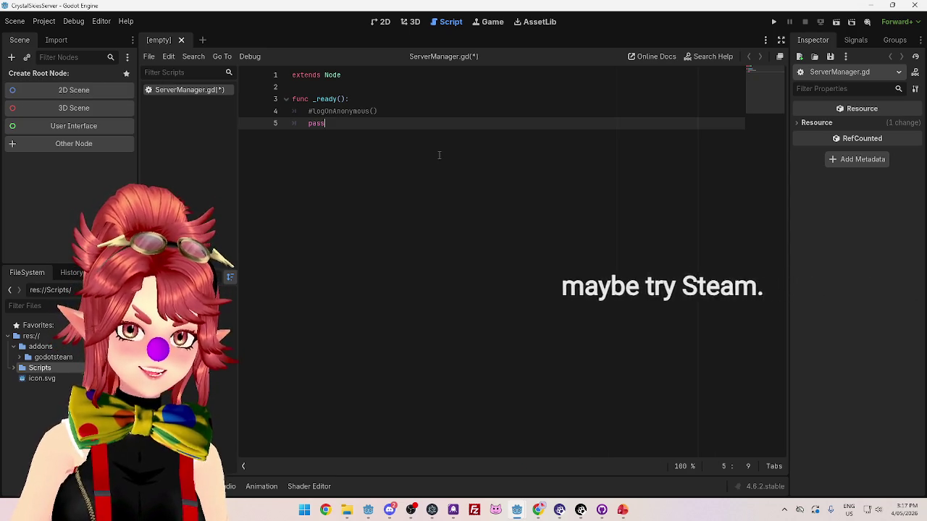
key("ctrl+s")
Insert a Steam.logOnAnonymous() call above the commented line using autocomplete.
left_click(311, 111)
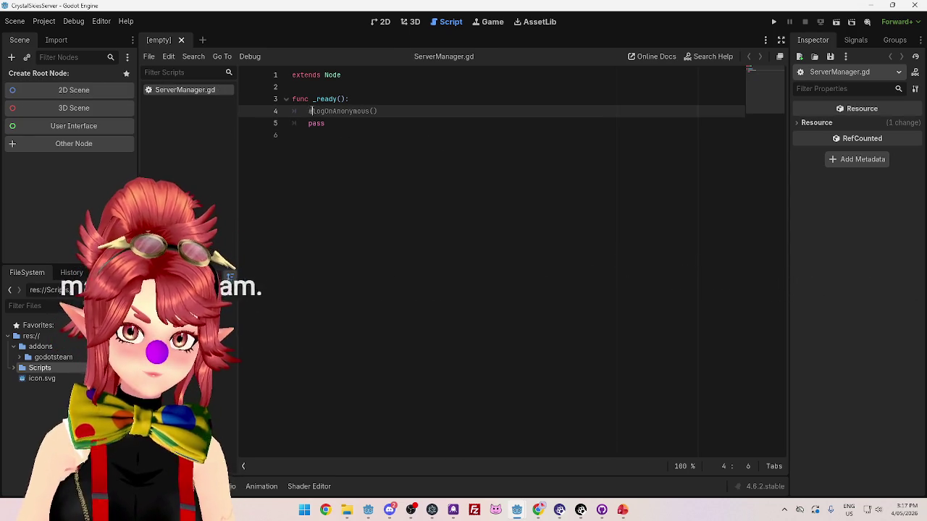
key("Return")
key("Up")
type("am")
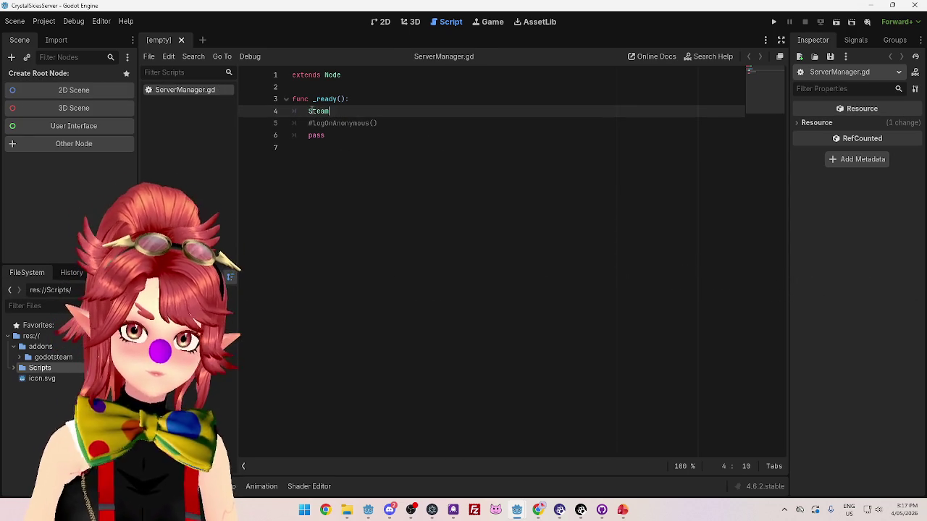
type(".logOnAnonymous(")
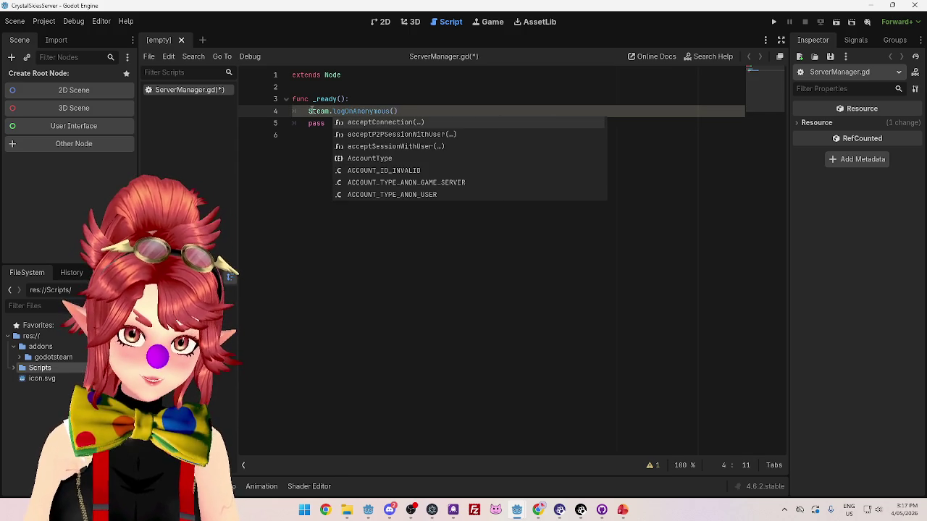
key("Escape")
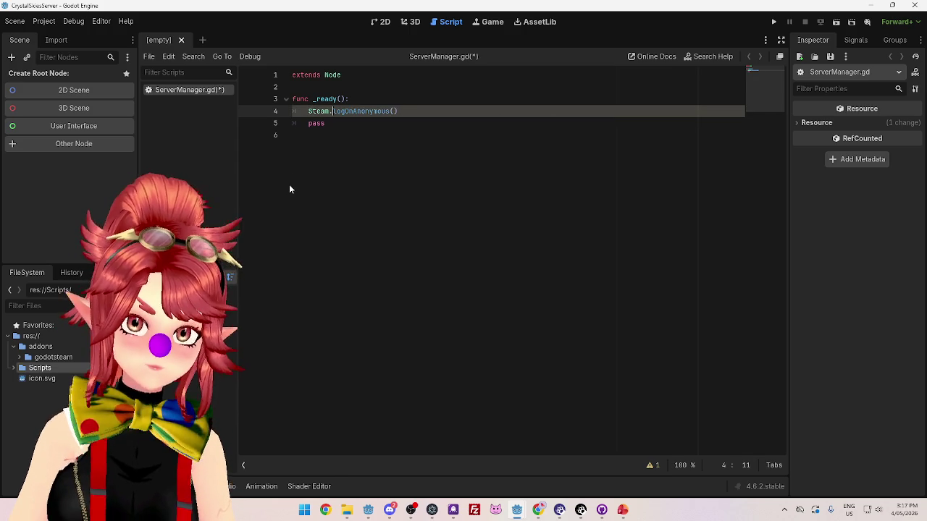
left_click(289, 184)
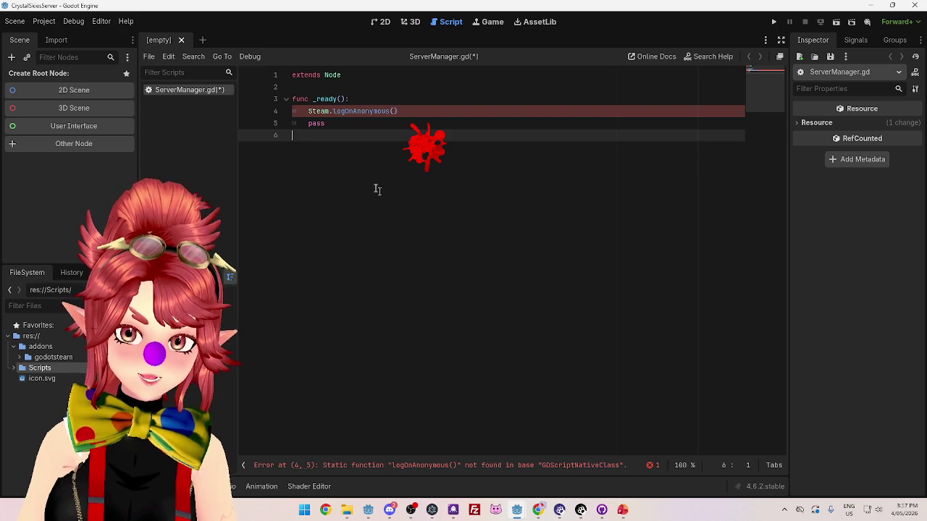
double_click(320, 112)
Open the Steam class reference and search it for 'logon', then 'log'.
left_click(319, 112, "ctrl")
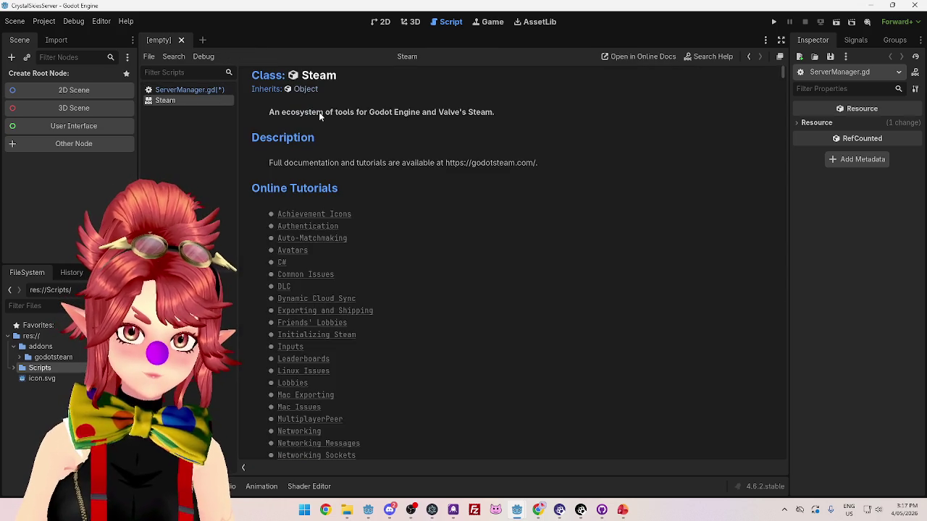
scroll(396, 302, "down", 5)
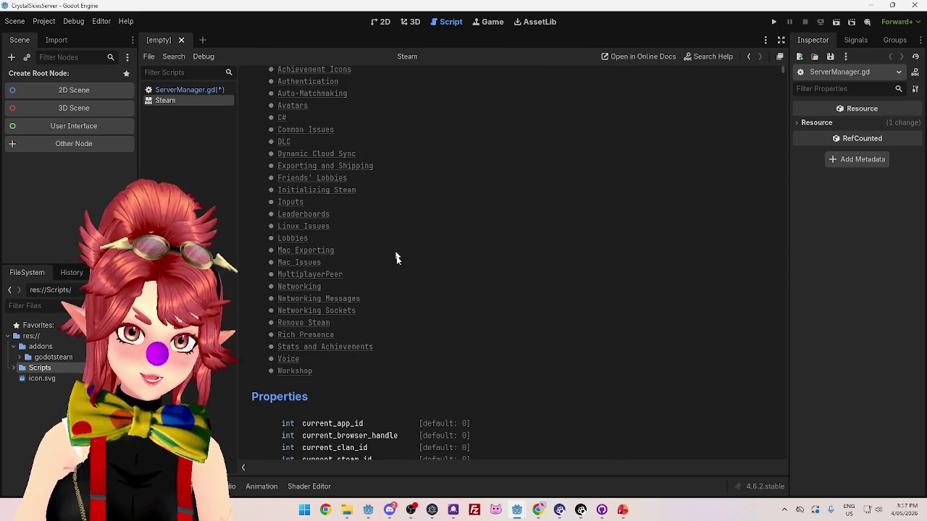
scroll(396, 258, "down", 5)
scroll(450, 279, "down", 10)
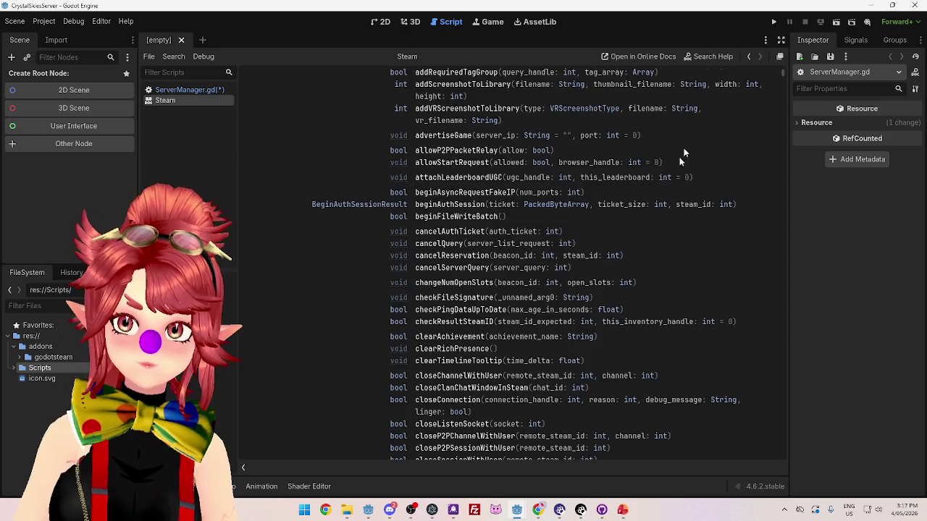
scroll(684, 154, "up", 5)
key("ctrl+f")
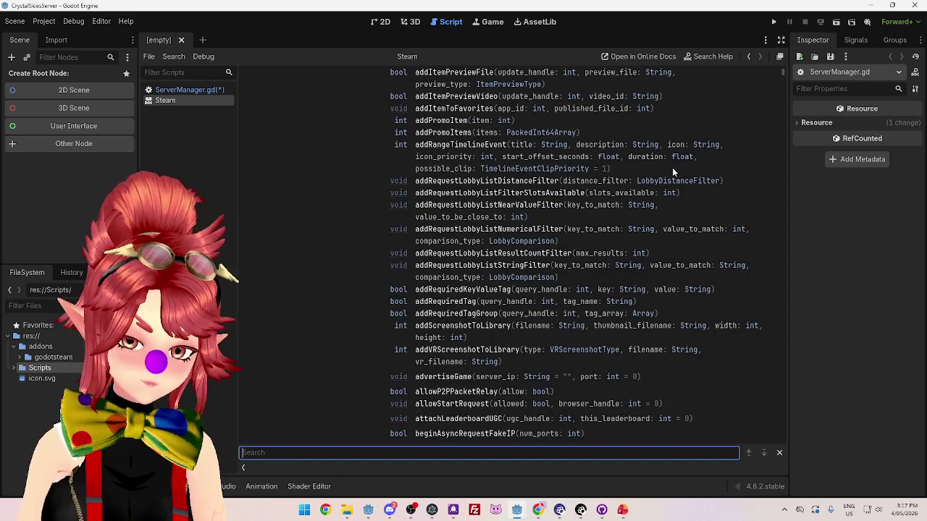
type("logon")
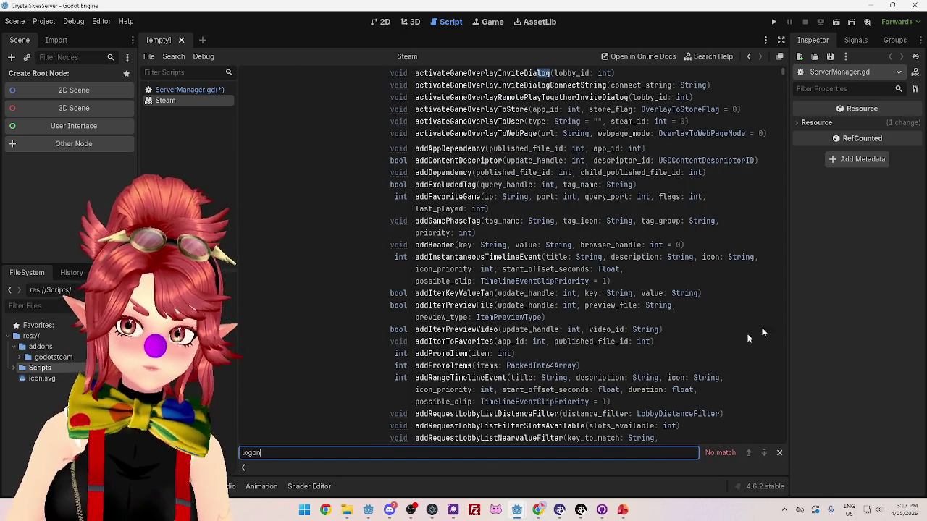
key("BackSpace")
key("BackSpace")
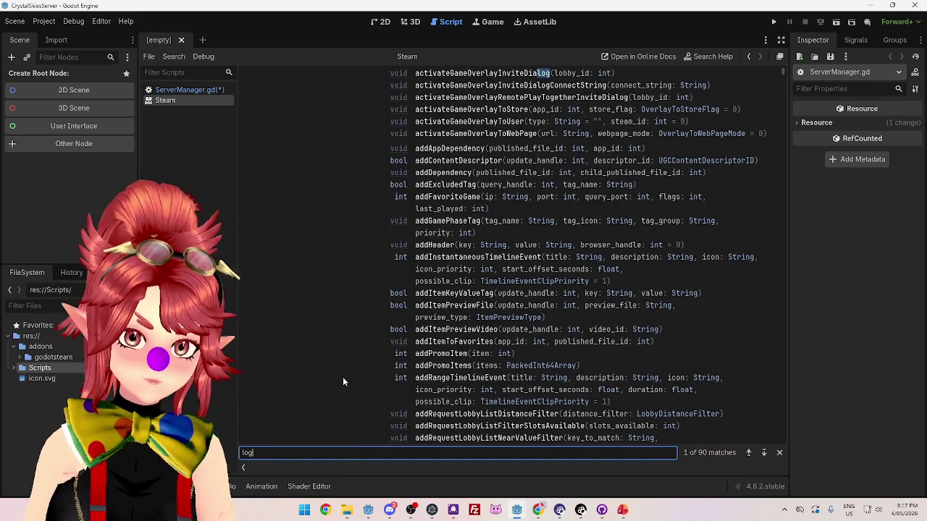
left_click(764, 453)
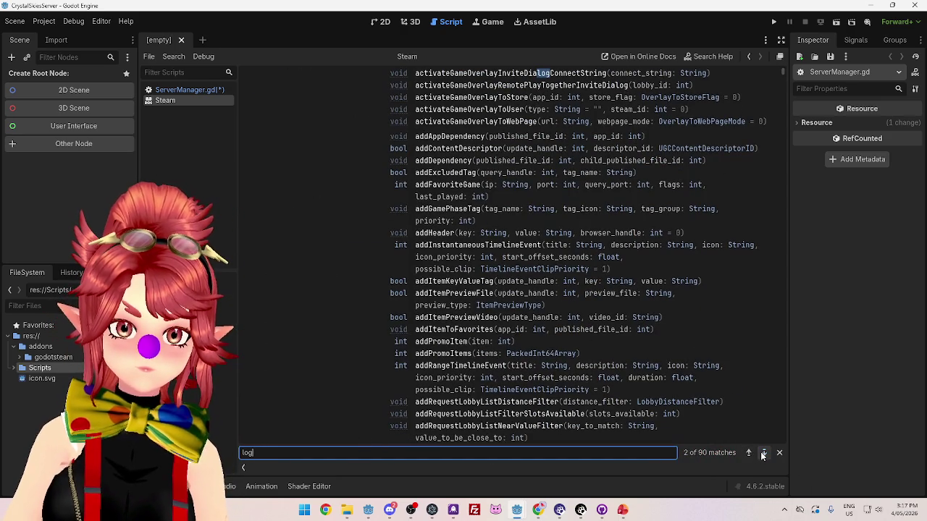
left_click(763, 453)
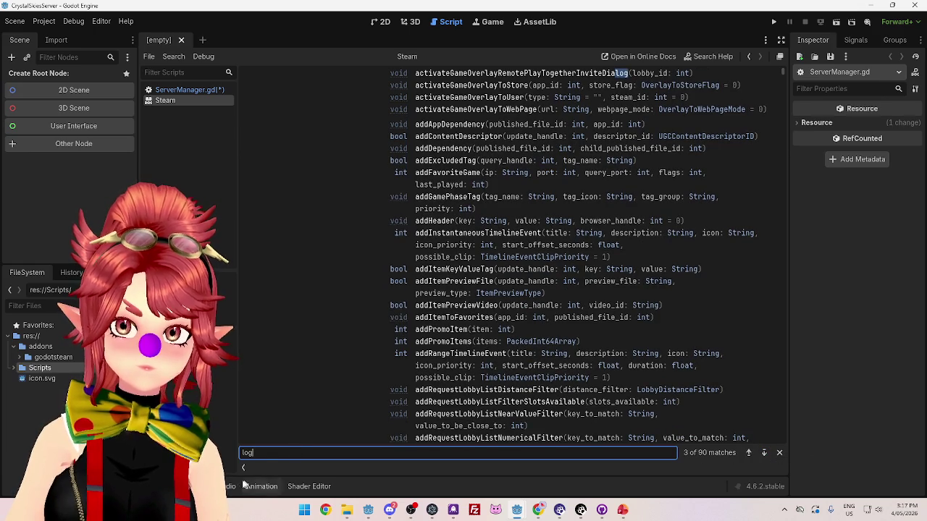
Search the Steam reference for 'anon' and step through all 11 matches.
key("BackSpace")
key("BackSpace")
key("BackSpace")
type("anon")
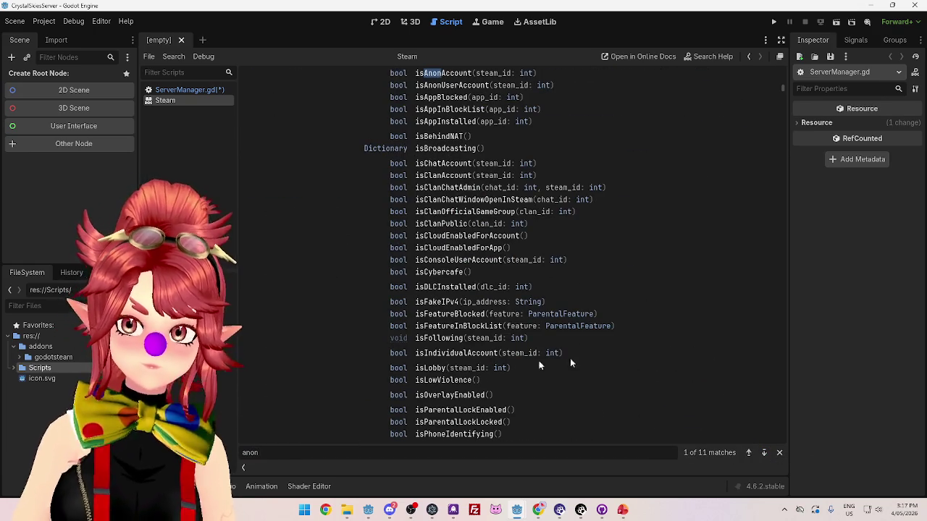
scroll(609, 396, "up", 3)
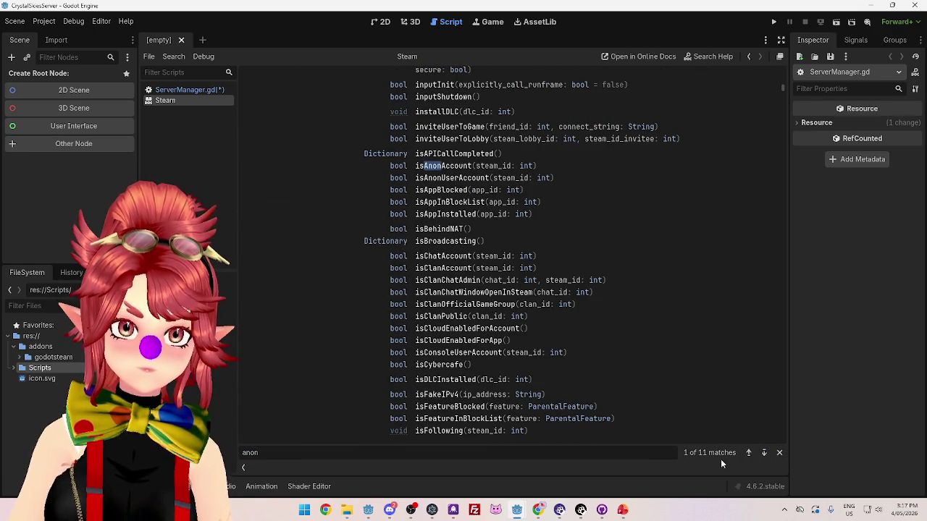
left_click(764, 453)
left_click(763, 453)
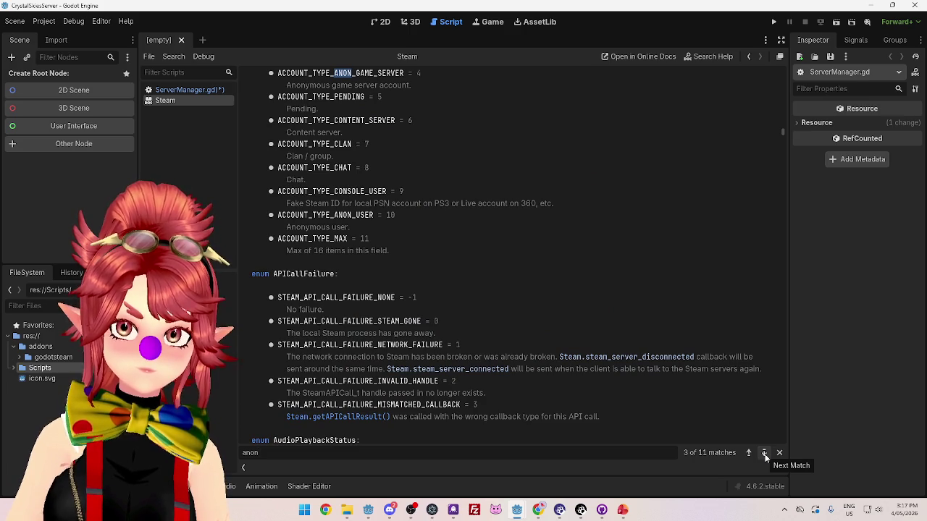
left_click(764, 453)
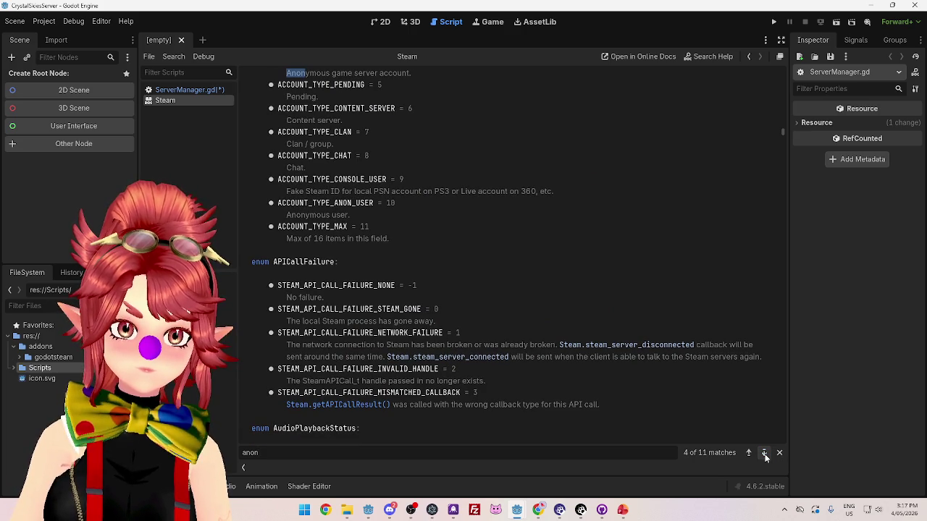
left_click(764, 453)
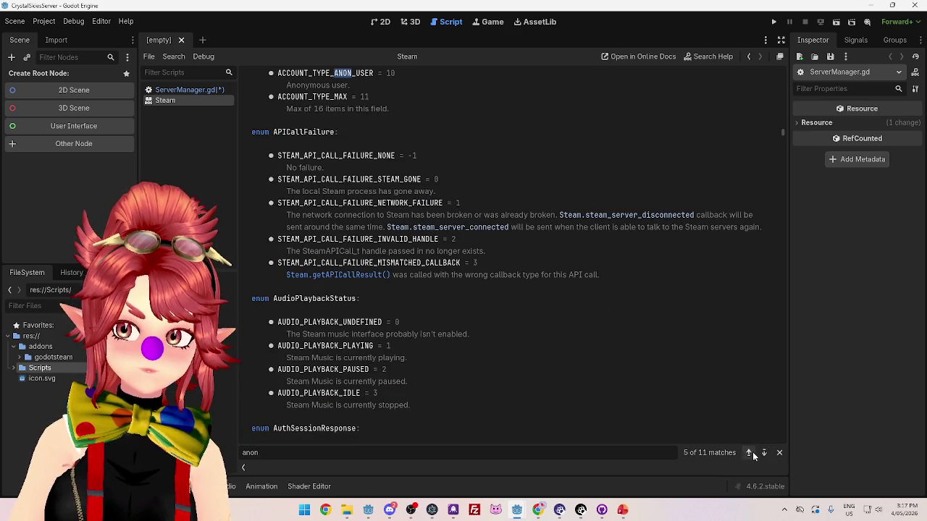
left_click(749, 454)
scroll(545, 354, "up", 3)
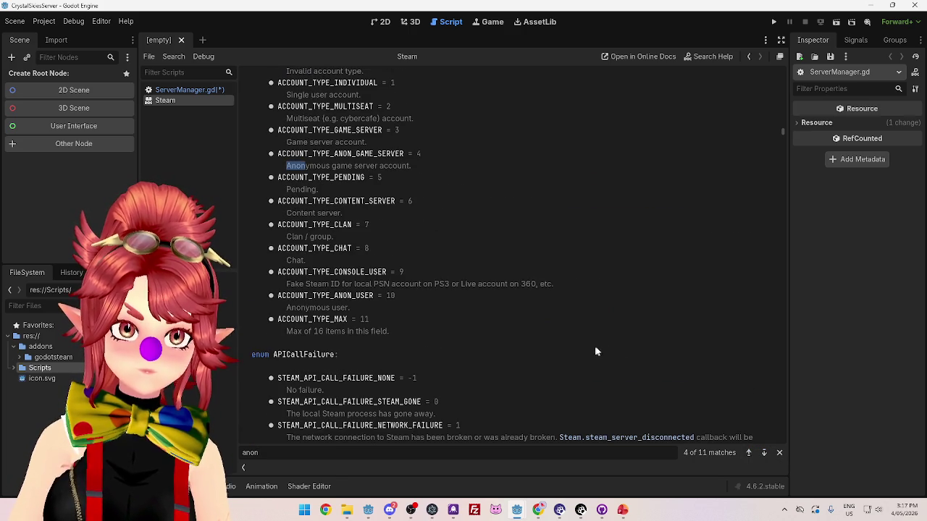
scroll(340, 282, "up", 4)
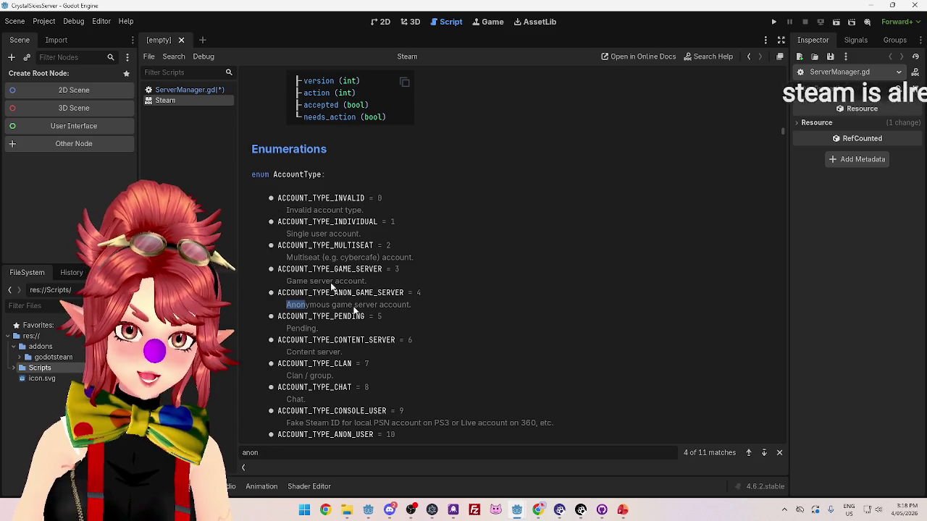
left_click(764, 454)
left_click(763, 453)
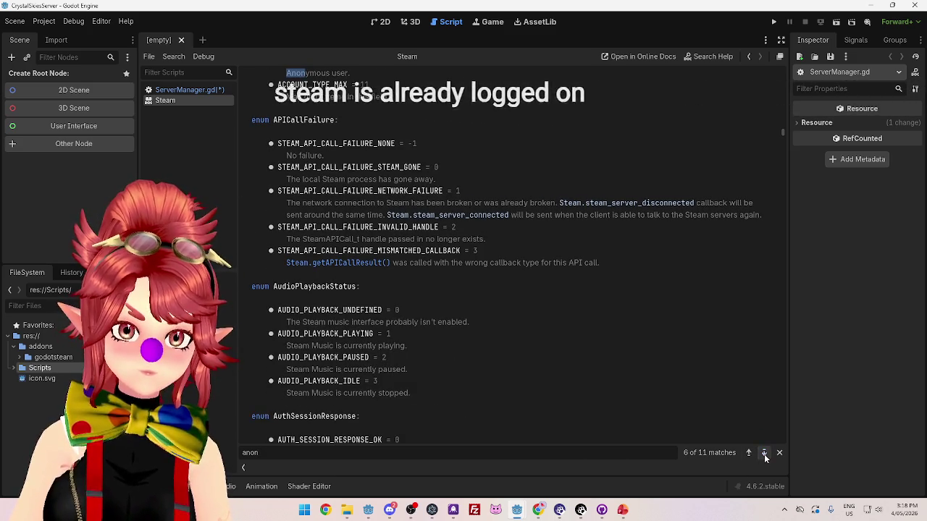
left_click(763, 453)
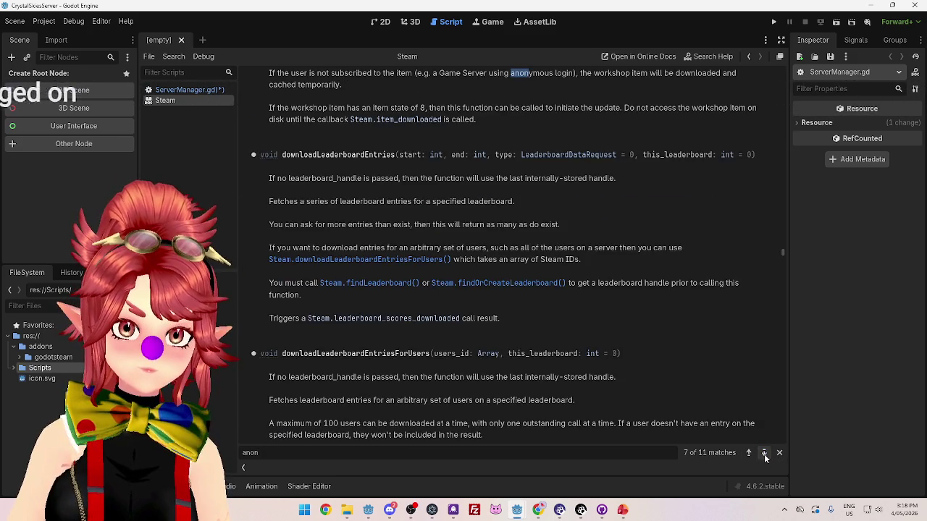
left_click(764, 454)
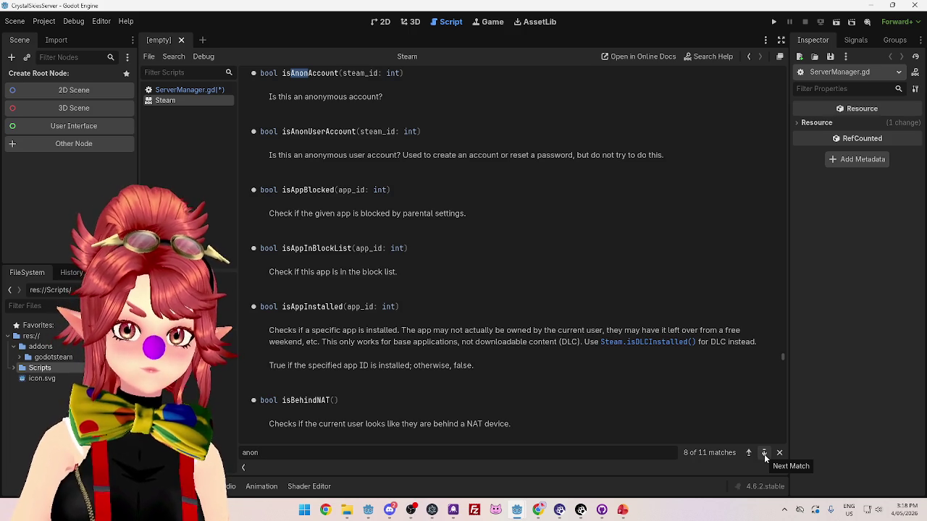
left_click(764, 454)
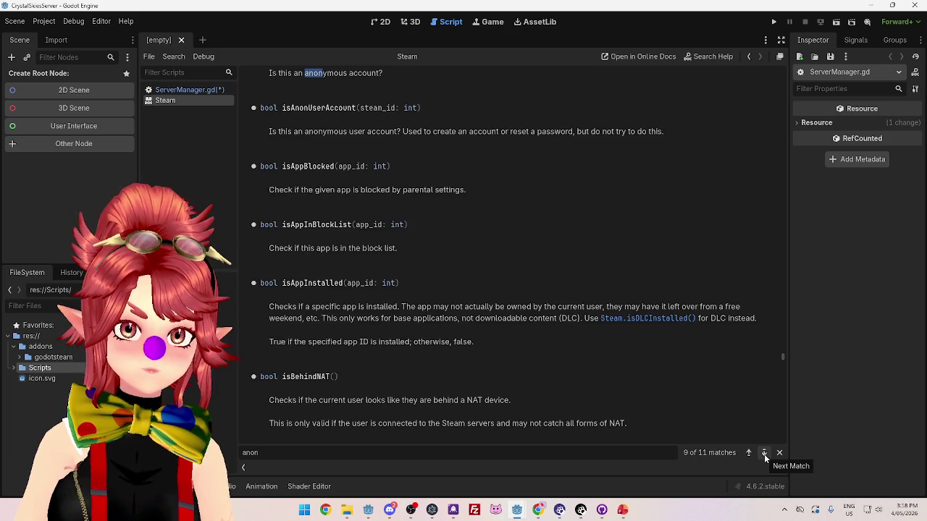
left_click(763, 453)
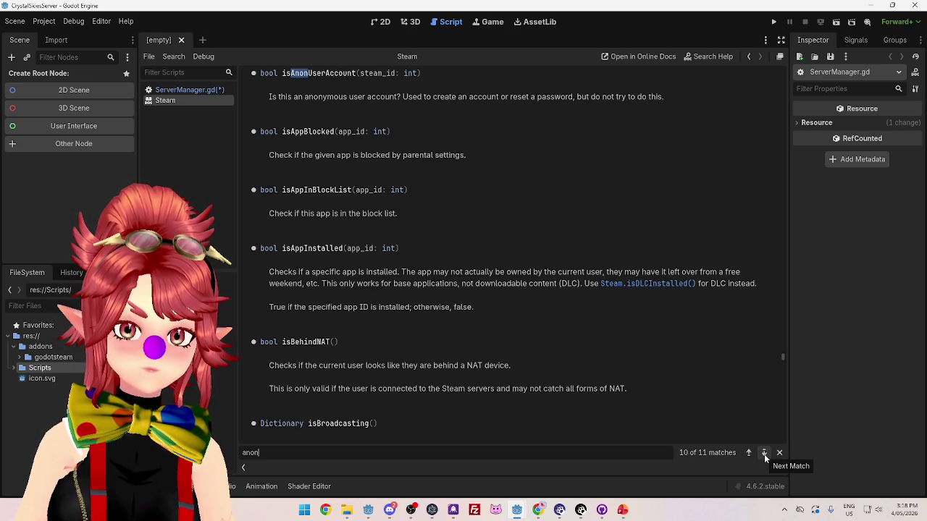
left_click(764, 453)
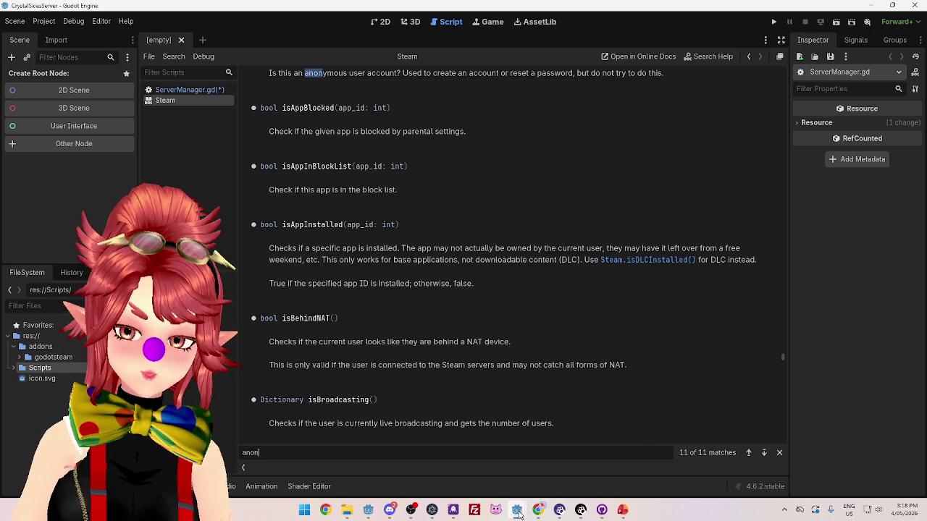
mouse_move(518, 514)
left_click(467, 437)
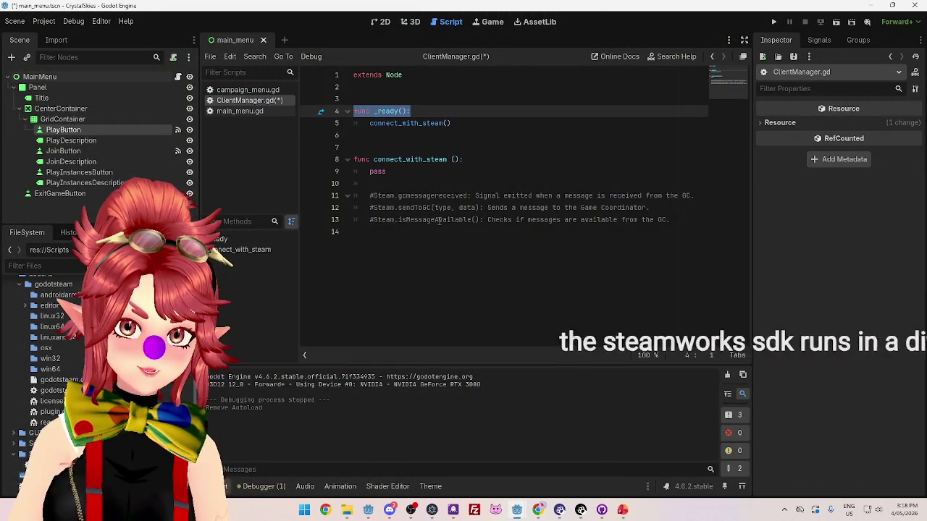
Run the CrystalSkiesServer project and dismiss the no-main-scene prompt.
left_click(630, 475)
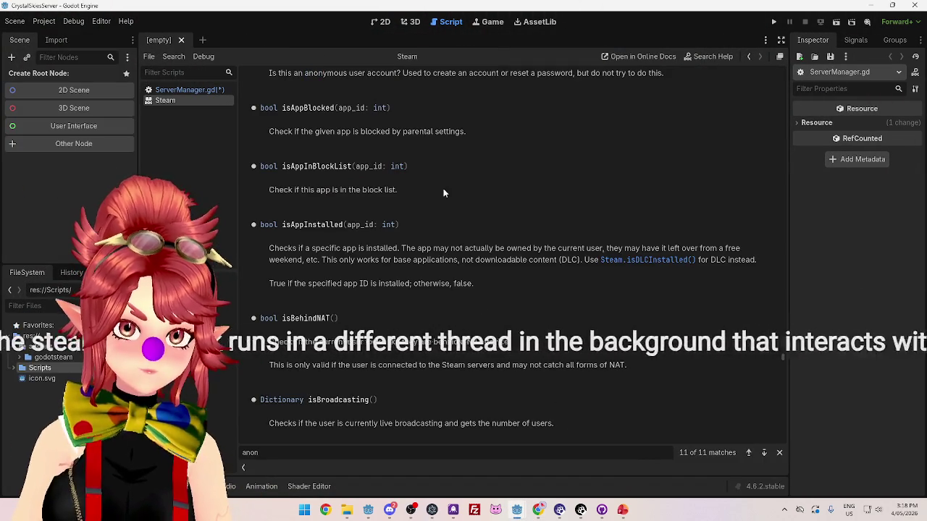
left_click(477, 451)
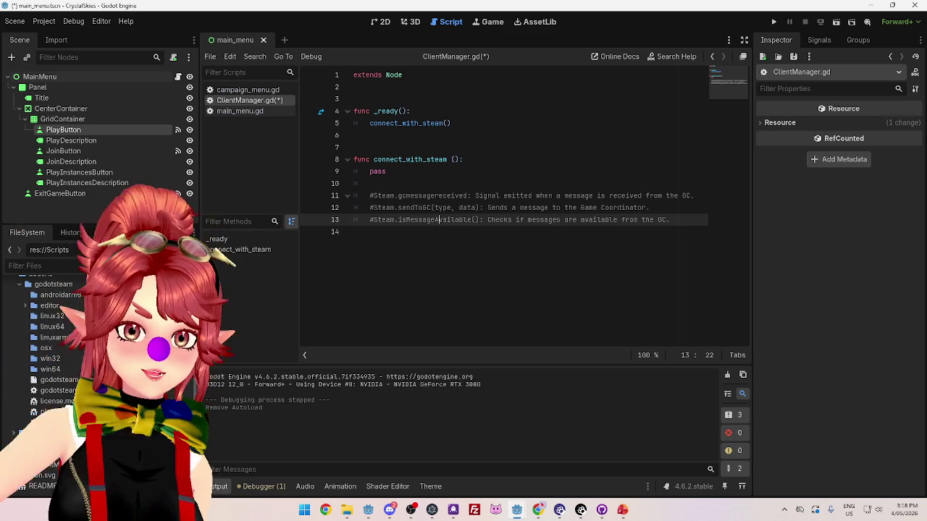
left_click(384, 138)
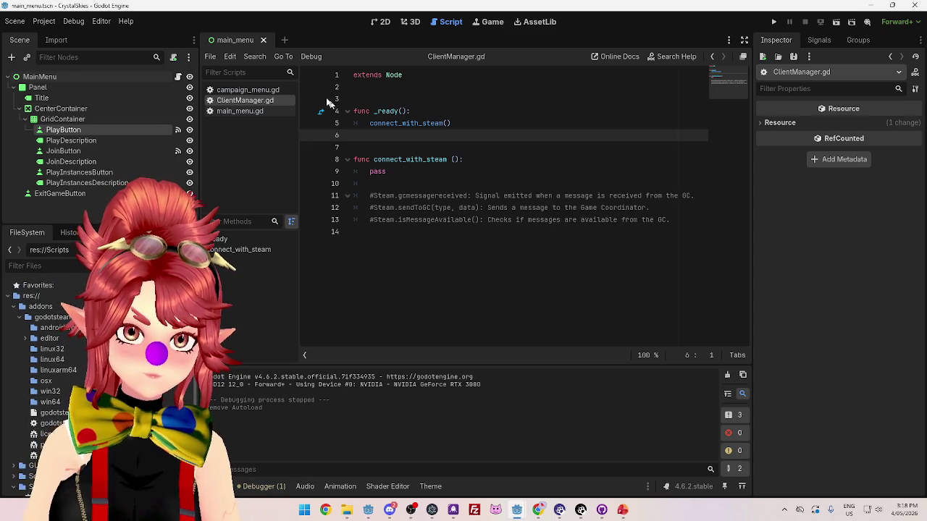
mouse_move(517, 508)
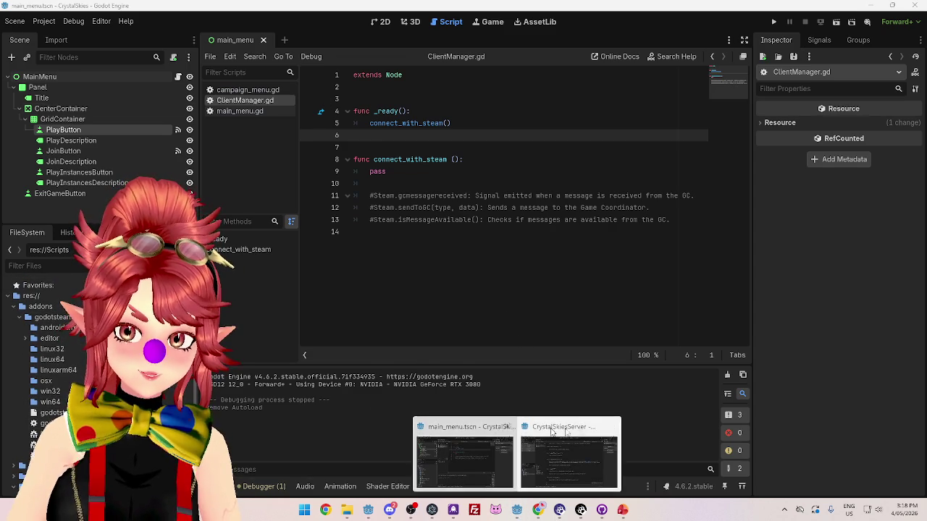
left_click(552, 433)
left_click(773, 22)
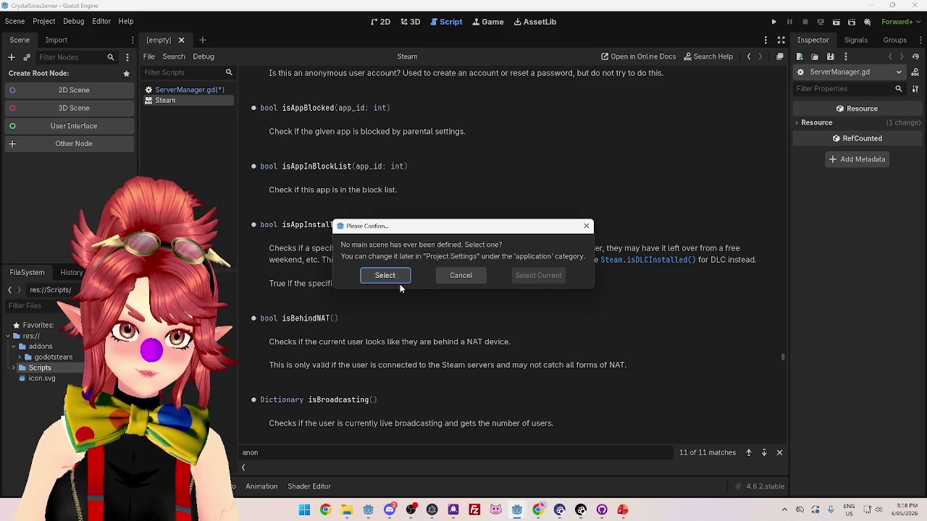
left_click(464, 279)
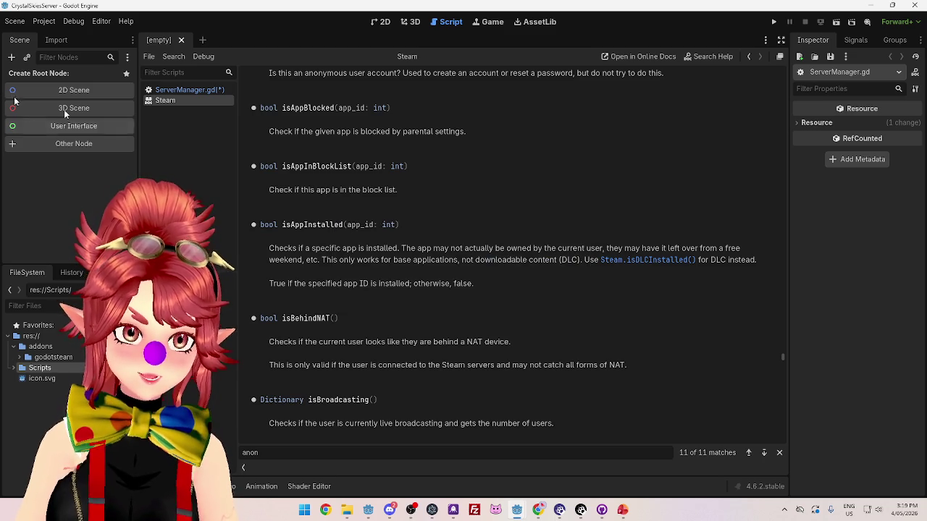
Create a plain Node scene root renamed 'Server' and bring up Save Scene As with server.tscn.
left_click(44, 146)
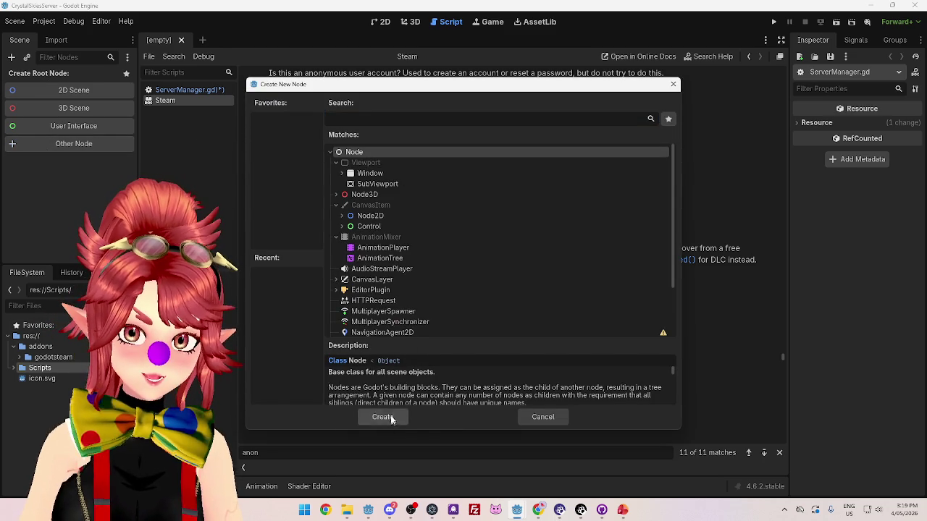
left_click(383, 417)
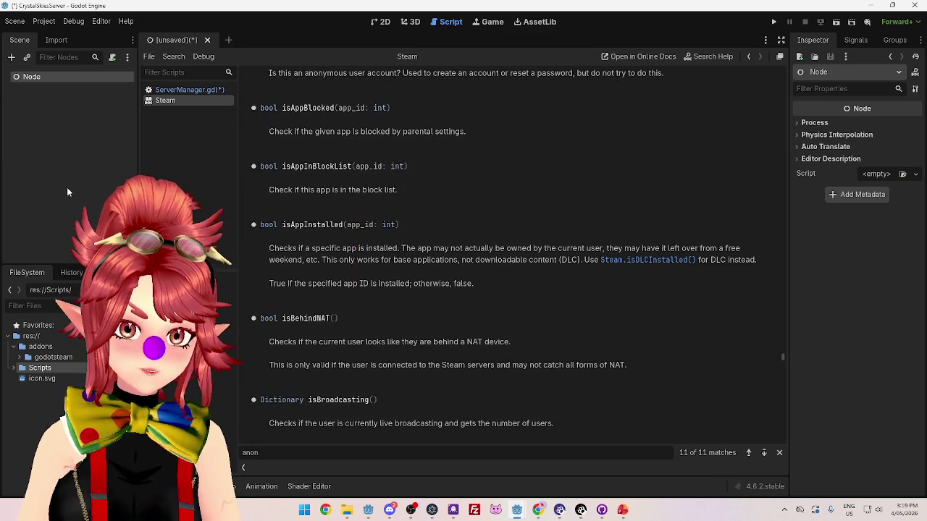
double_click(32, 76)
left_click(86, 84)
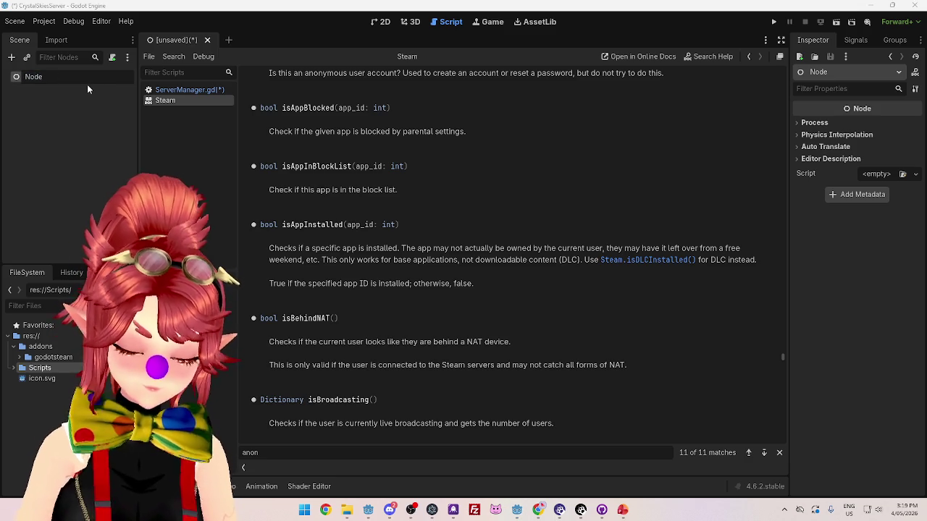
type("N")
key("BackSpace")
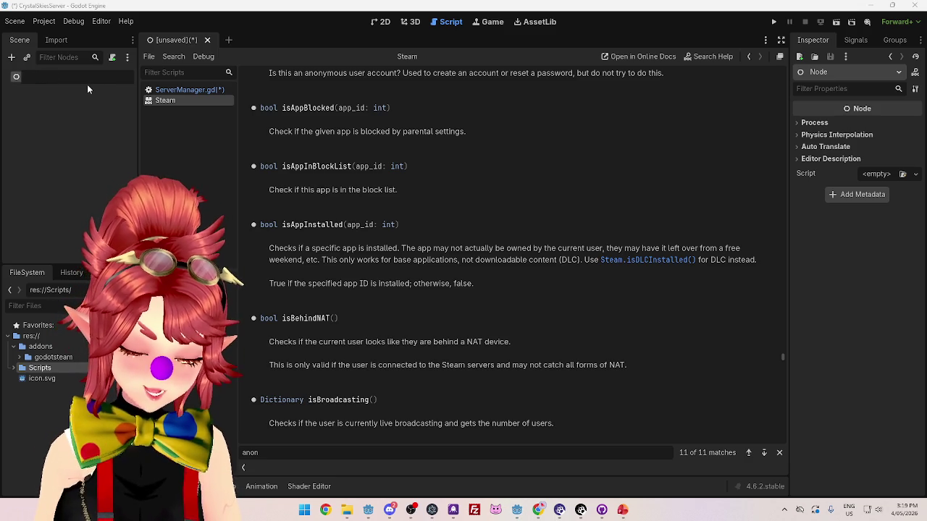
type("Server")
key("Return")
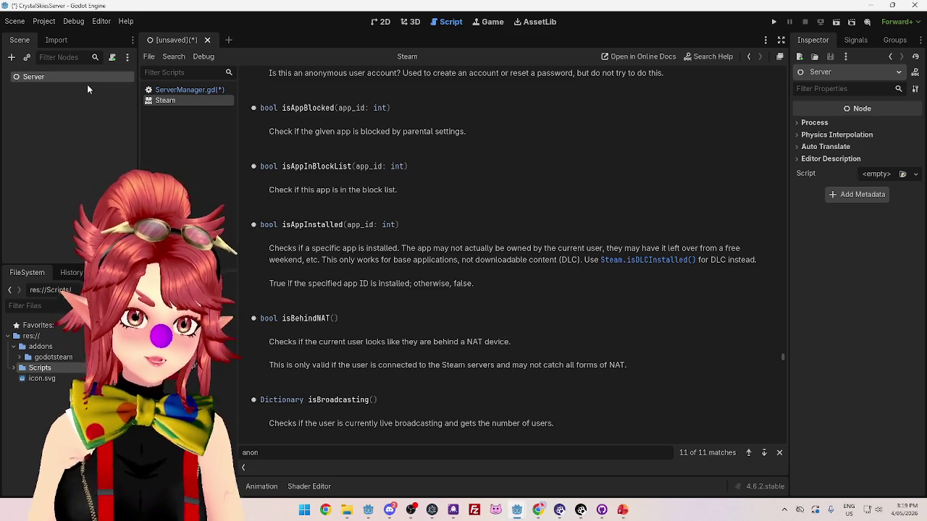
key("ctrl+s")
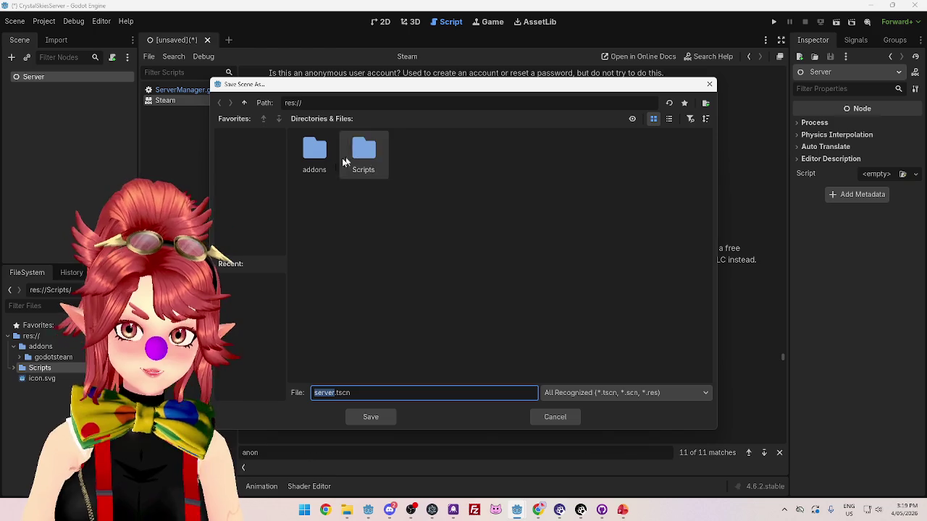
Create a scenes folder and save the Server scene in it as server.tscn.
left_click(705, 103)
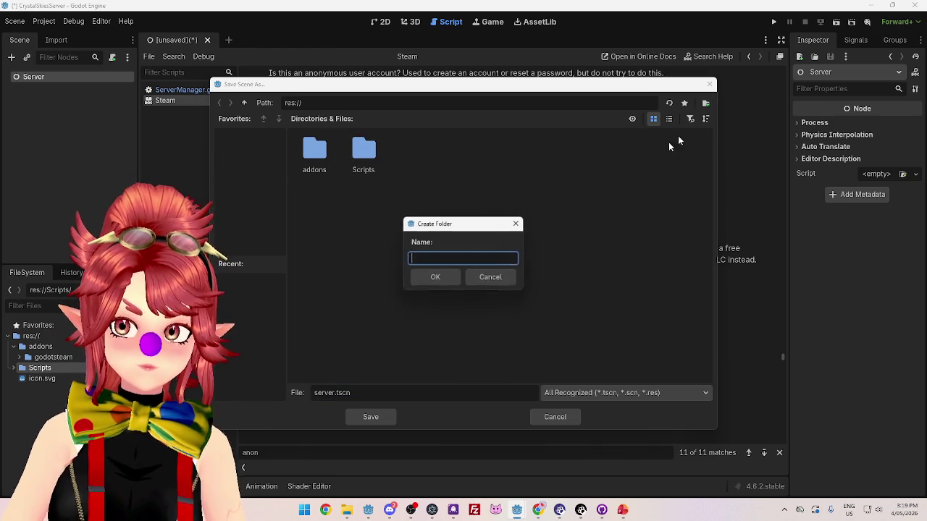
type("sce")
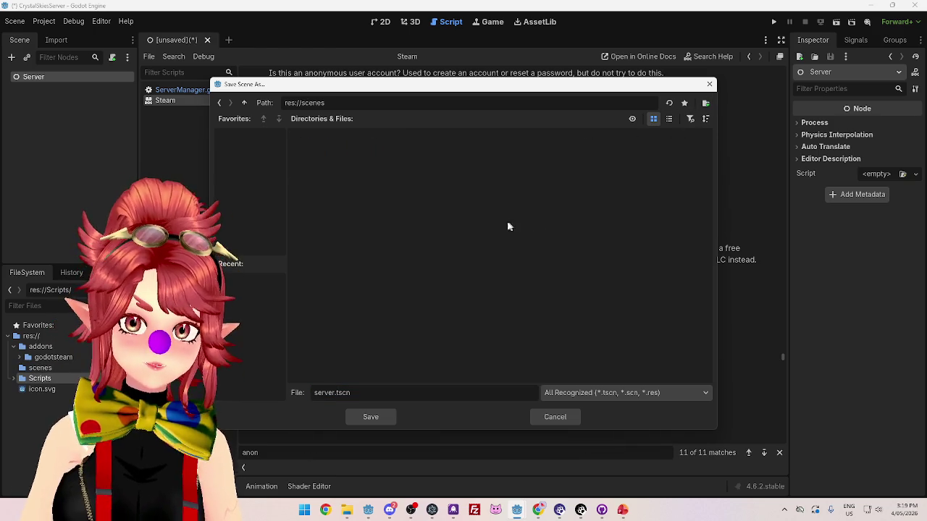
left_click(544, 419)
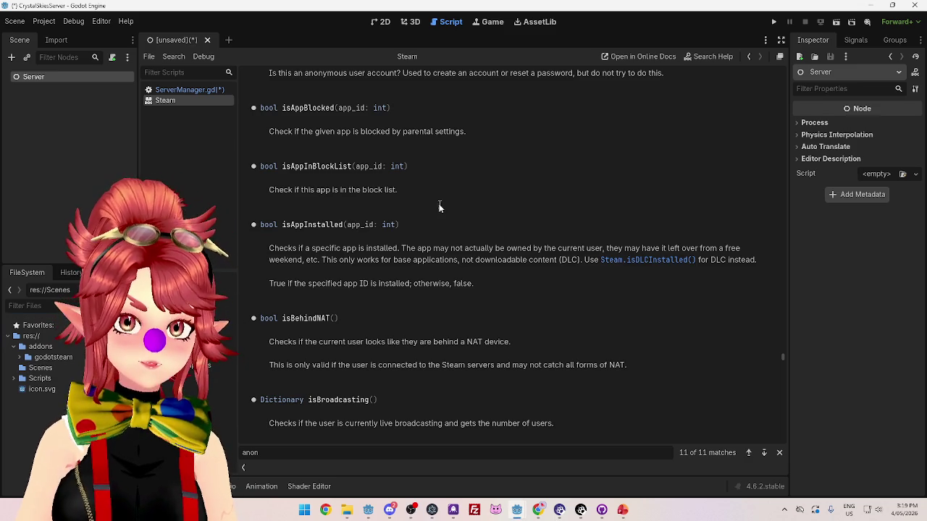
key("ctrl+s")
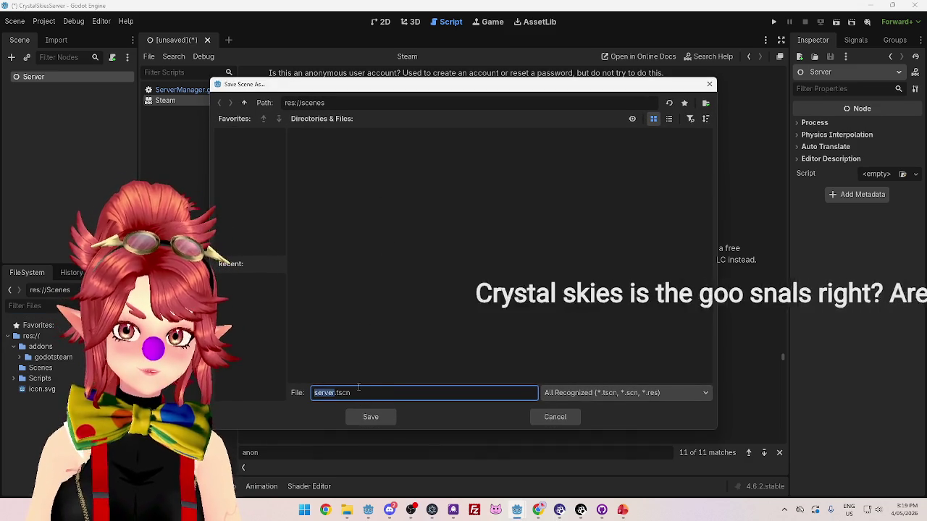
left_click(370, 417)
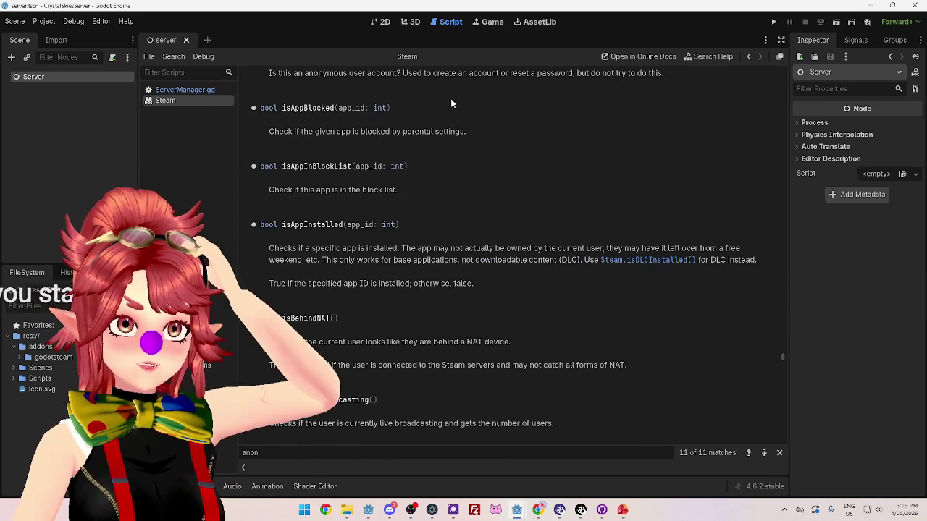
Test-run the project with server.tscn set as the main scene, then stop the game window.
left_click(773, 24)
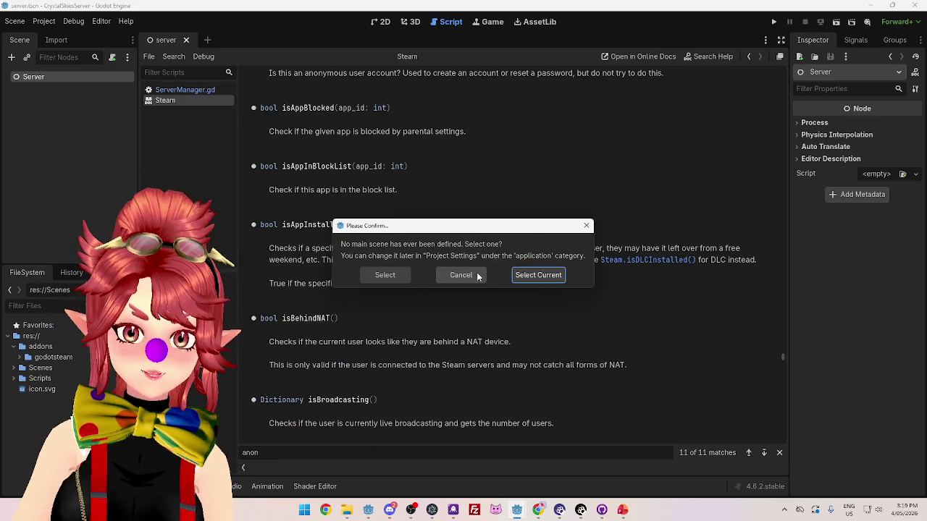
left_click(528, 279)
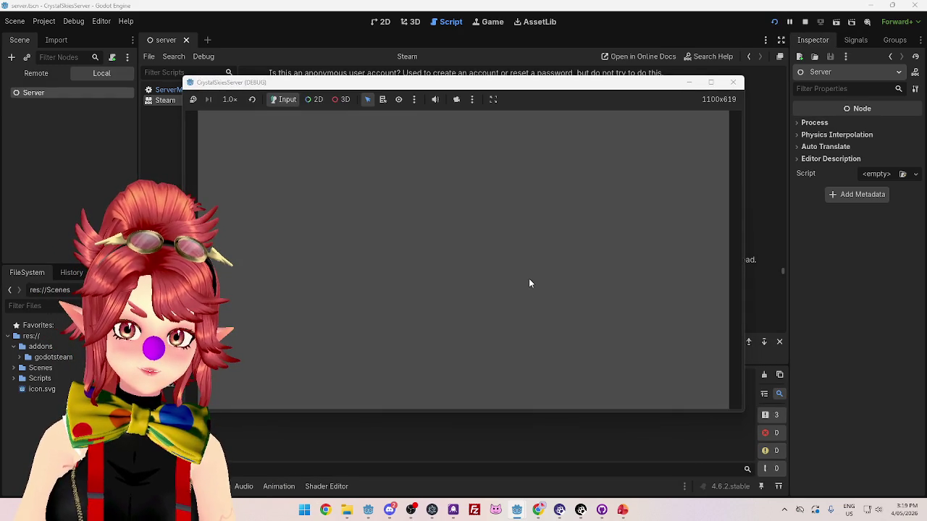
left_click(733, 82)
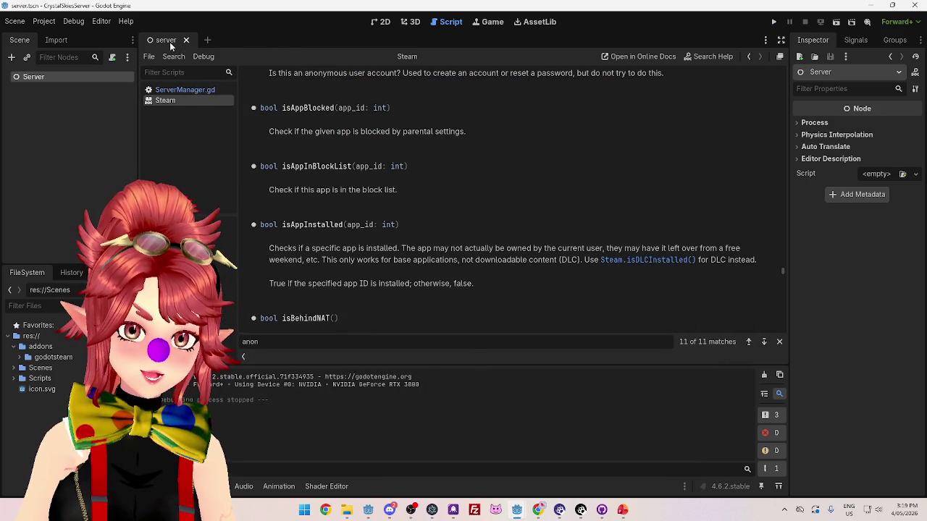
Check the GodotSteam logOnAnonymous docs in the browser, then return to the CrystalSkiesServer editor.
left_click(545, 515)
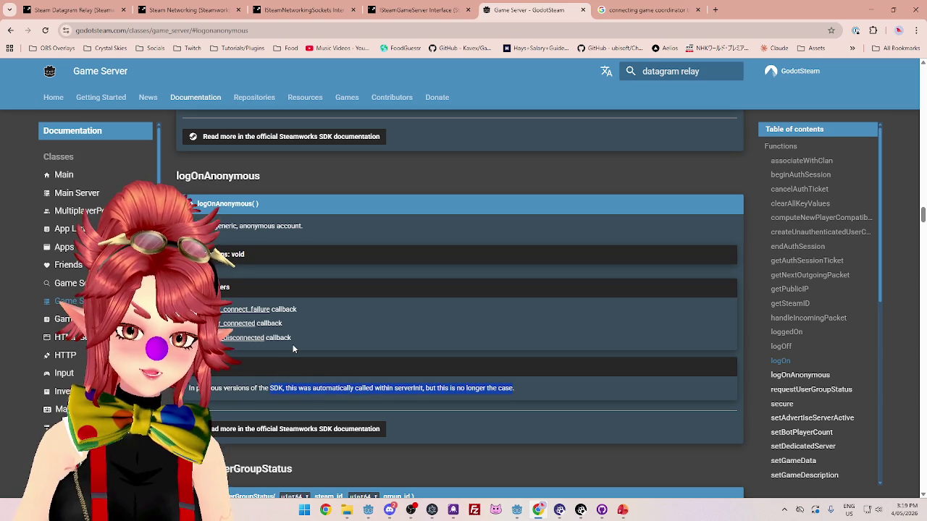
left_click(517, 510)
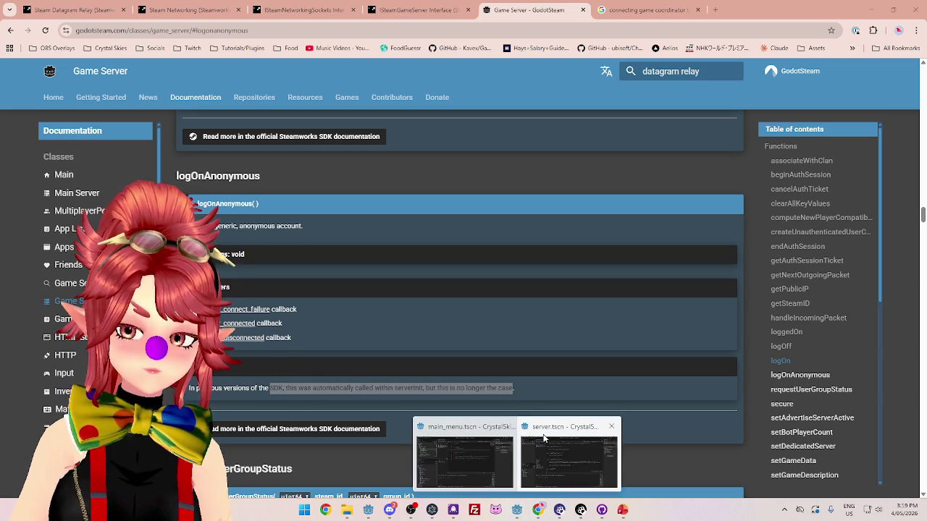
left_click(544, 438)
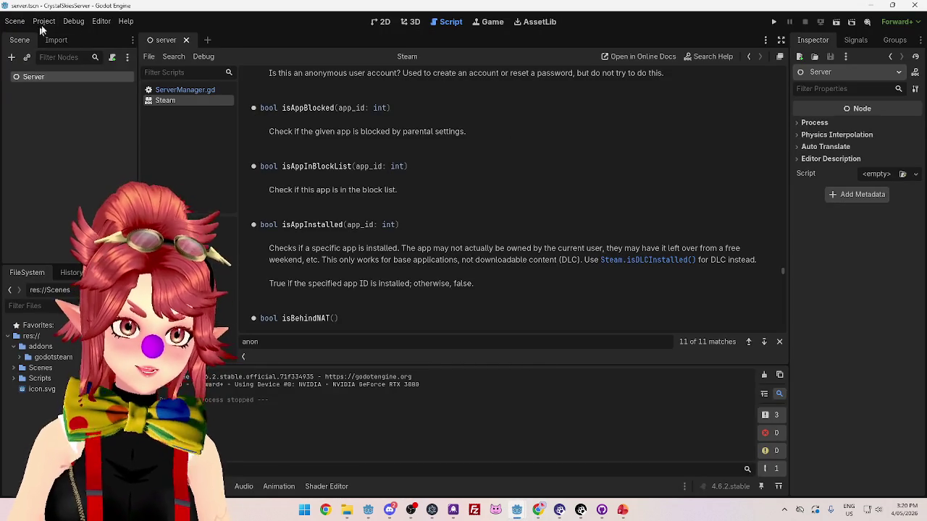
left_click(45, 21)
Uncheck Steam > Initialization > Initialize on Startup in Project Settings, keeping Embed Callbacks on.
left_click(47, 37)
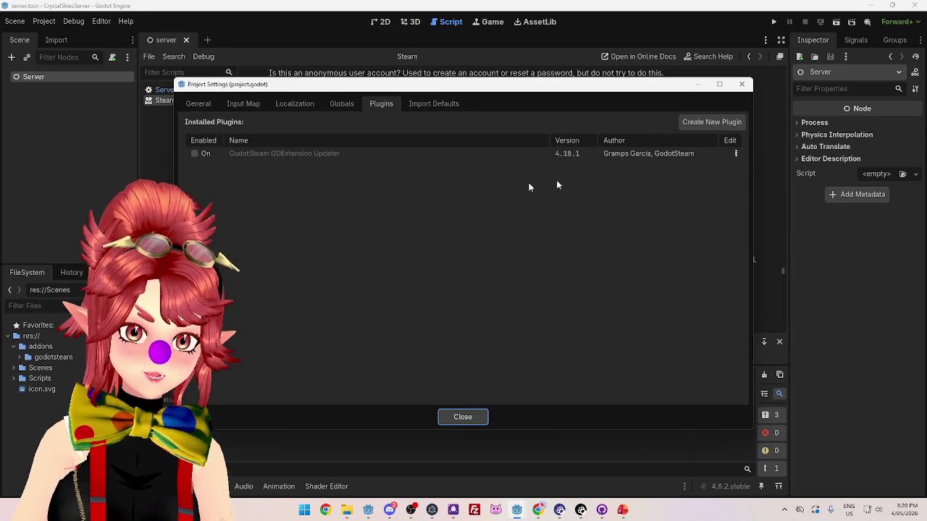
left_click(197, 104)
scroll(239, 374, "down", 5)
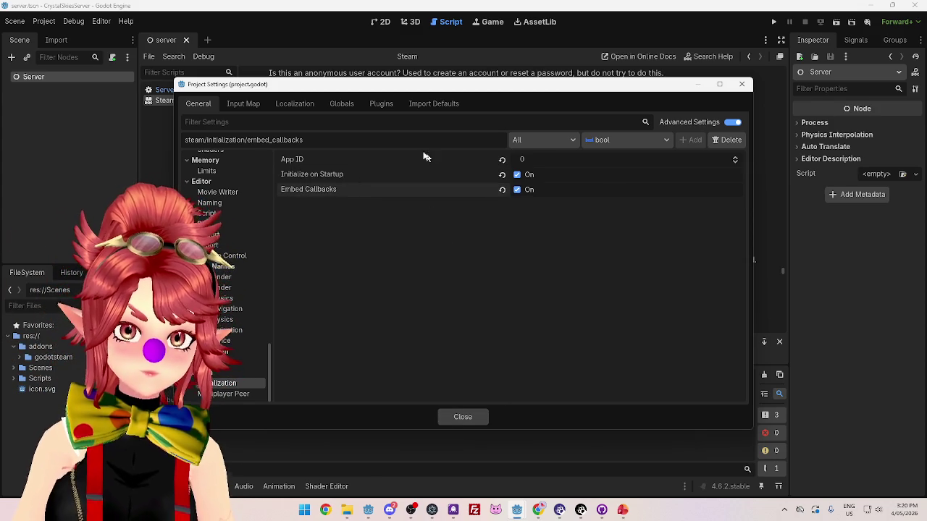
left_click(517, 175)
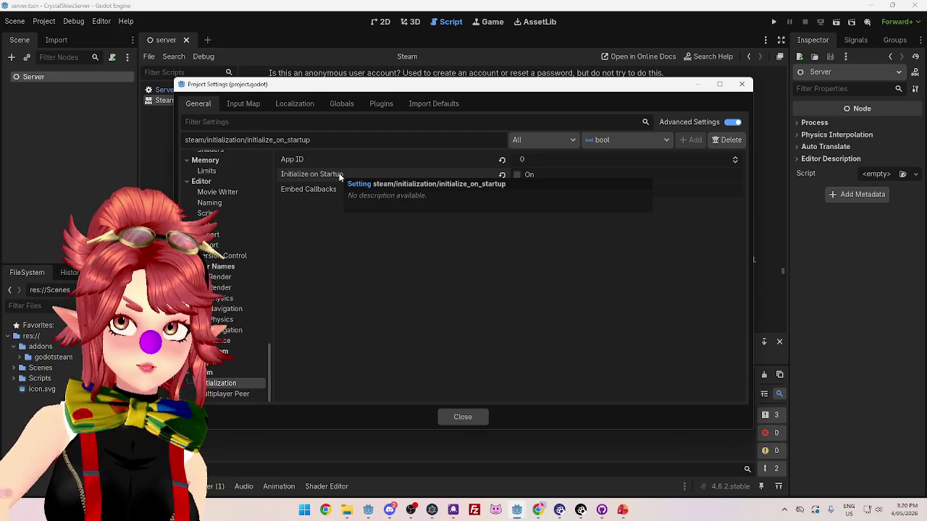
left_click(475, 419)
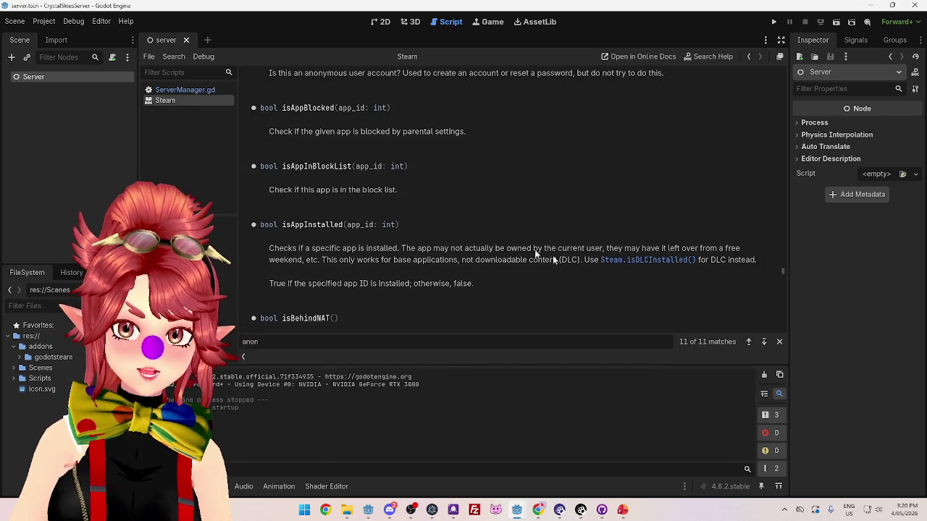
left_click(538, 510)
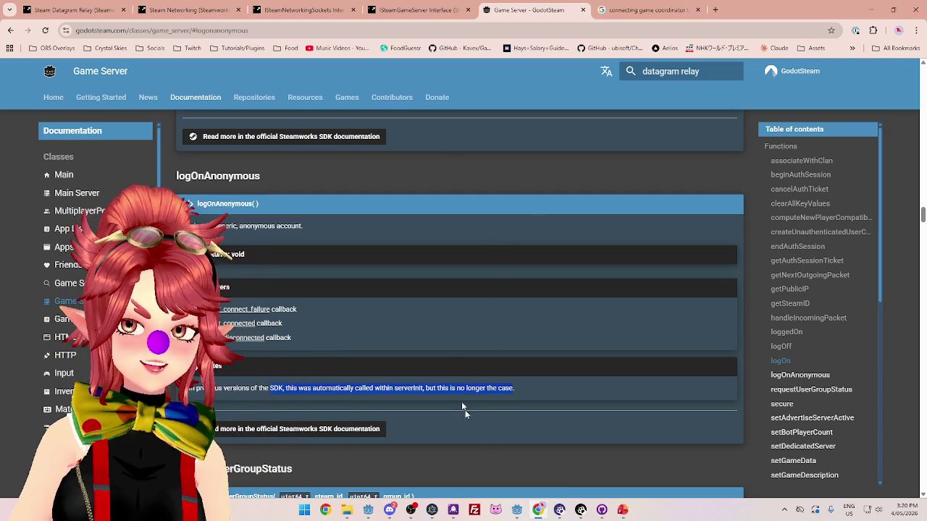
Briefly switch to a Godot editor window, then bring the GodotSteam docs browser forward.
mouse_move(516, 511)
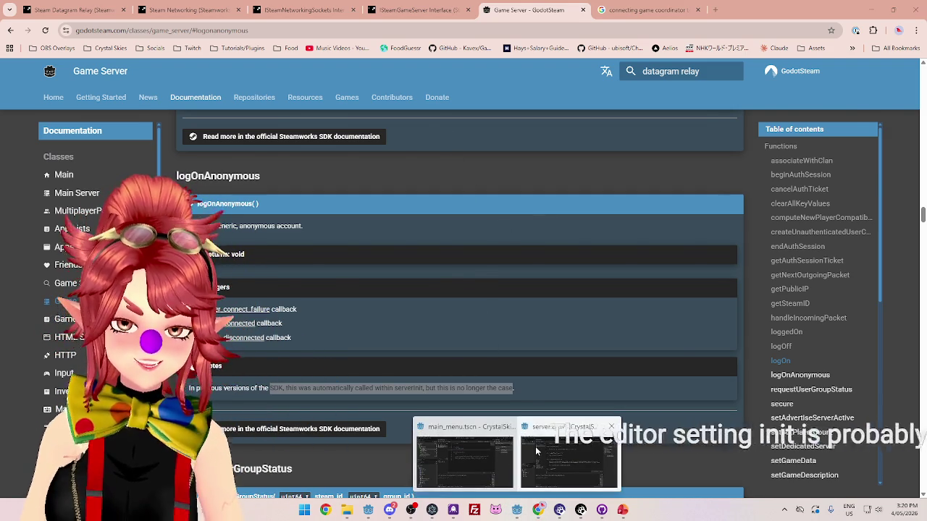
left_click(460, 453)
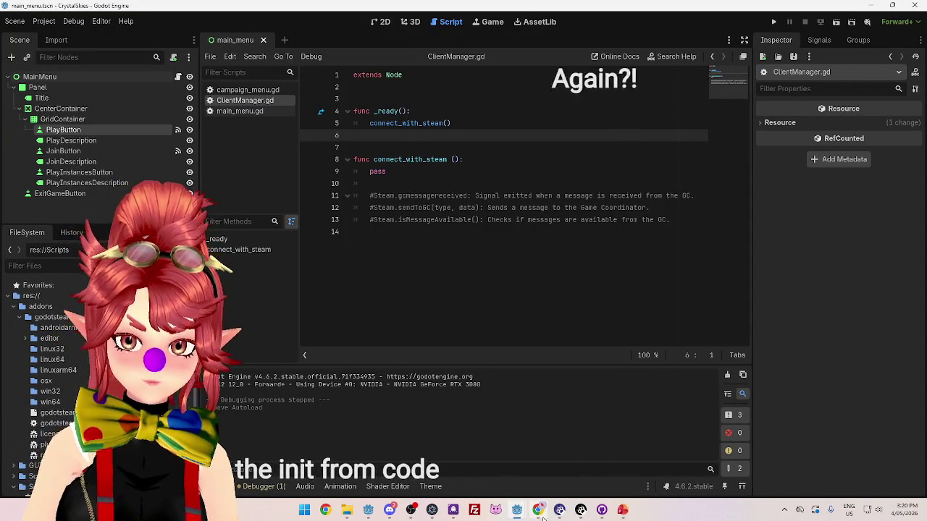
mouse_move(538, 511)
left_click(543, 452)
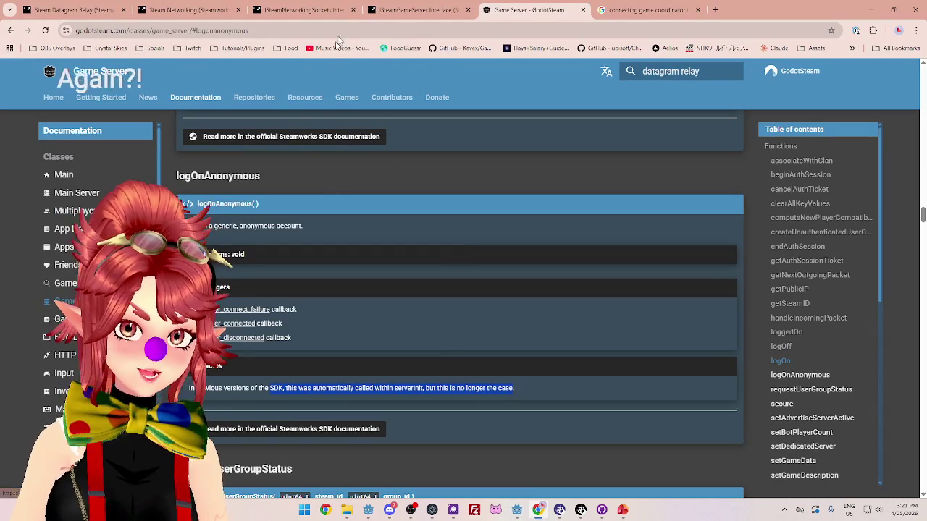
Compare the ISteamGameServer, ISteamNetworkingSockets, Steam Networking and Steam Datagram Relay tabs, returning to GodotSteam.
left_click(408, 13)
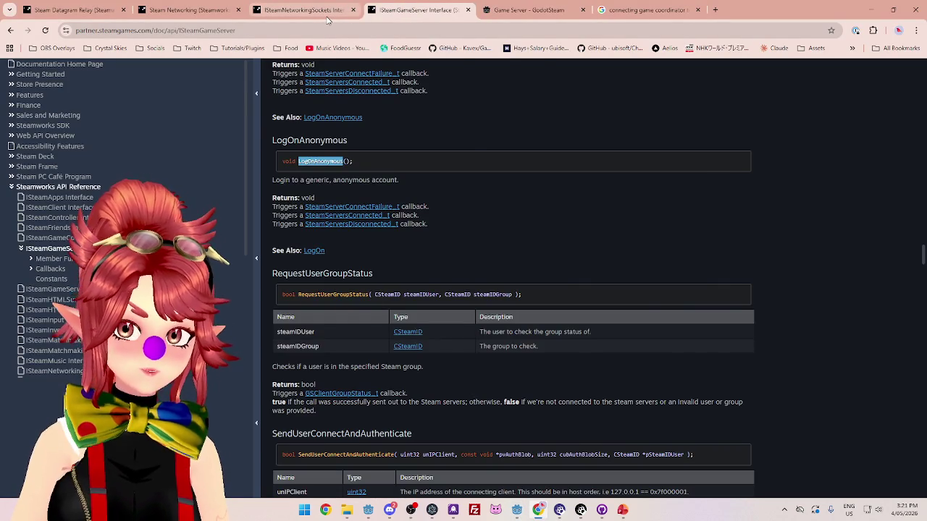
left_click(325, 13)
left_click(204, 10)
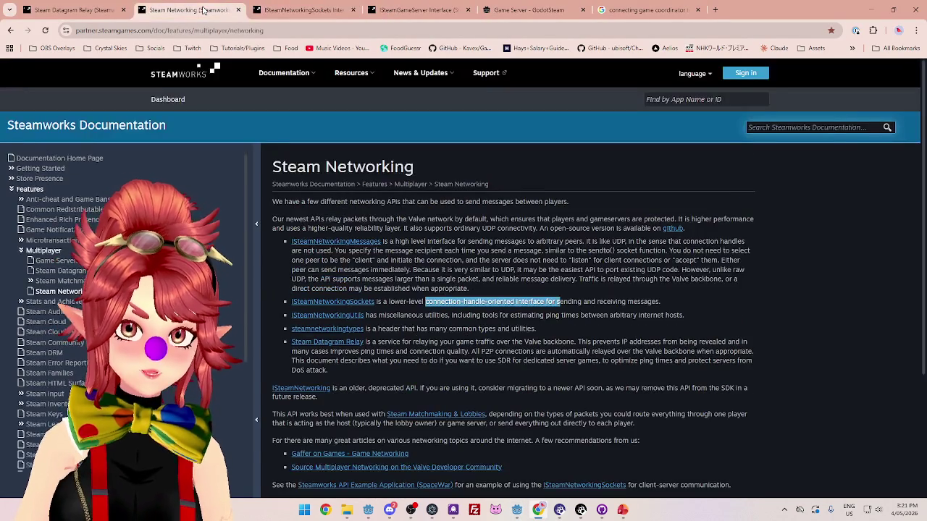
left_click(45, 11)
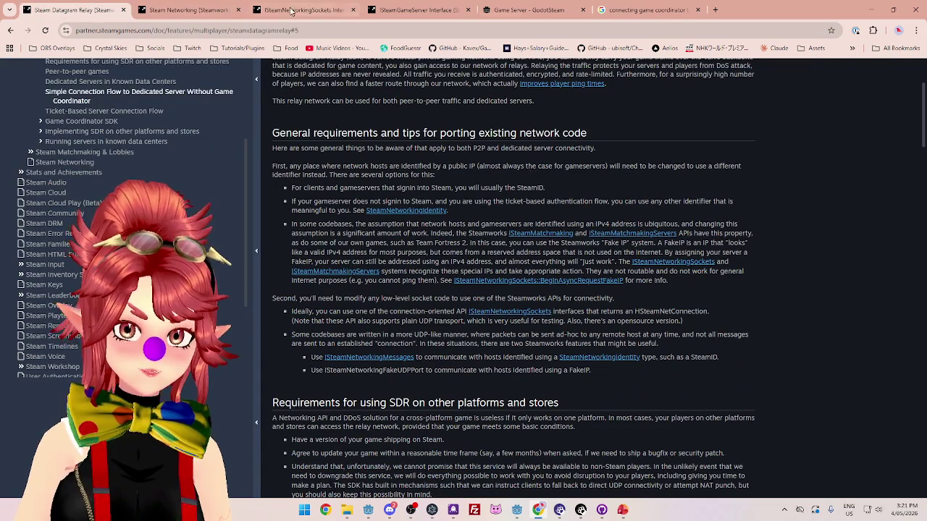
left_click(549, 16)
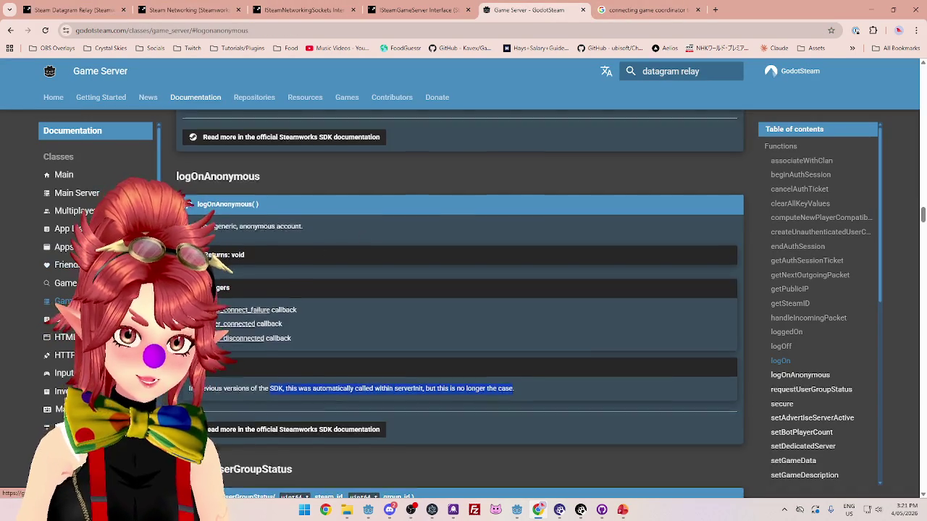
Open the GodotSteam Getting Started introduction and read about editor bundles versus GDExtension plug-ins.
scroll(460, 304, "up", 3)
scroll(98, 217, "down", 10)
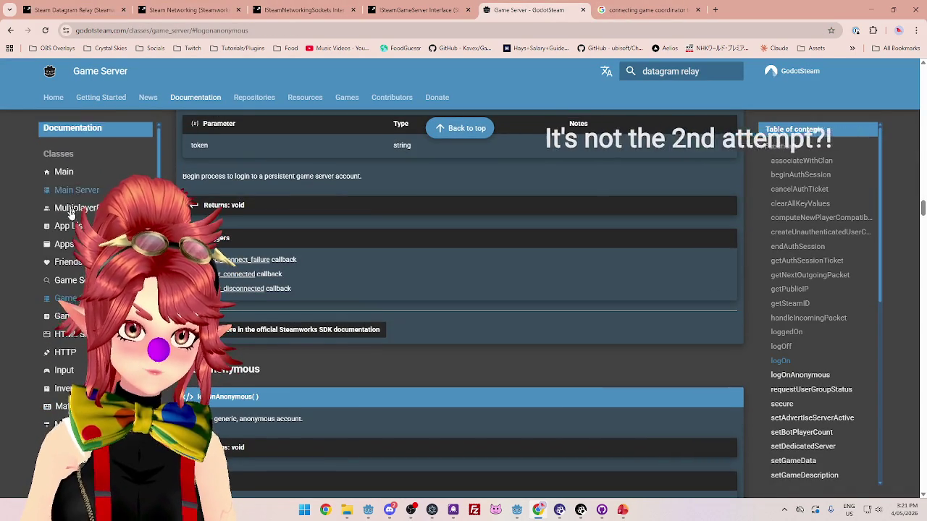
left_click(118, 100)
scroll(73, 224, "down", 10)
scroll(73, 224, "down", 5)
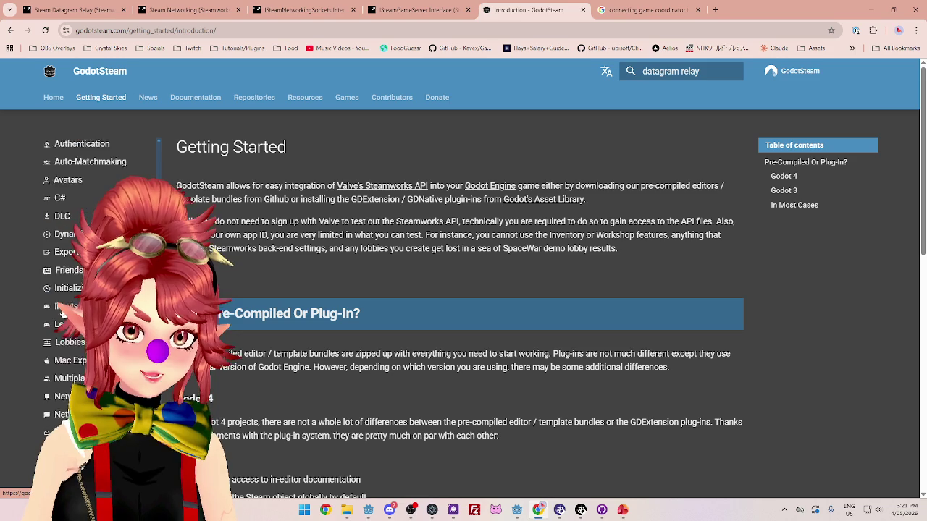
Read through the Networking tutorial and the Compiling Overview page.
left_click(78, 274)
scroll(304, 363, "down", 2)
scroll(305, 362, "down", 5)
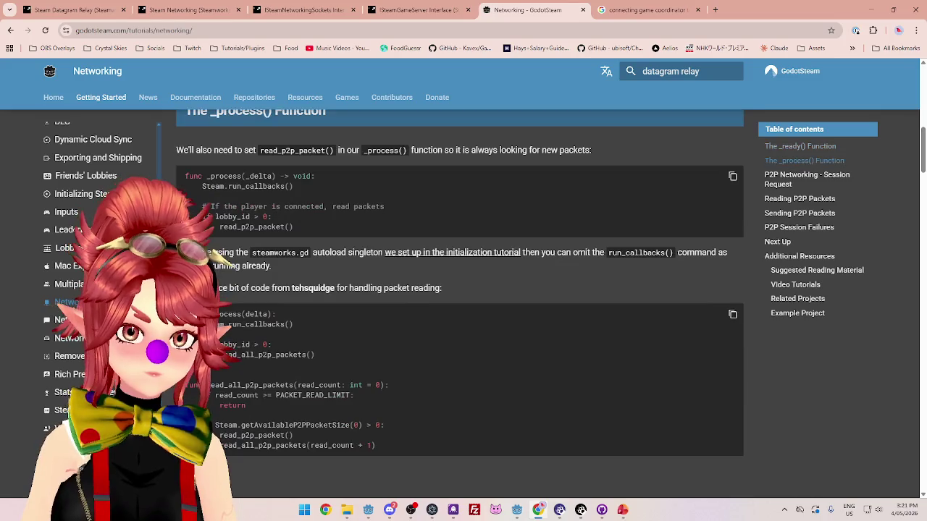
scroll(72, 225, "up", 5)
scroll(67, 226, "up", 1)
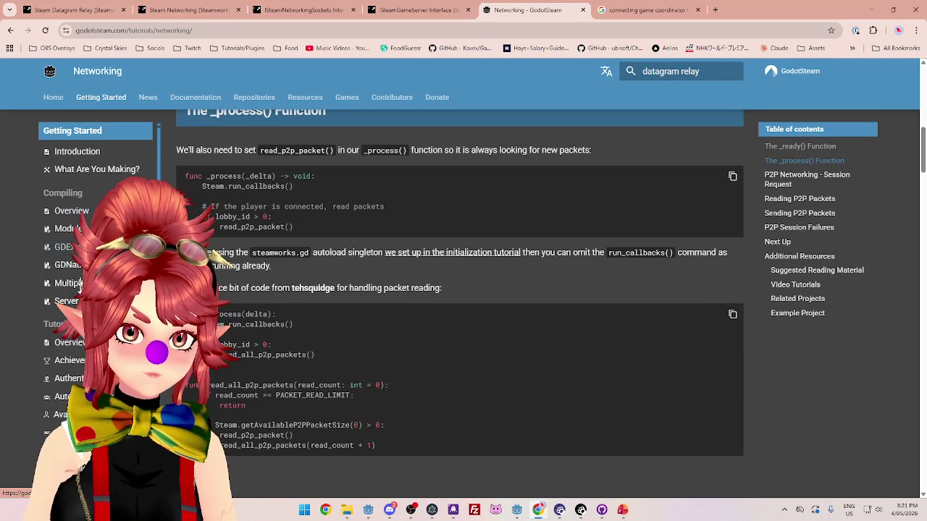
left_click(71, 212)
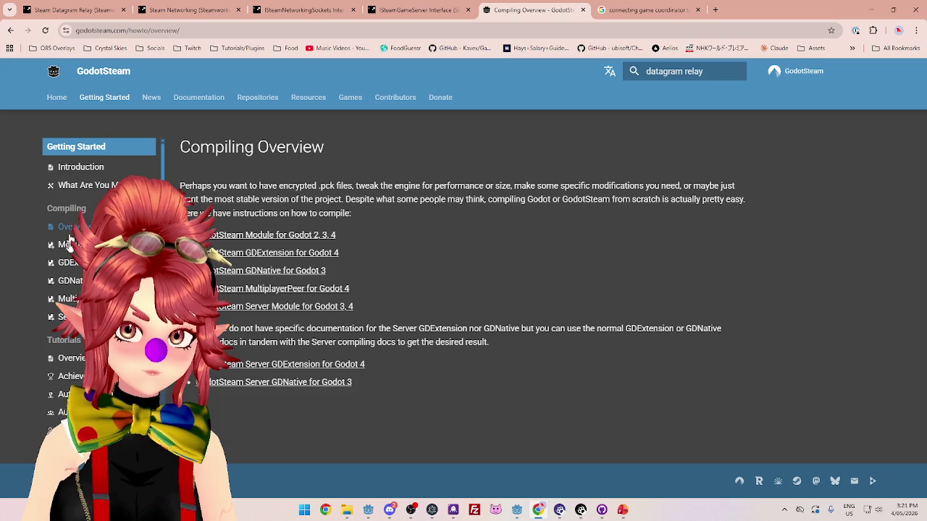
scroll(74, 261, "down", 3)
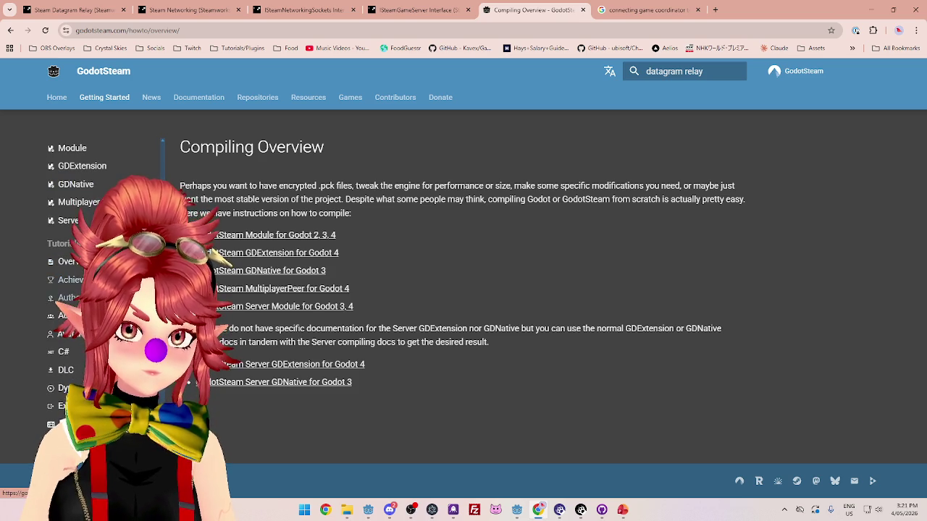
Skim the Authentication tutorial, then open the Initializing Steam tutorial.
left_click(73, 298)
scroll(372, 350, "down", 5)
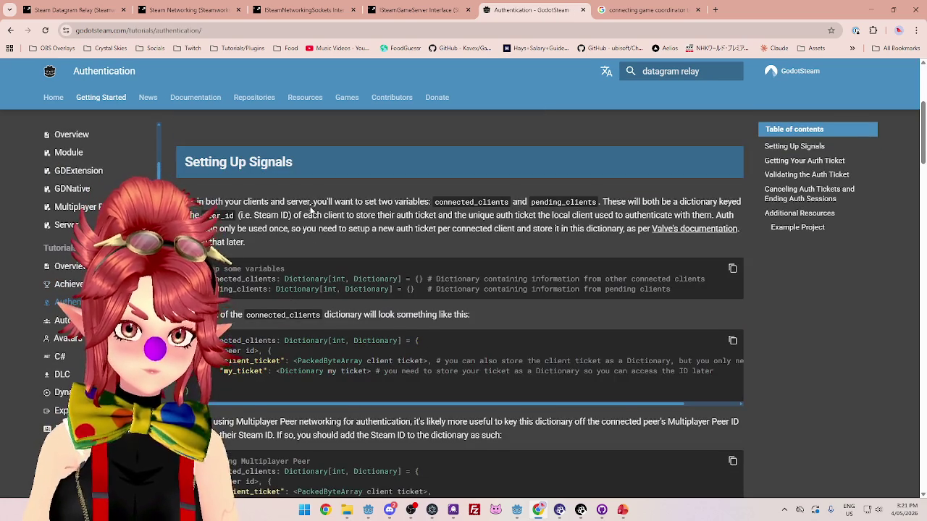
scroll(297, 276, "down", 1)
scroll(302, 216, "up", 2)
scroll(302, 232, "down", 1)
scroll(296, 239, "up", 4)
scroll(292, 245, "down", 7)
scroll(77, 226, "down", 3)
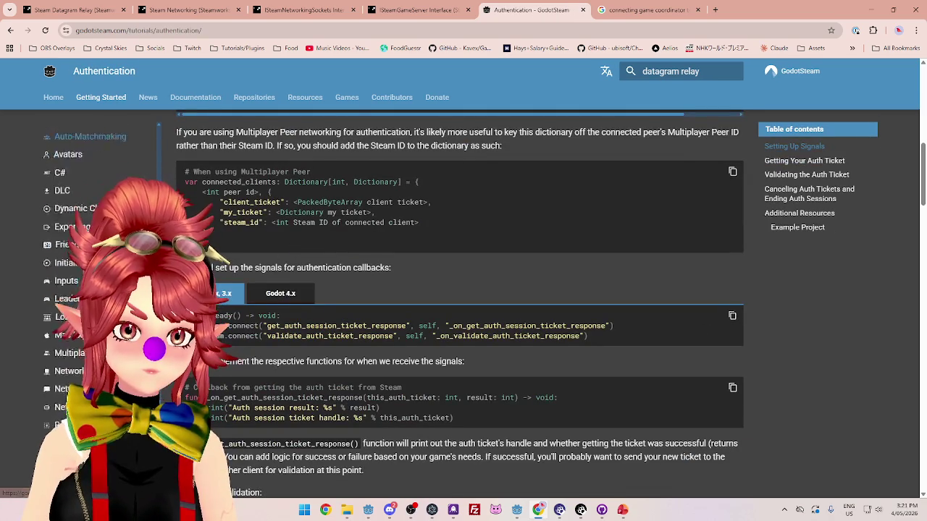
left_click(78, 206)
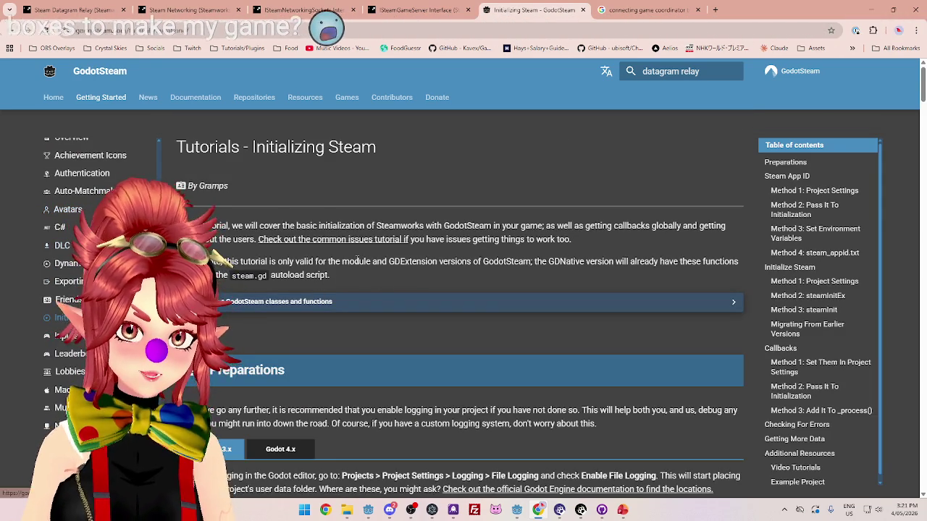
Scroll to Method 2 and highlight the sentence about passing the app ID.
scroll(313, 280, "down", 8)
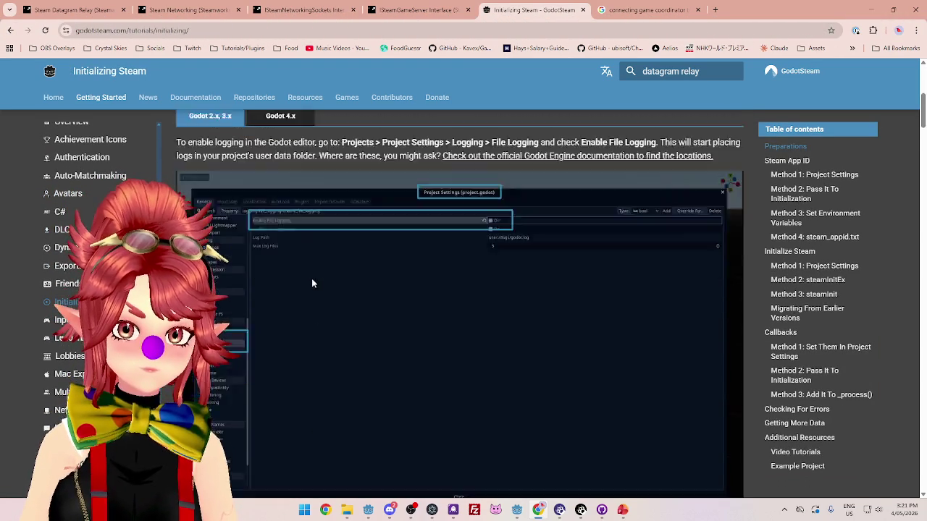
scroll(312, 279, "down", 6)
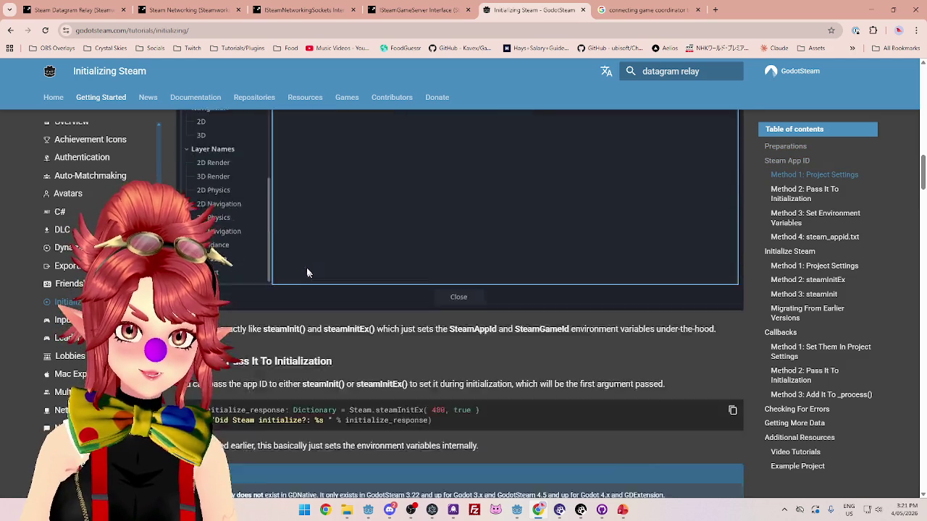
scroll(310, 269, "up", 3)
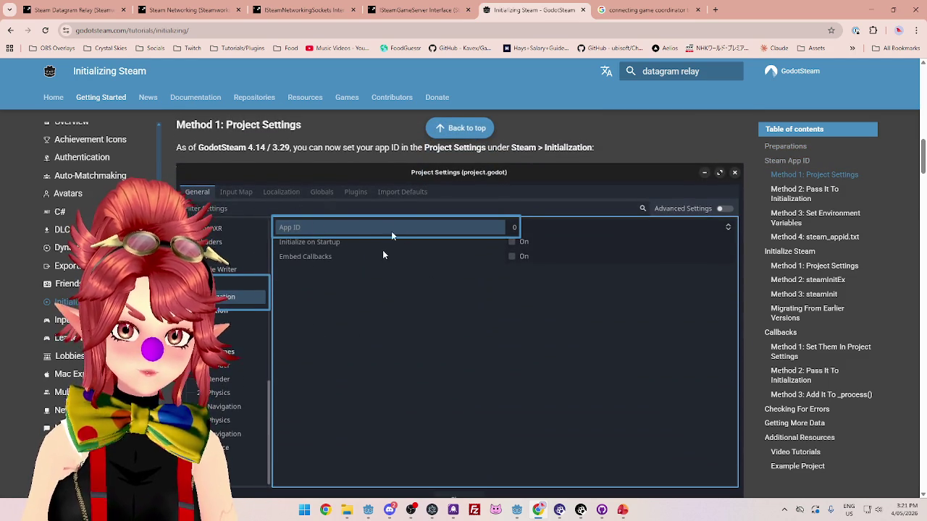
scroll(331, 352, "down", 3)
scroll(267, 259, "down", 2)
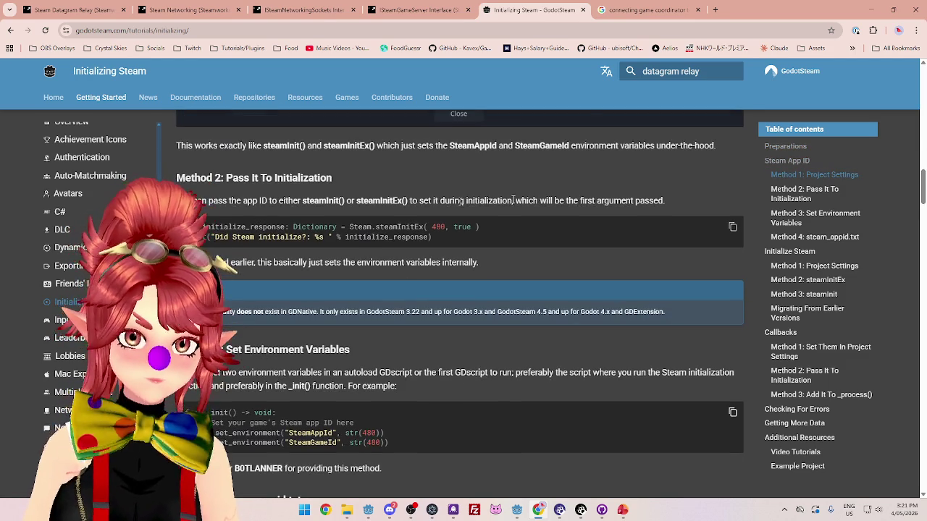
left_click_drag(230, 179, 350, 179)
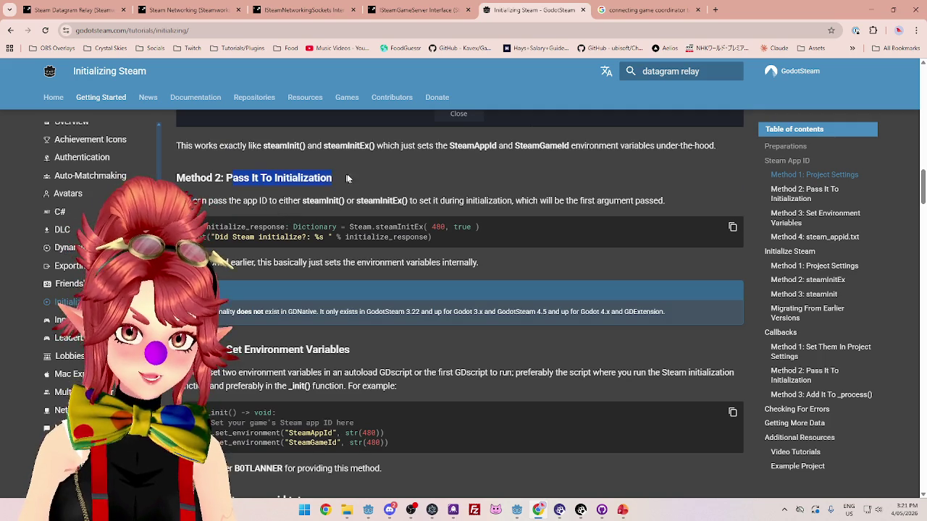
scroll(337, 273, "down", 1)
scroll(308, 230, "up", 2)
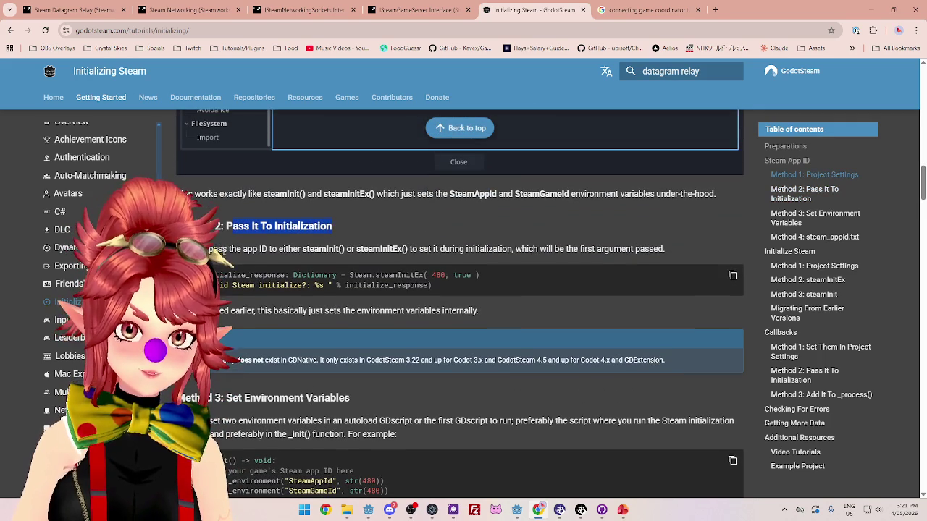
left_click(250, 249)
left_click_drag(277, 249, 583, 249)
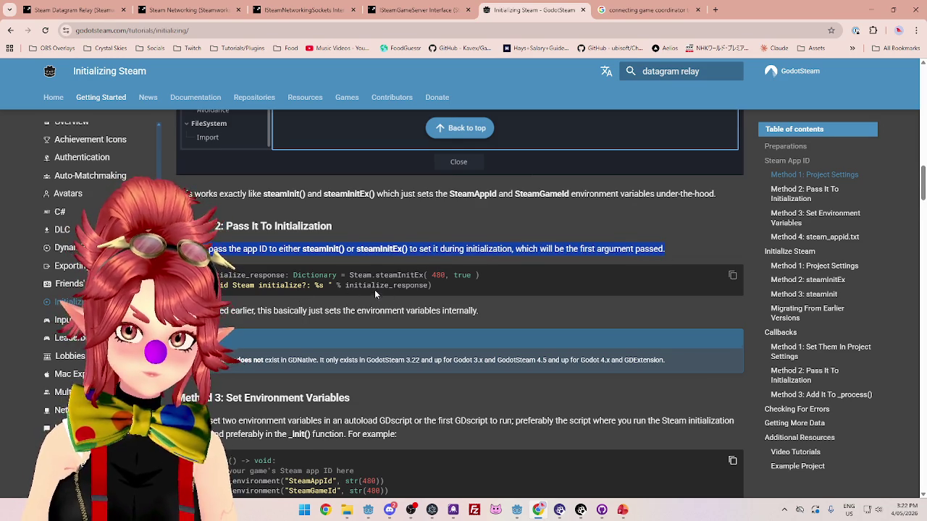
Highlight the steam_appid.txt heading and the sentence about creating that file.
scroll(375, 293, "down", 3)
scroll(250, 260, "down", 1)
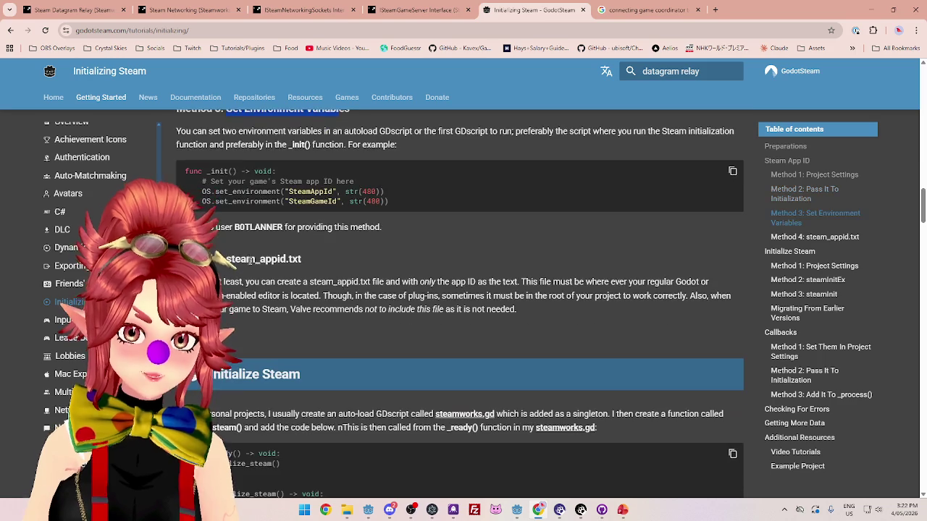
left_click_drag(226, 259, 280, 259)
left_click_drag(221, 282, 409, 282)
Select the steamInitEx( 480, true ) example code, then return to the Godot server project.
scroll(337, 280, "up", 1)
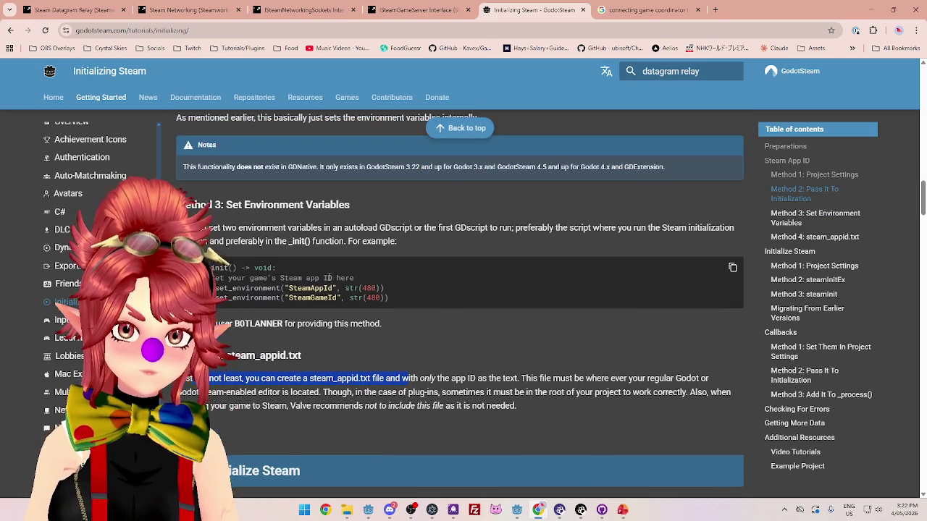
scroll(307, 305, "up", 1)
scroll(316, 323, "up", 4)
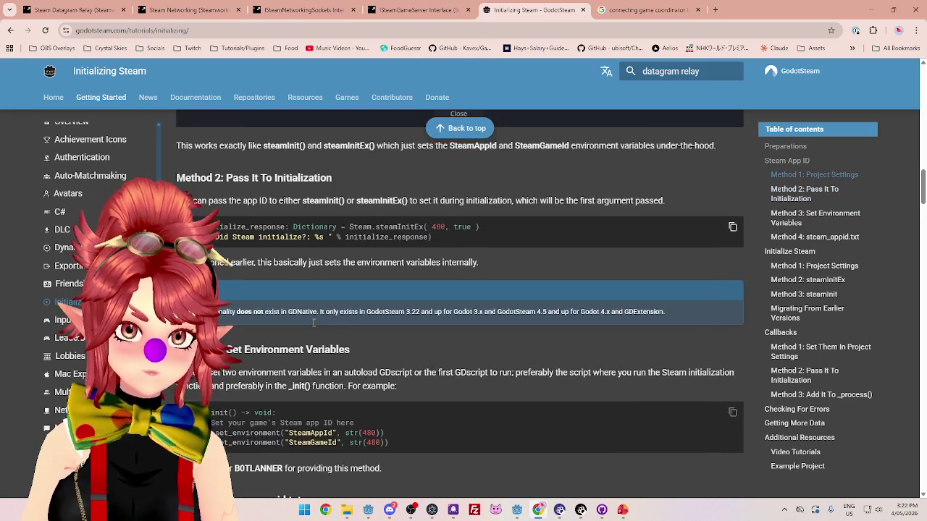
scroll(296, 291, "up", 2)
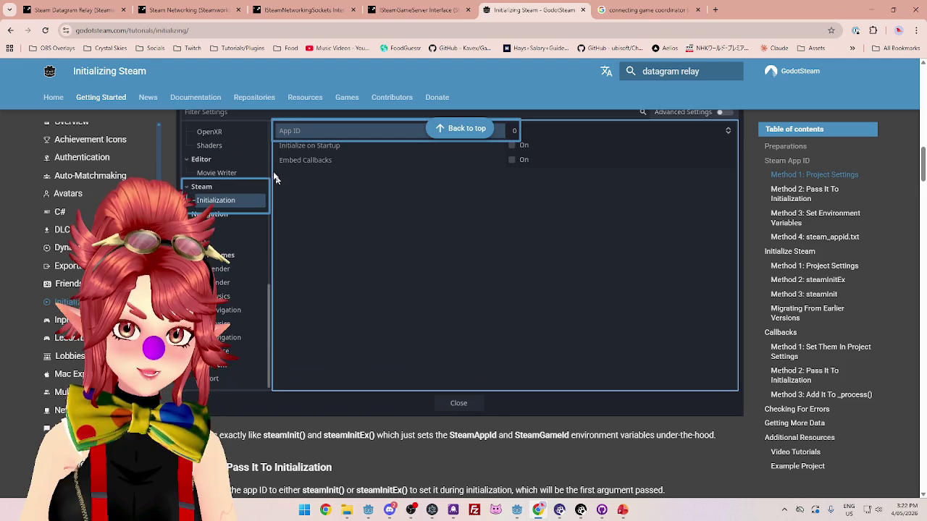
scroll(344, 366, "down", 2)
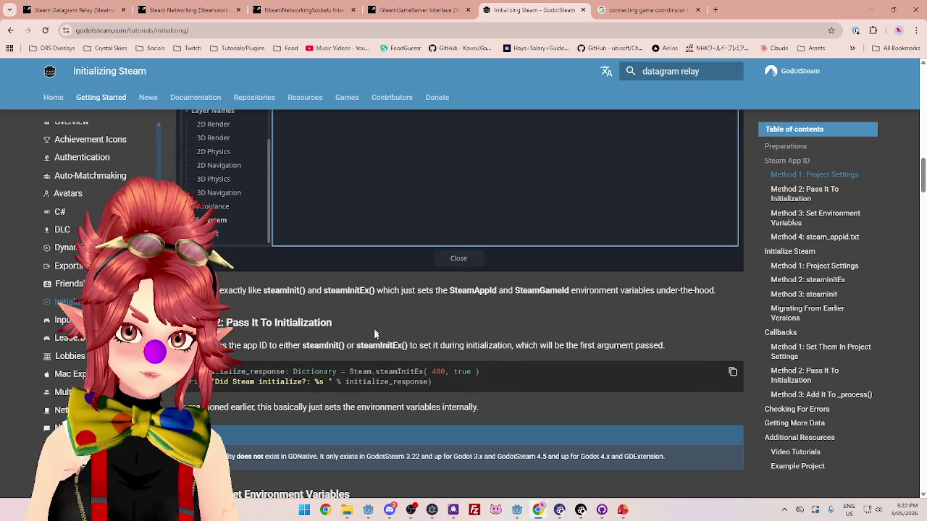
scroll(370, 368, "down", 1)
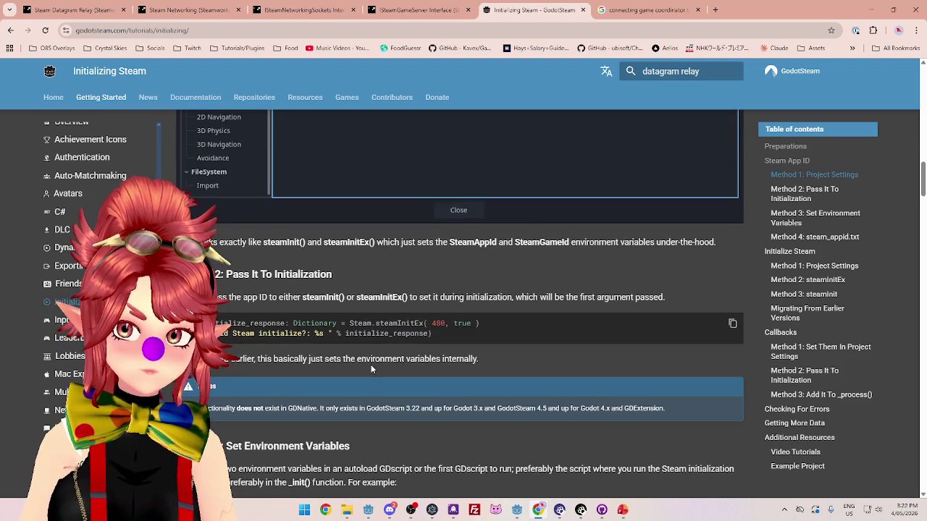
left_click_drag(450, 349, 314, 323)
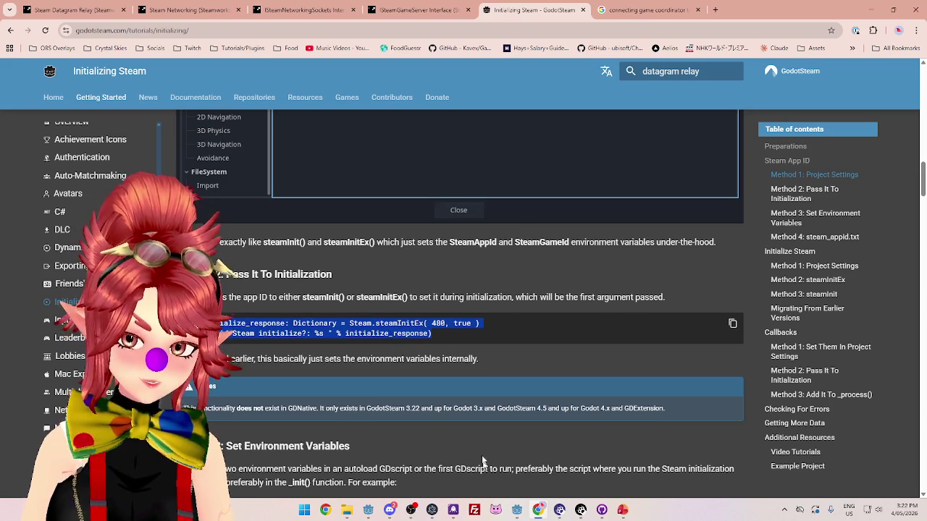
left_click(516, 510)
left_click(556, 468)
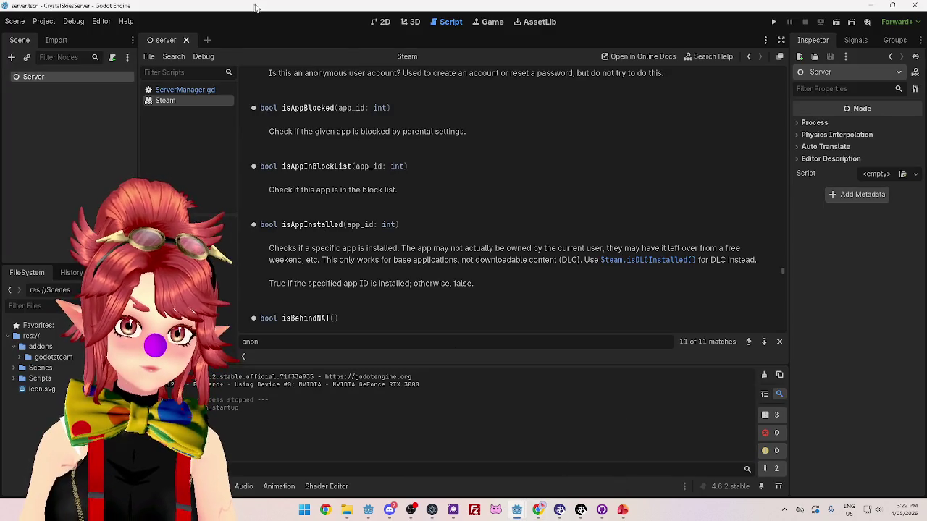
In ServerManager.gd's _ready, comment out Steam.logOnAnonymous() and paste the steamInitEx and print lines above it.
left_click(187, 89)
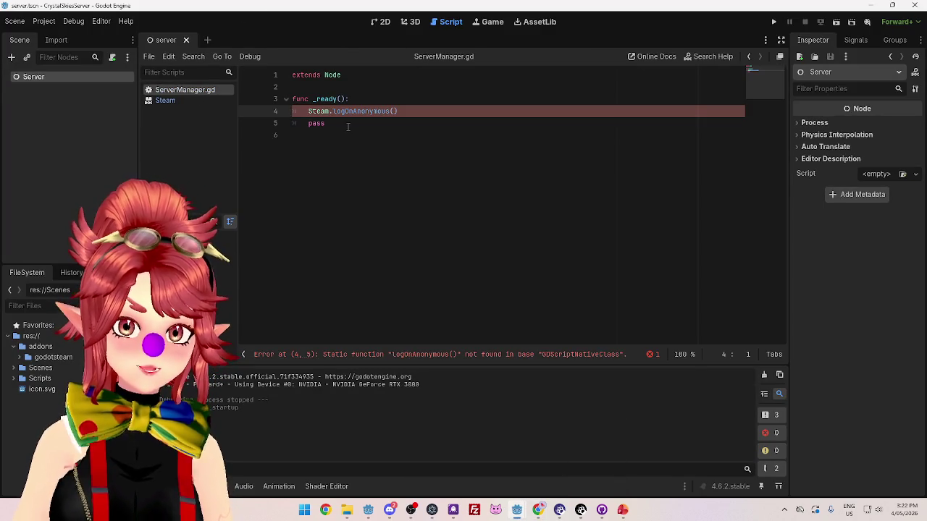
double_click(312, 123)
left_click(309, 111)
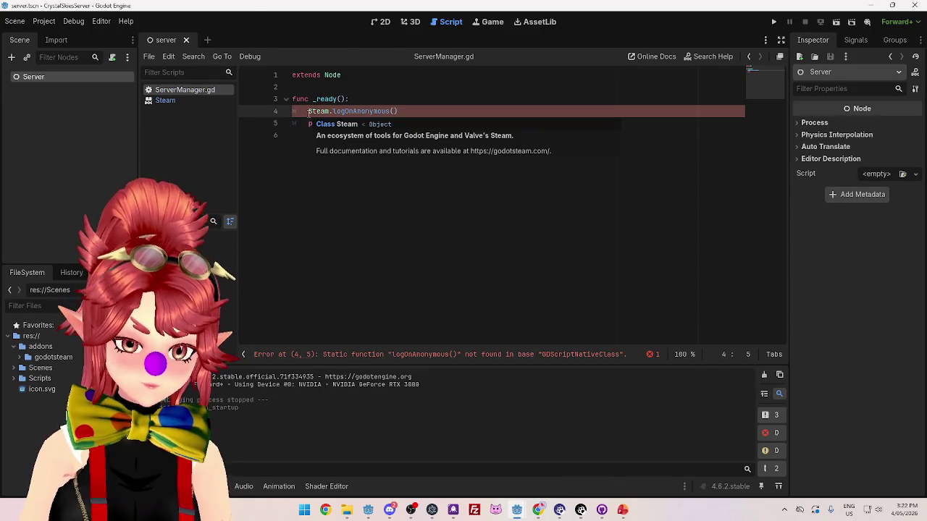
type("#")
key("ctrl+k")
key("Return")
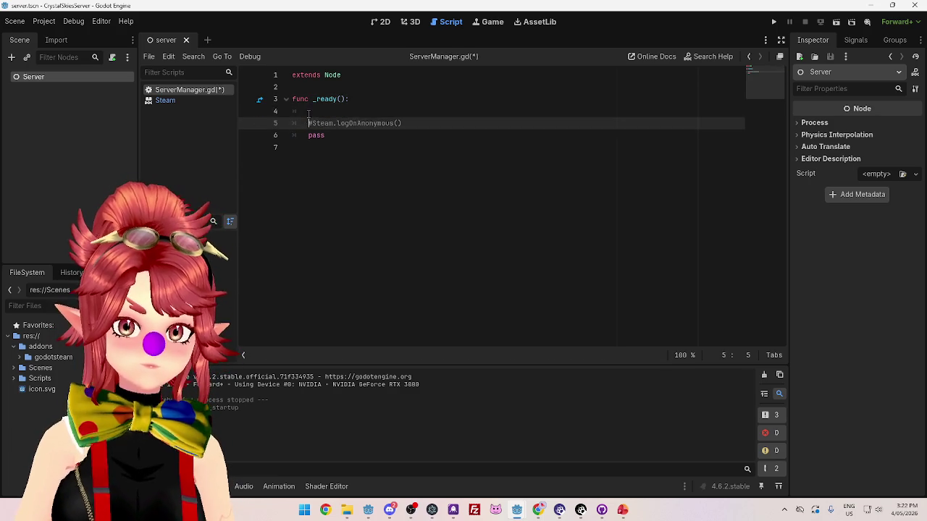
type("var initialize_response: Dictionary = Steam.steamInitEx( 480, true ) print(\"Did Steam initialize?: %s \" % initialize_response)")
Indent the pasted print line into _ready and check the 480 app ID in the steamInitEx call.
left_click(372, 146)
left_click(291, 125)
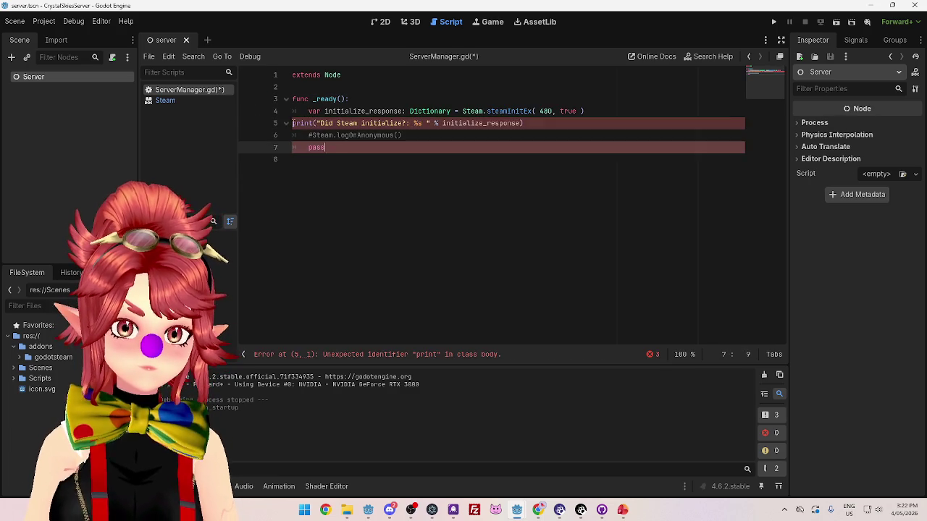
key("Tab")
left_click(311, 135)
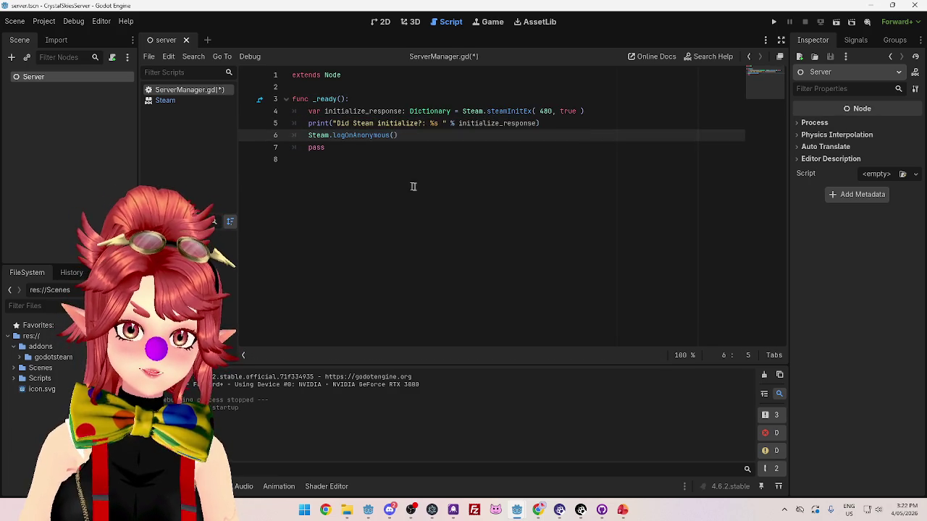
left_click(413, 186)
left_click(323, 145)
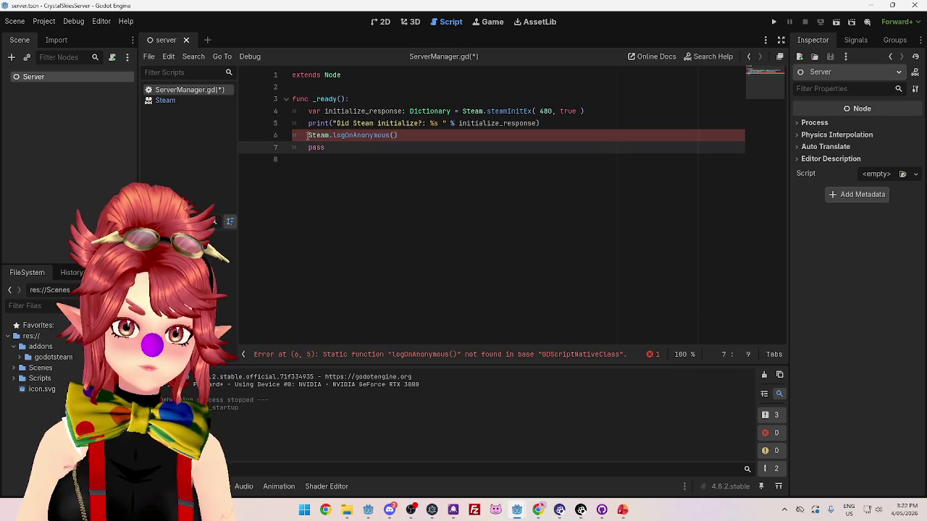
left_click(309, 135)
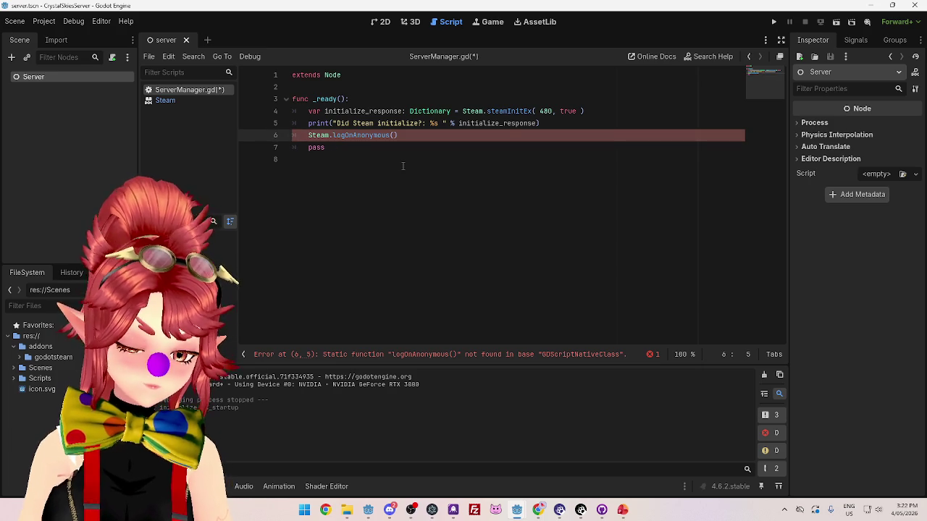
type("#")
left_click(398, 168)
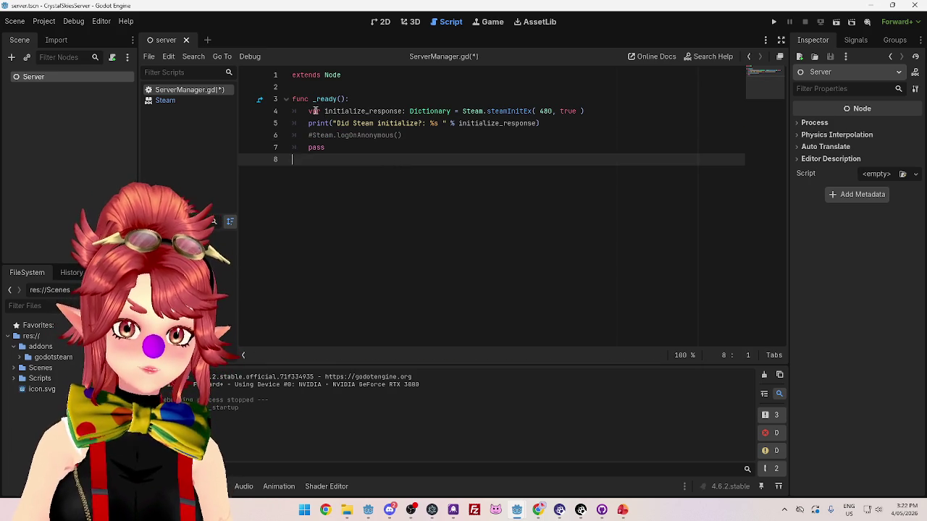
double_click(546, 112)
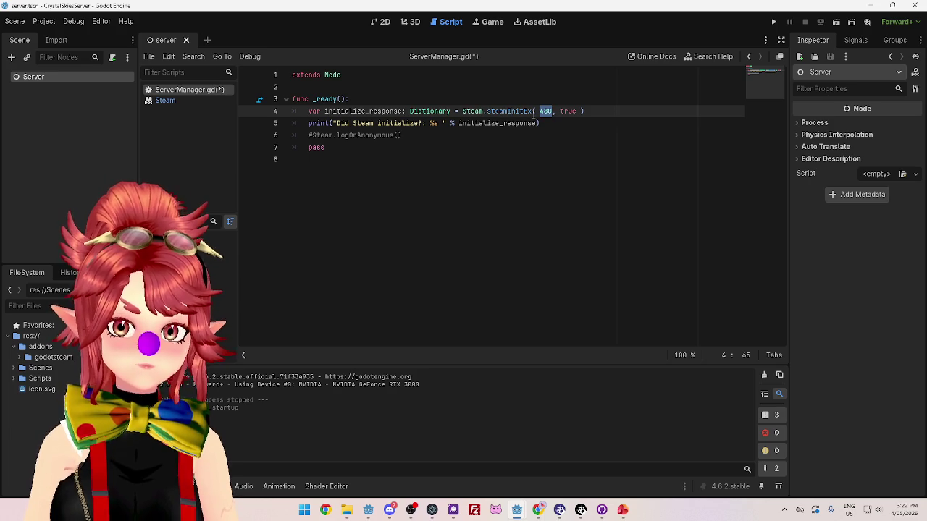
mouse_move(516, 111)
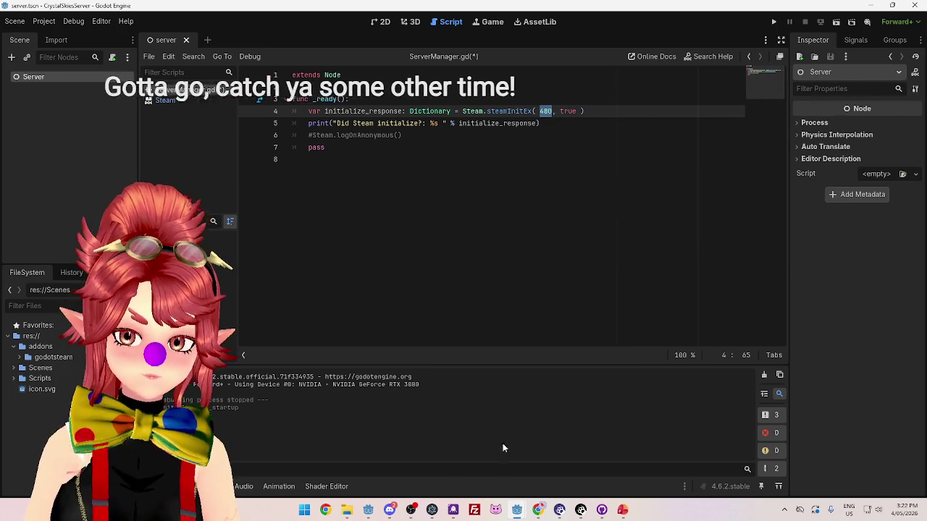
left_click(538, 510)
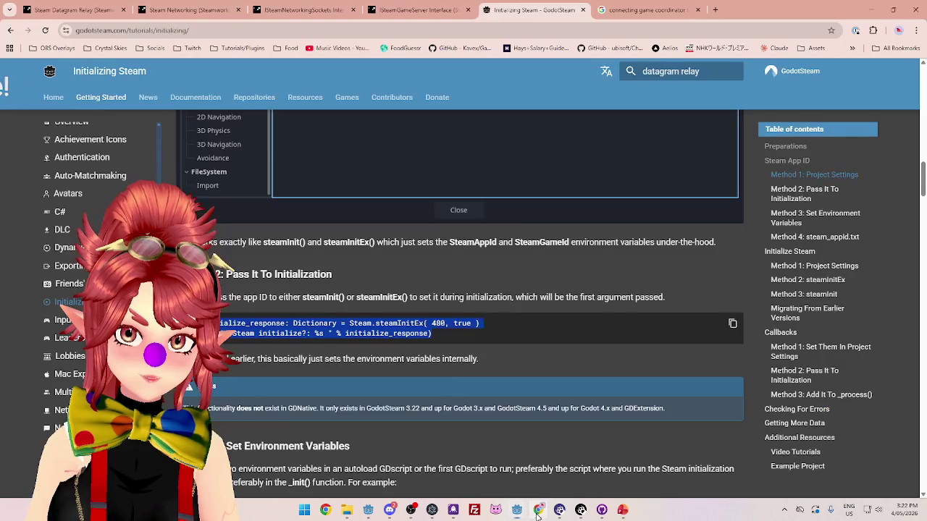
scroll(396, 355, "down", 3)
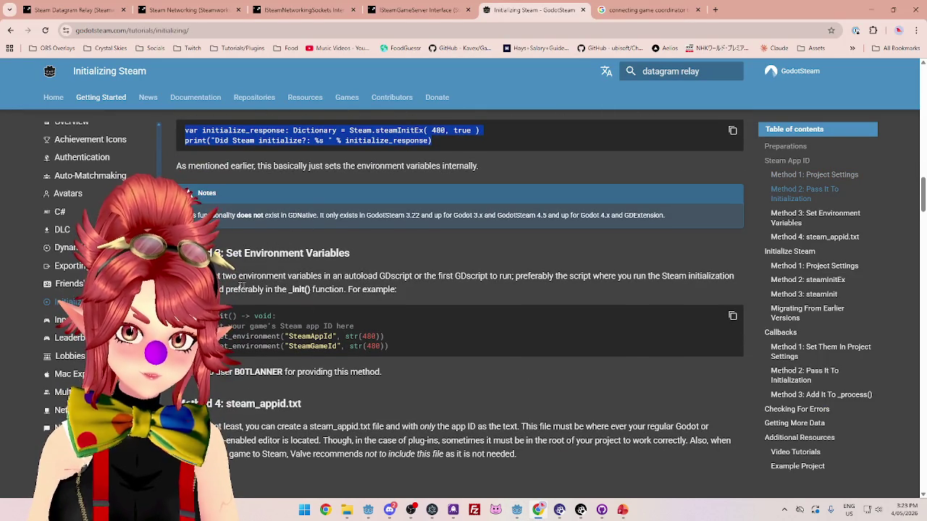
scroll(304, 274, "up", 1)
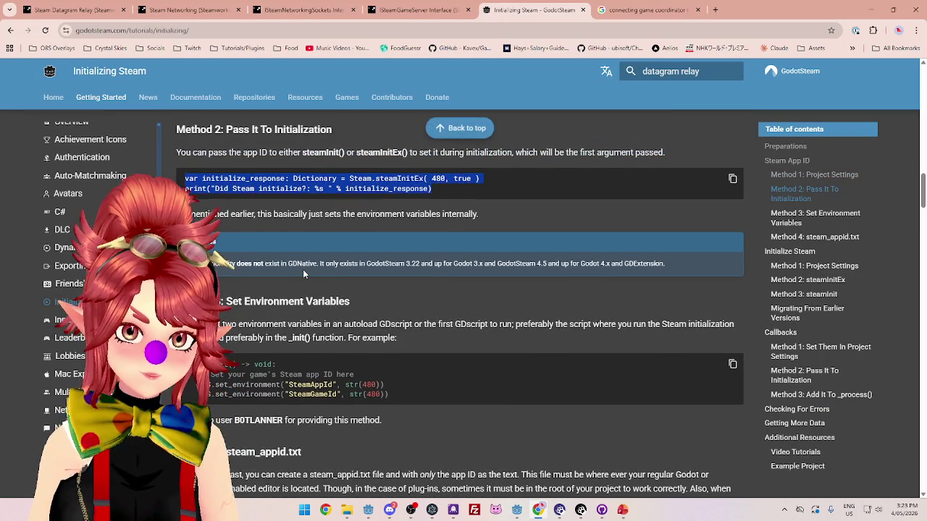
scroll(304, 273, "down", 5)
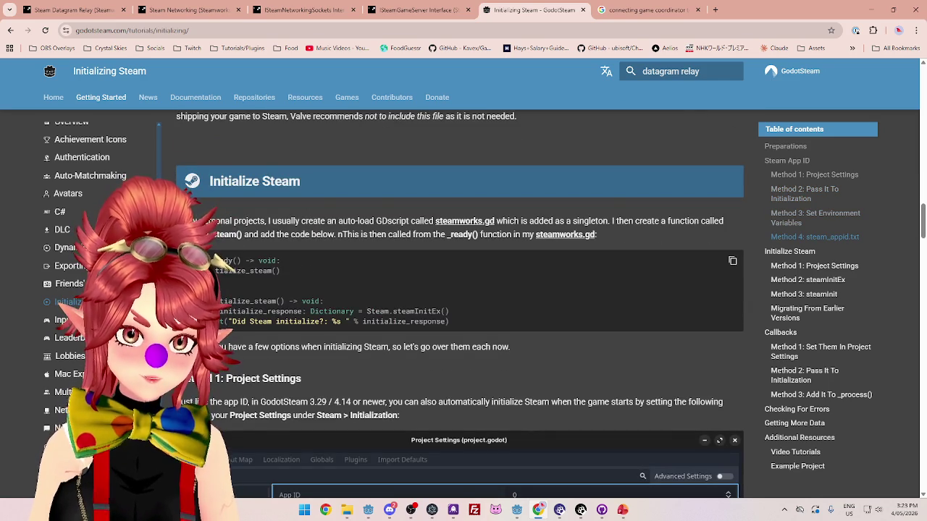
scroll(302, 239, "down", 1)
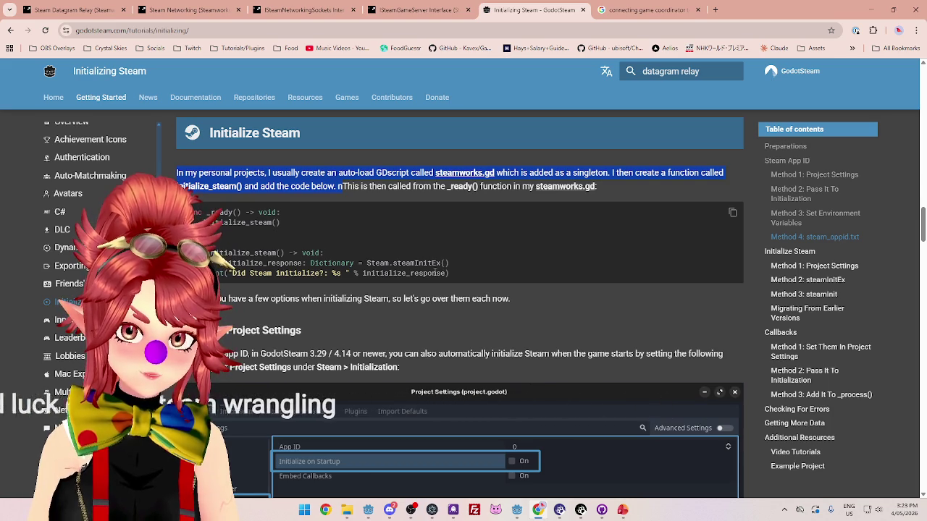
scroll(434, 275, "down", 1)
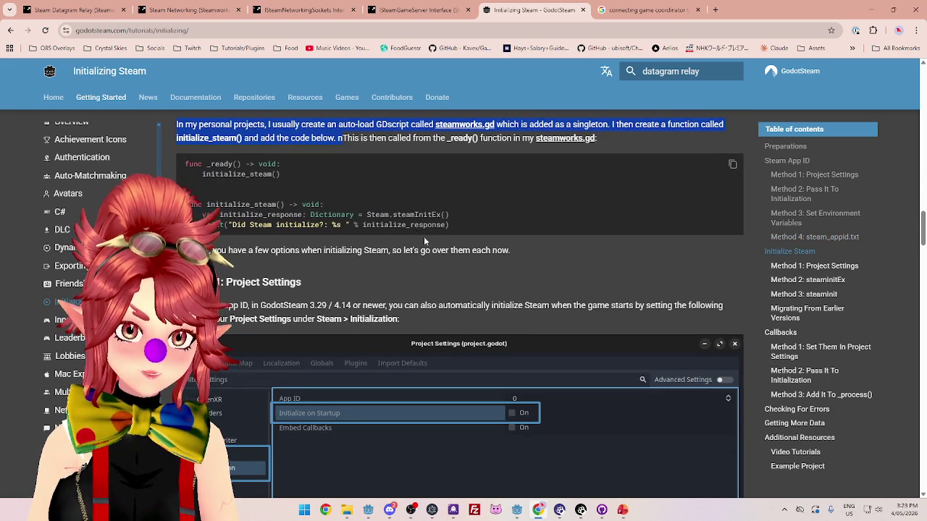
scroll(424, 236, "up", 1)
scroll(426, 239, "down", 4)
scroll(426, 239, "down", 10)
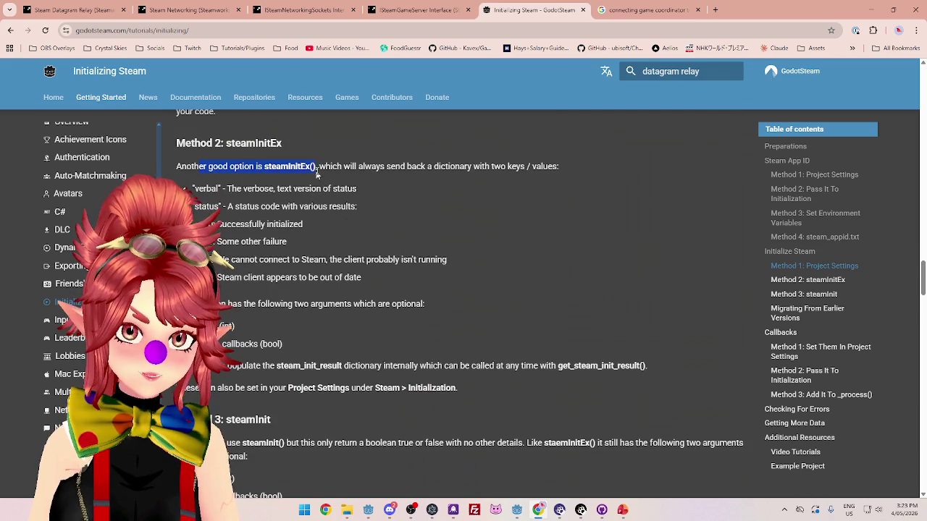
scroll(238, 192, "down", 1)
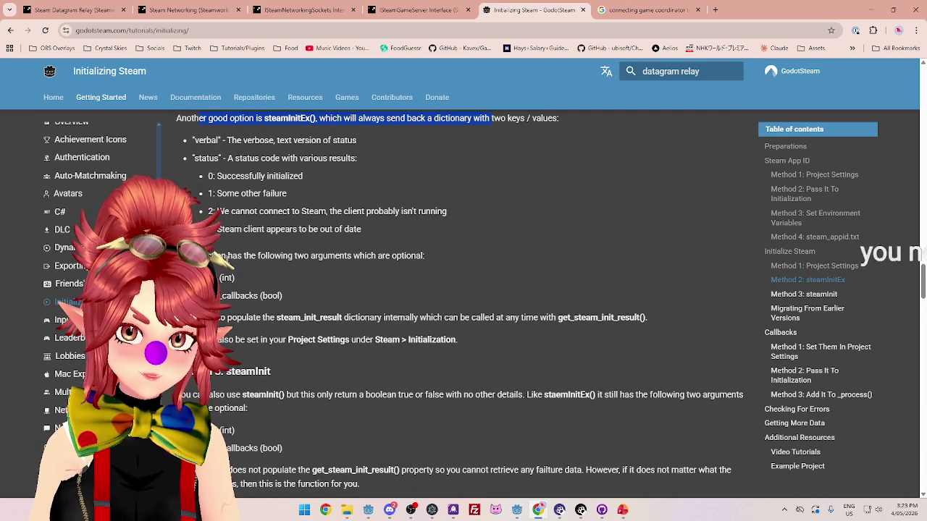
left_click_drag(294, 256, 424, 256)
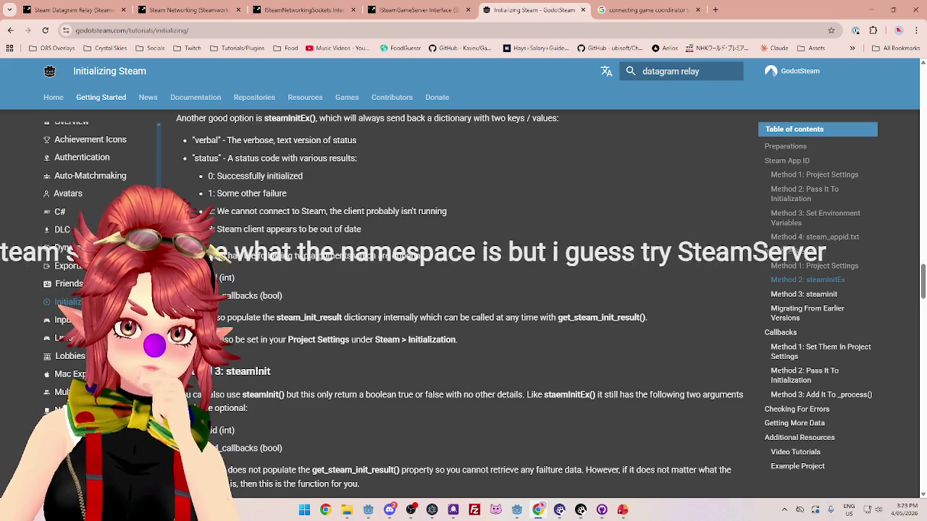
left_click_drag(217, 317, 574, 317)
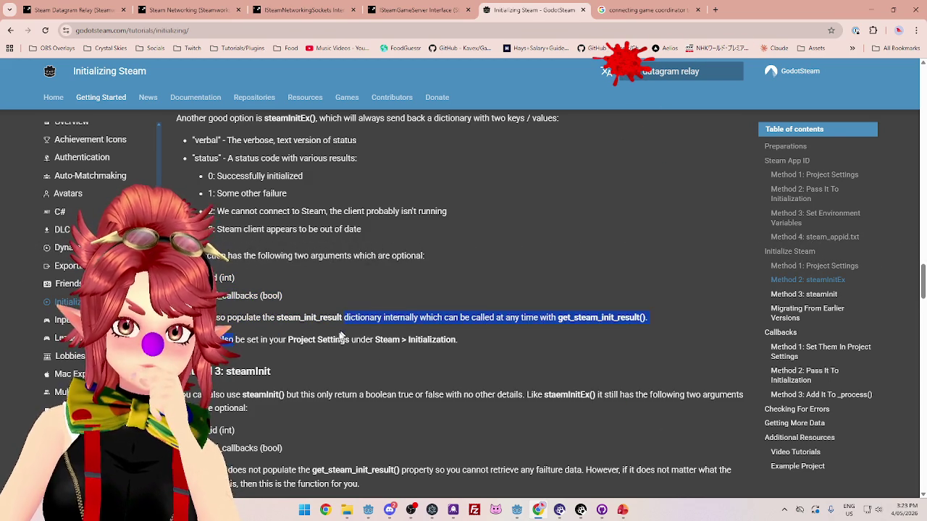
scroll(341, 335, "down", 1)
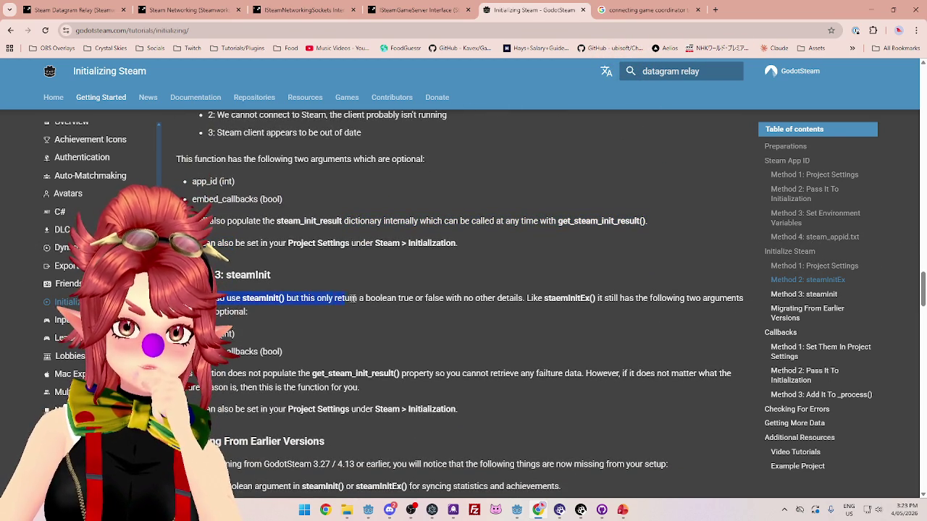
scroll(316, 339, "down", 1)
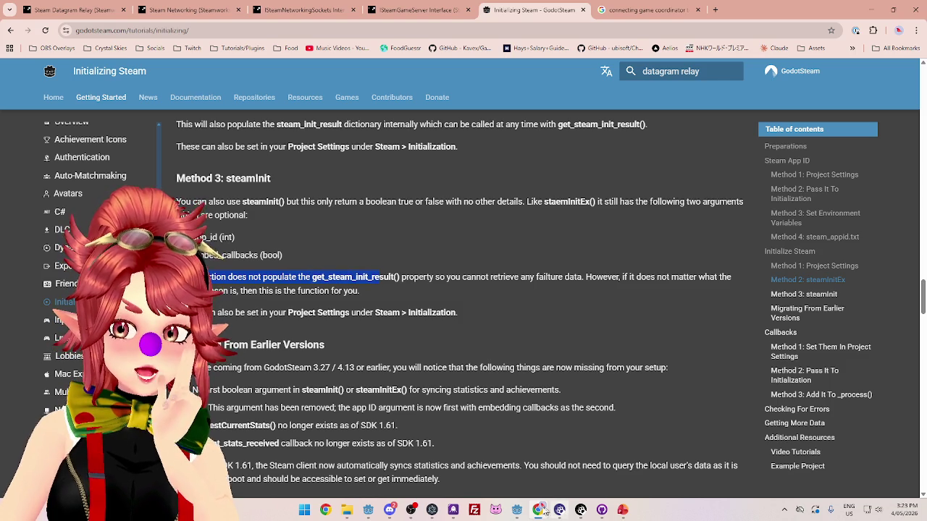
mouse_move(517, 510)
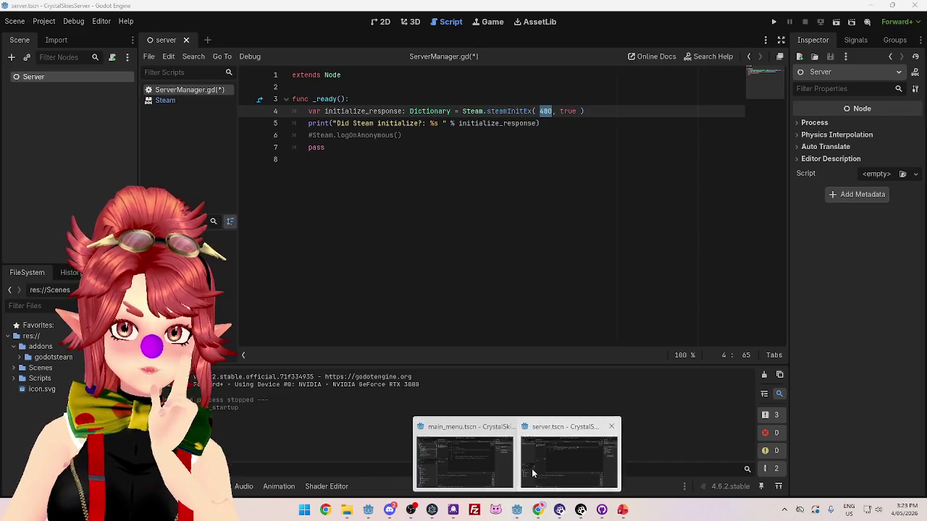
left_click(567, 453)
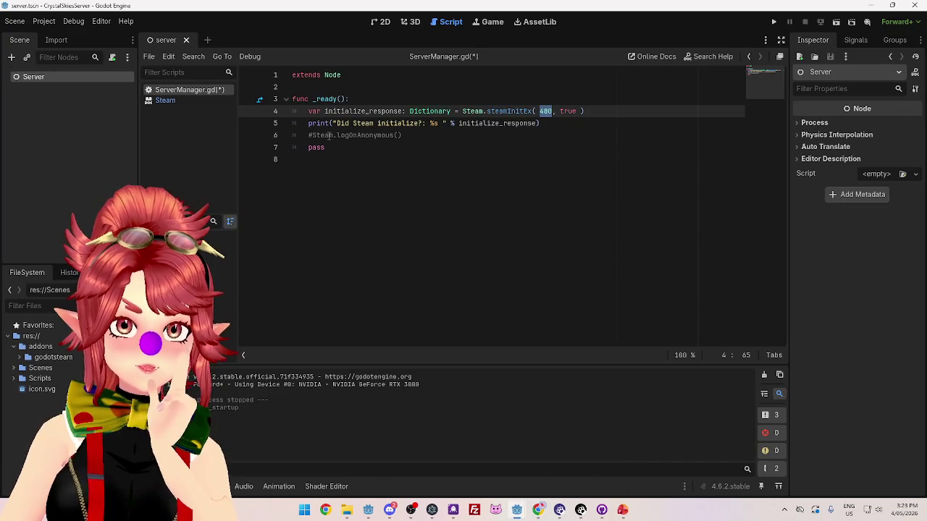
Split the commented logon line after Steam and type 'm' to bring up Steam autocomplete.
left_click_drag(428, 111, 553, 126)
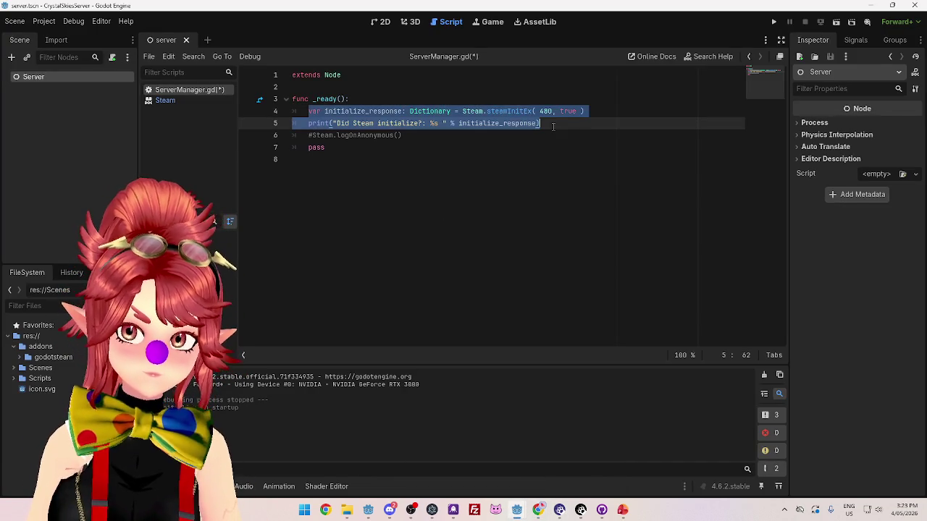
left_click(335, 136)
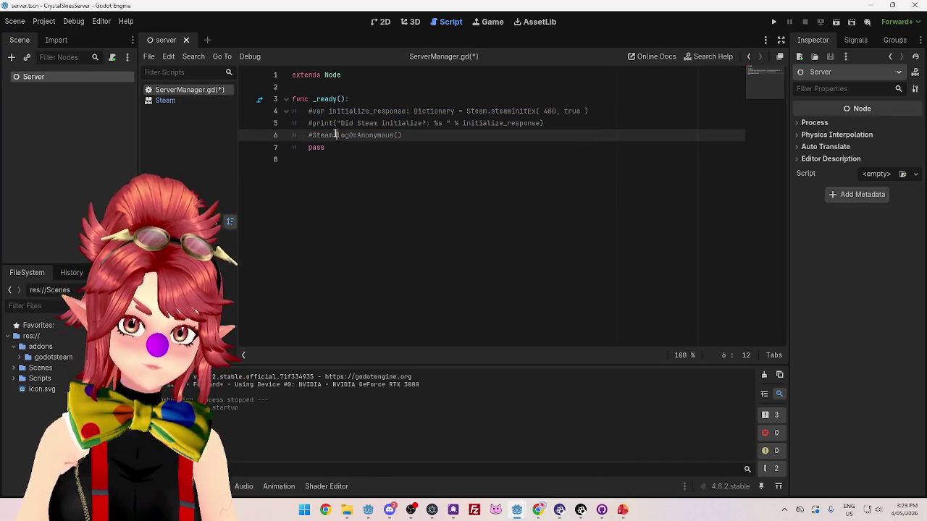
key("Return")
left_click(311, 135)
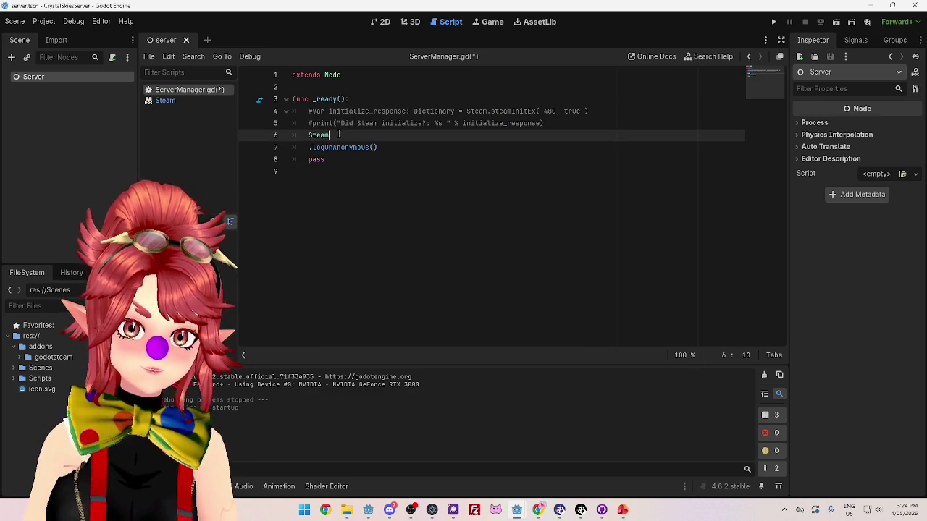
type("m")
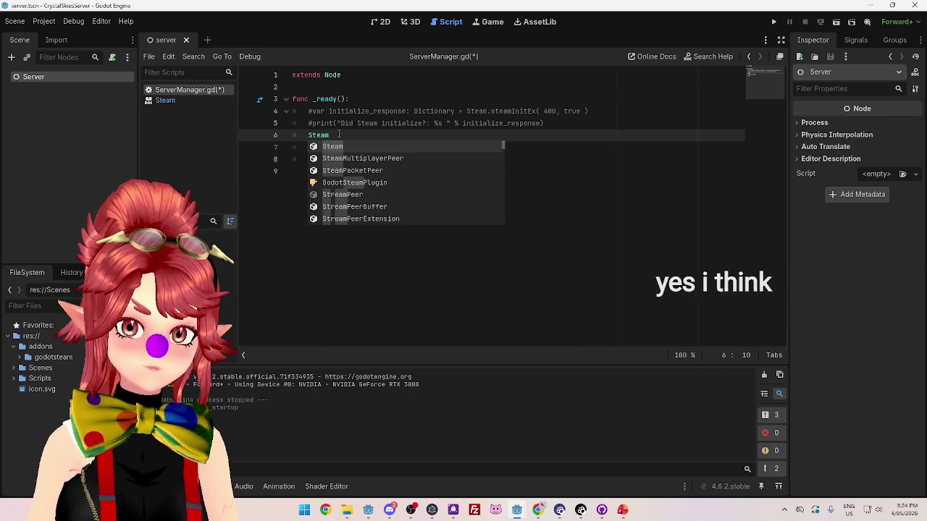
Browse the Steam autocomplete suggestions, close the popup, and bring up the Initializing Steam docs.
scroll(434, 197, "down", 9)
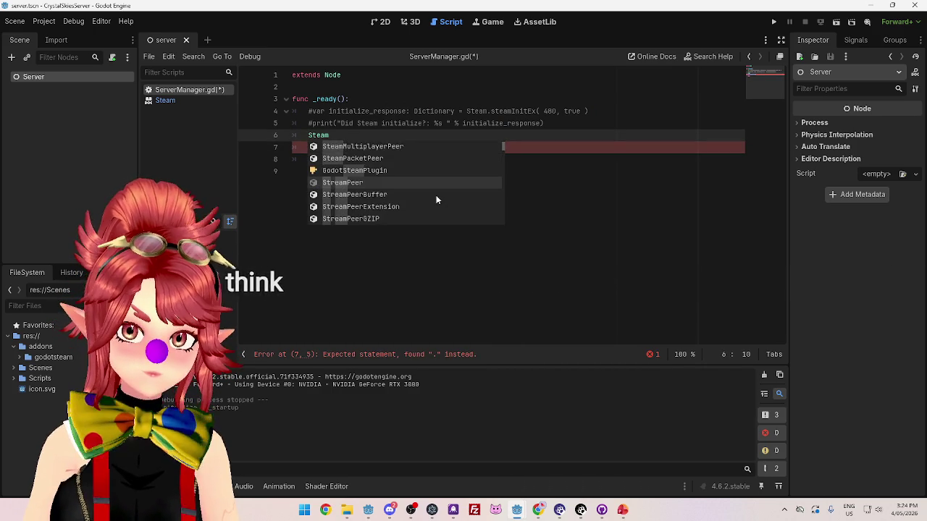
scroll(436, 200, "down", 3)
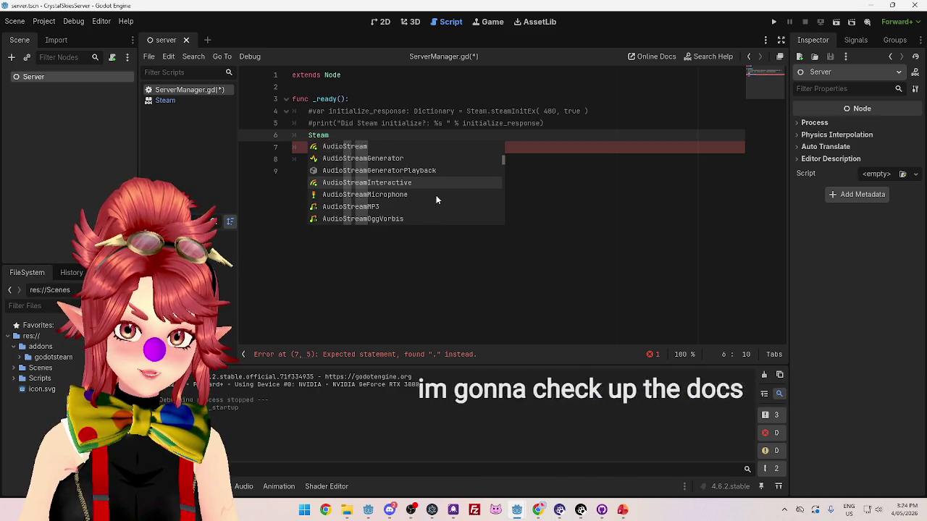
scroll(395, 192, "up", 7)
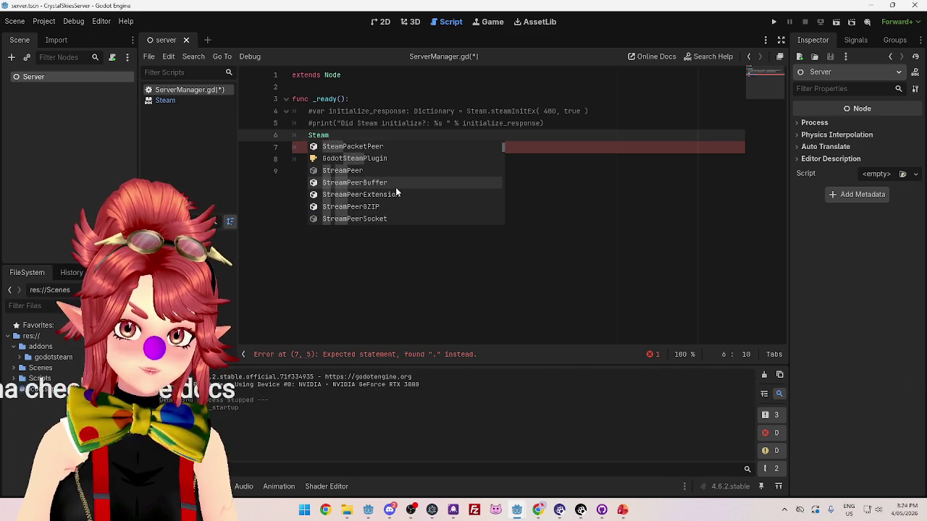
scroll(397, 185, "up", 2)
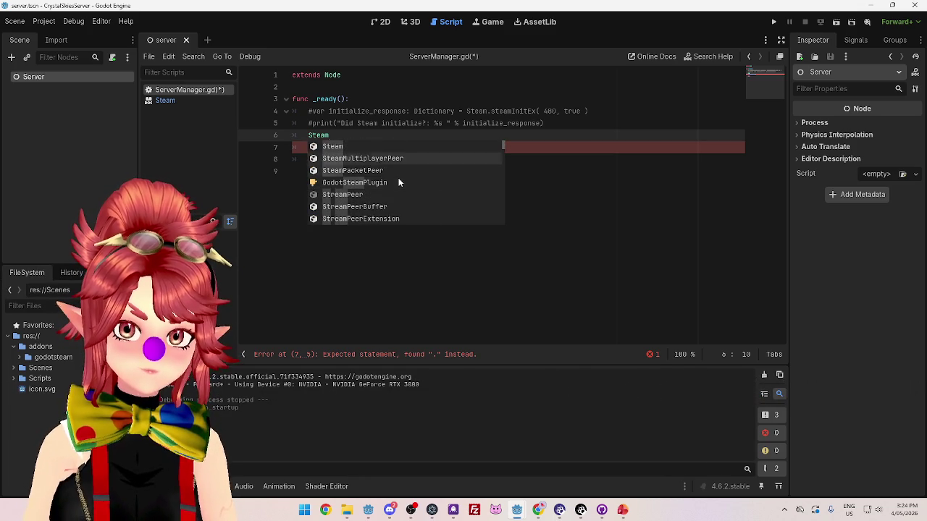
scroll(398, 182, "down", 8)
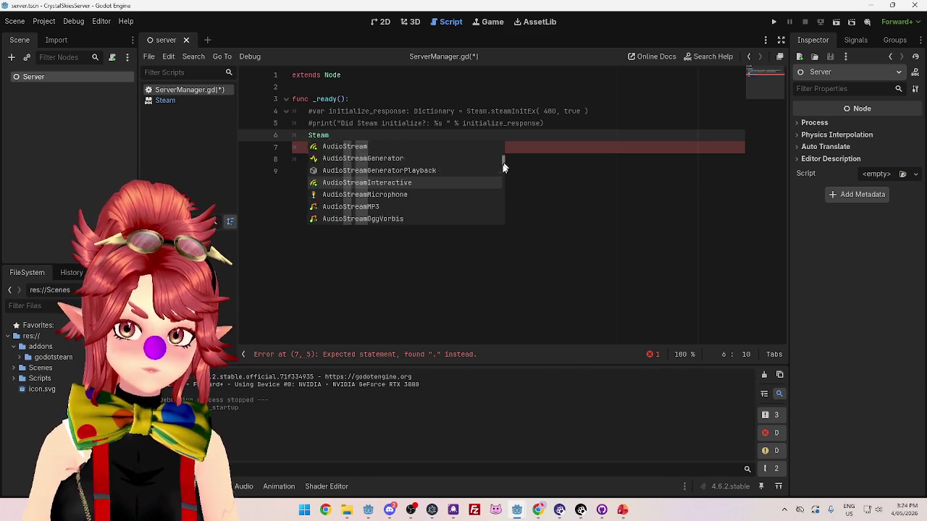
scroll(494, 194, "down", 10)
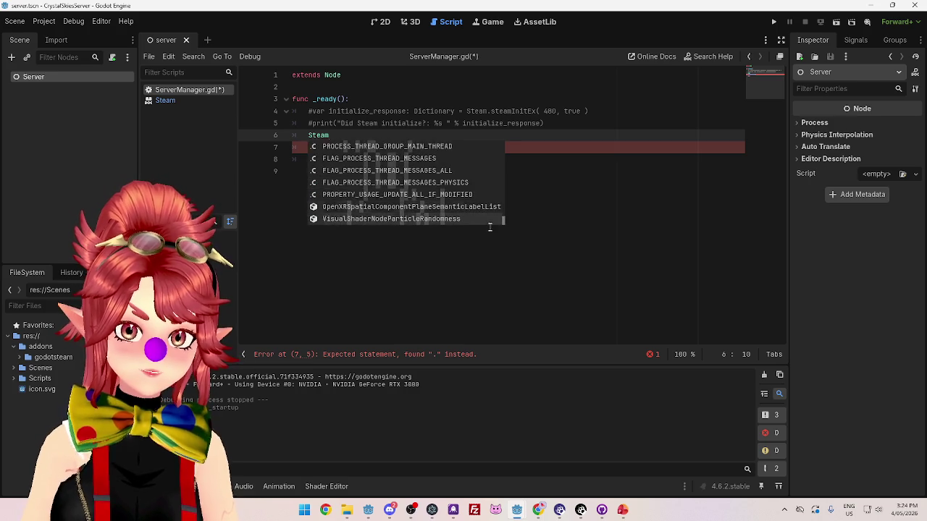
scroll(488, 213, "up", 15)
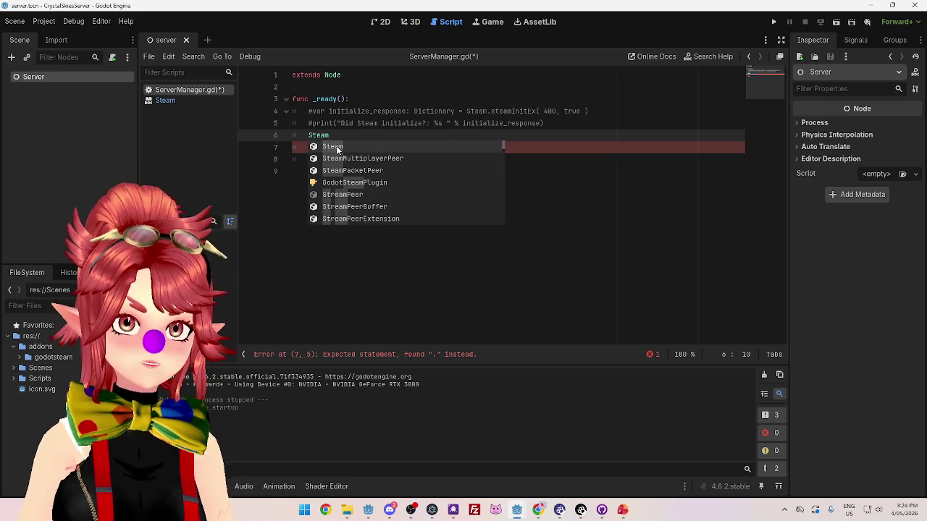
left_click(360, 123)
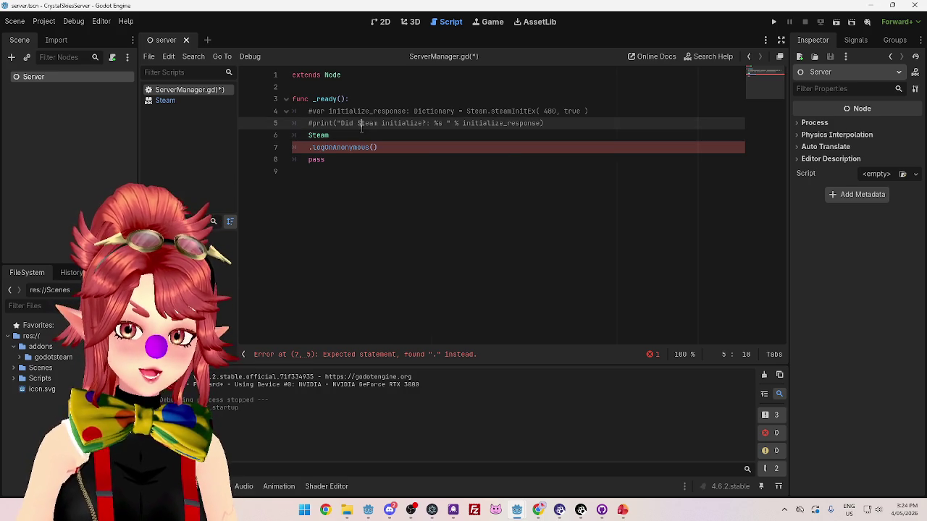
left_click(538, 510)
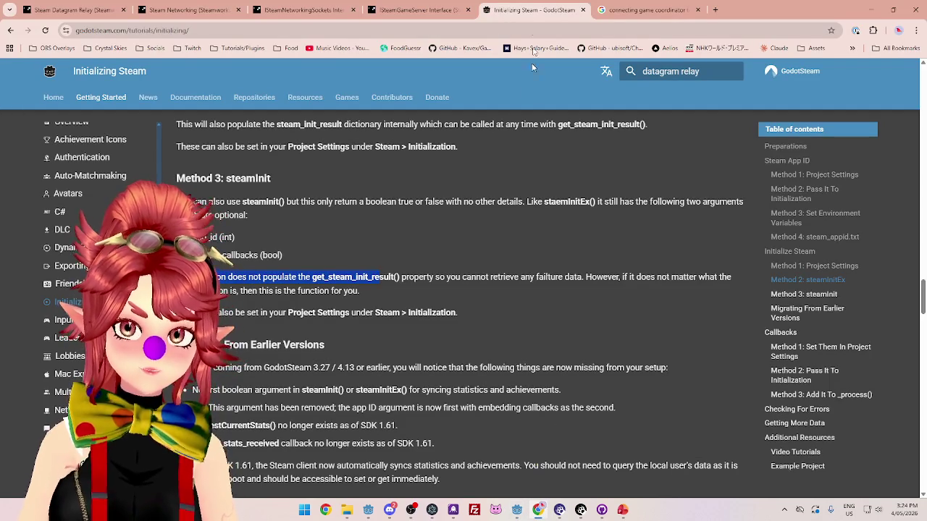
Step back and forward through the docs history, ending on the Initializing Steam page.
scroll(596, 233, "up", 15)
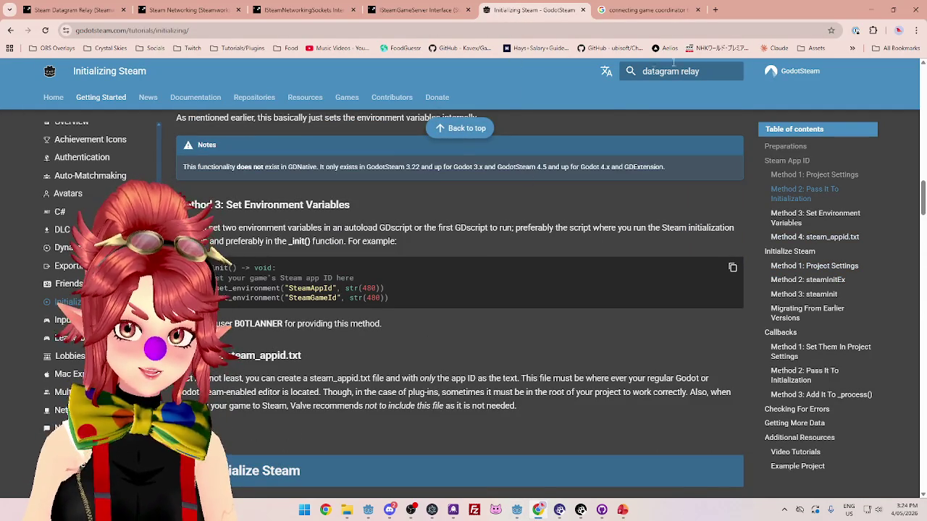
scroll(610, 137, "up", 8)
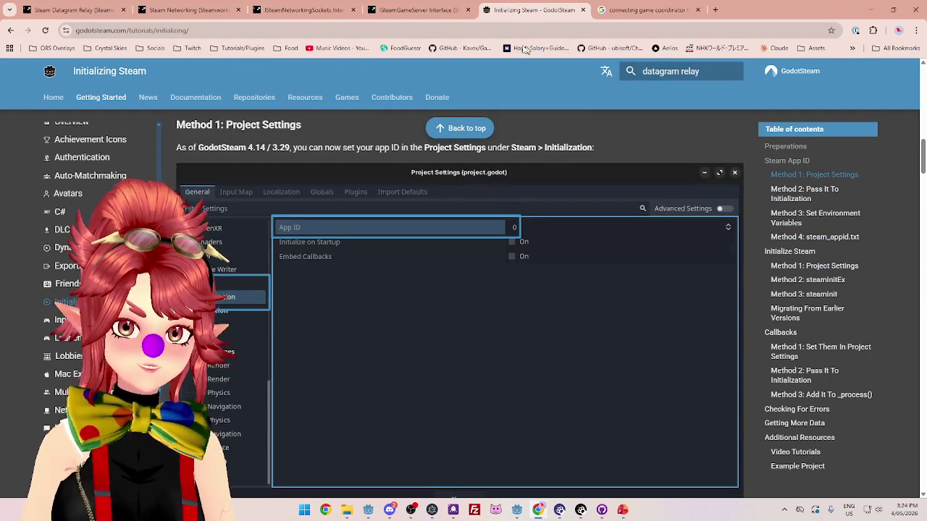
left_click(10, 32)
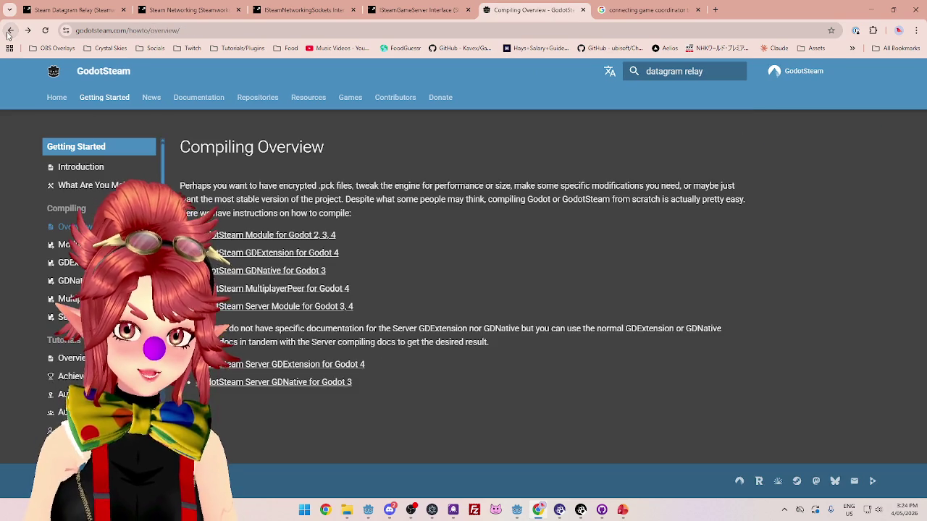
left_click(18, 32)
left_click(28, 31)
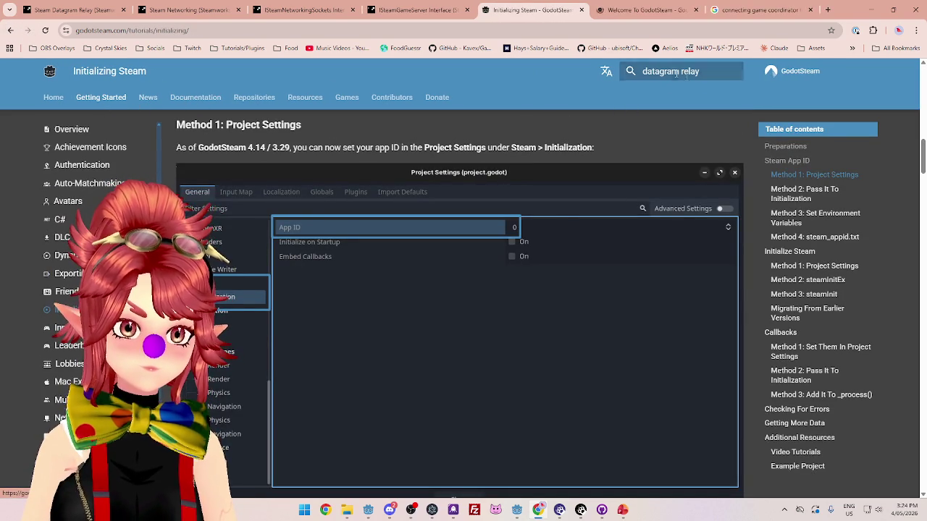
From Welcome to GodotSteam, go to Download and highlight the Server version description.
left_click(641, 9)
left_click(515, 353)
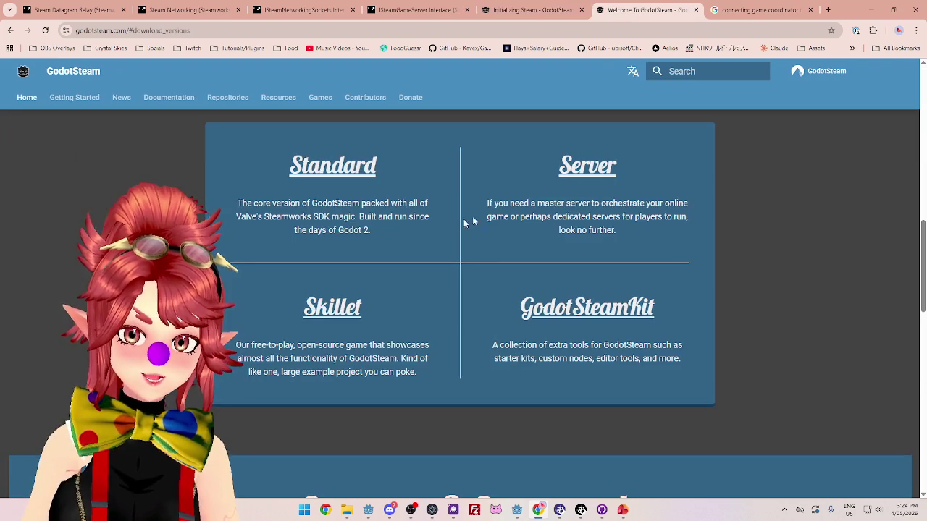
mouse_move(514, 203)
left_mouse_down()
mouse_move(662, 205)
mouse_move(599, 216)
left_mouse_up()
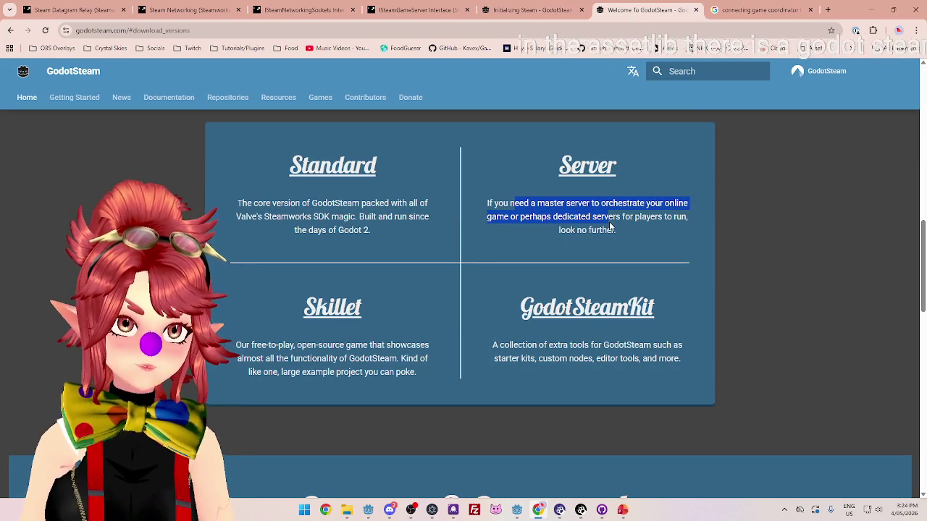
left_click(587, 166)
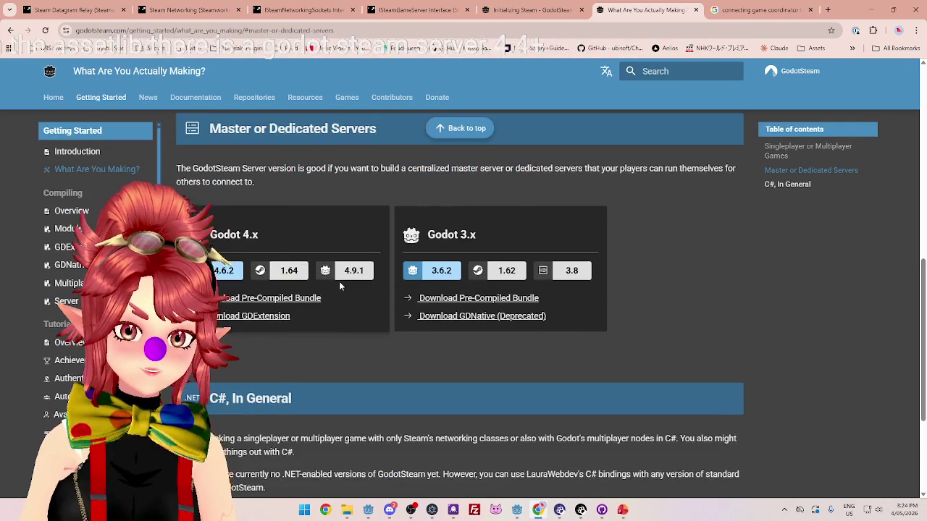
Open the Godot 4.x Server GDExtension asset page and highlight its 4.1 - 4.3 version range.
scroll(338, 281, "down", 4)
scroll(339, 277, "up", 5)
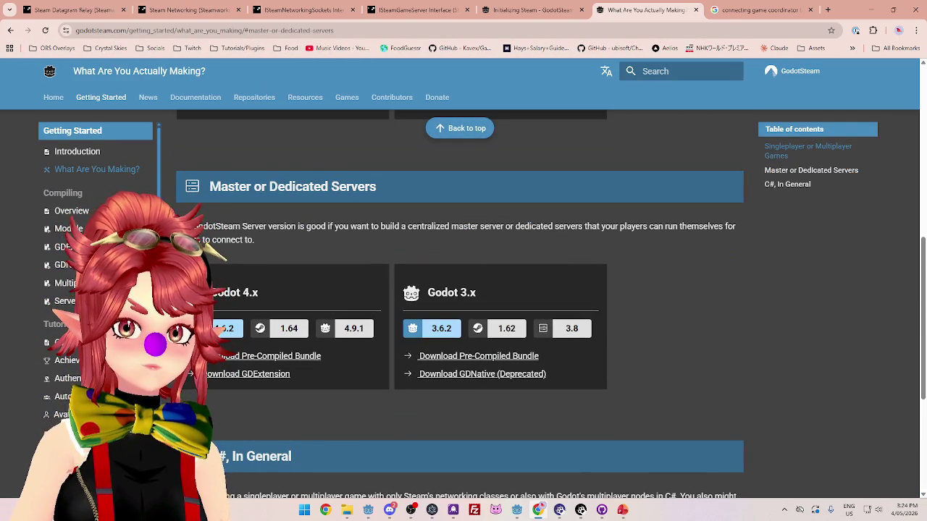
scroll(267, 188, "down", 1)
scroll(268, 187, "down", 6)
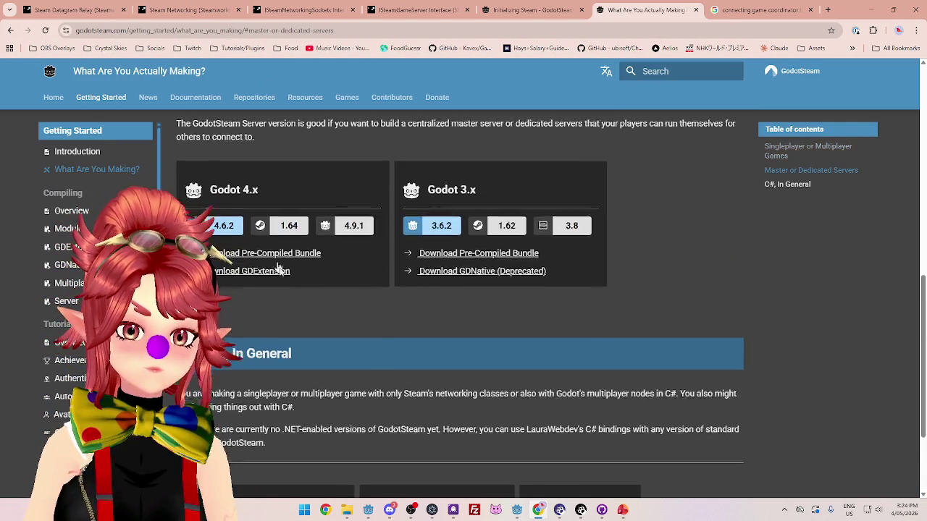
scroll(225, 300, "up", 7)
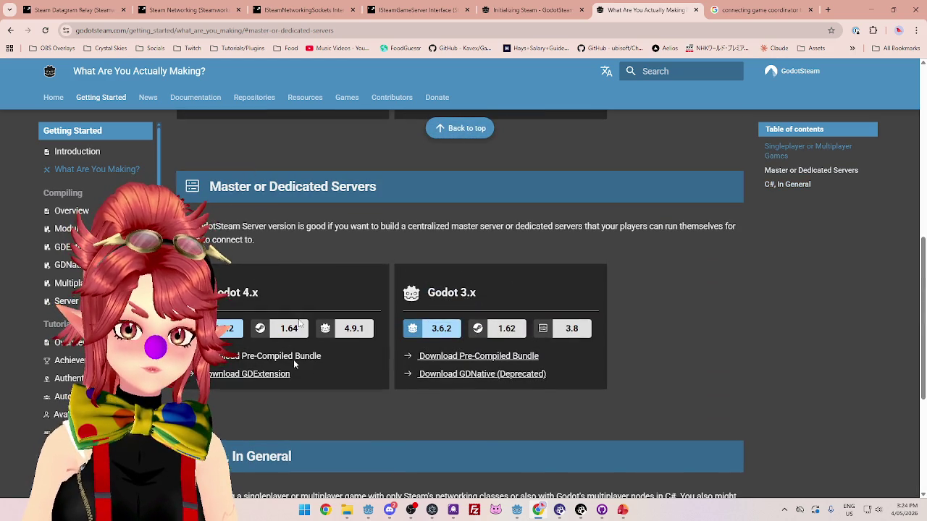
left_click(219, 372)
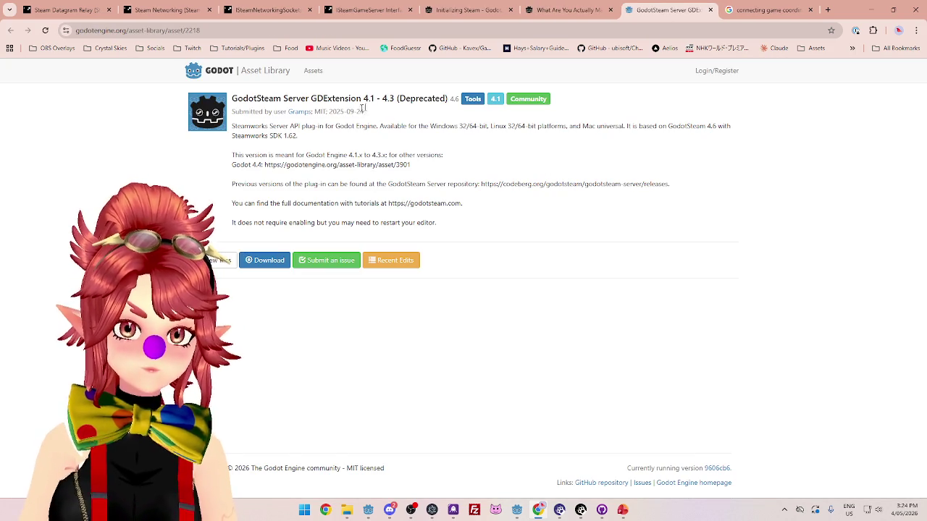
left_click_drag(457, 99, 348, 98)
left_click_drag(248, 98, 393, 98)
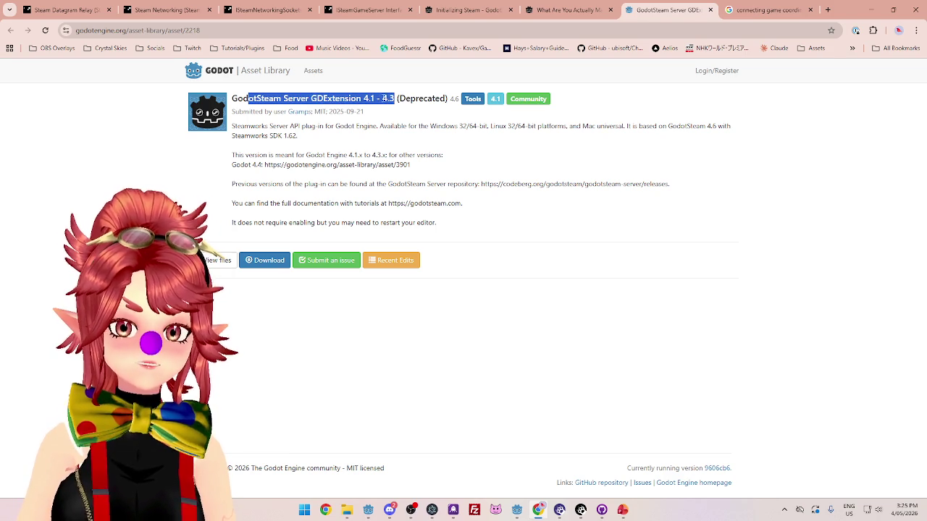
left_click(393, 98)
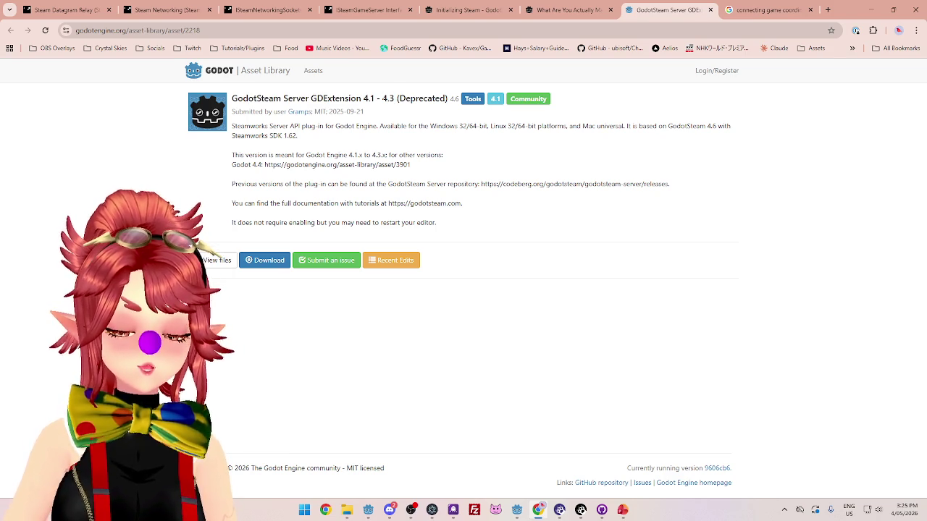
left_click_drag(397, 99, 355, 99)
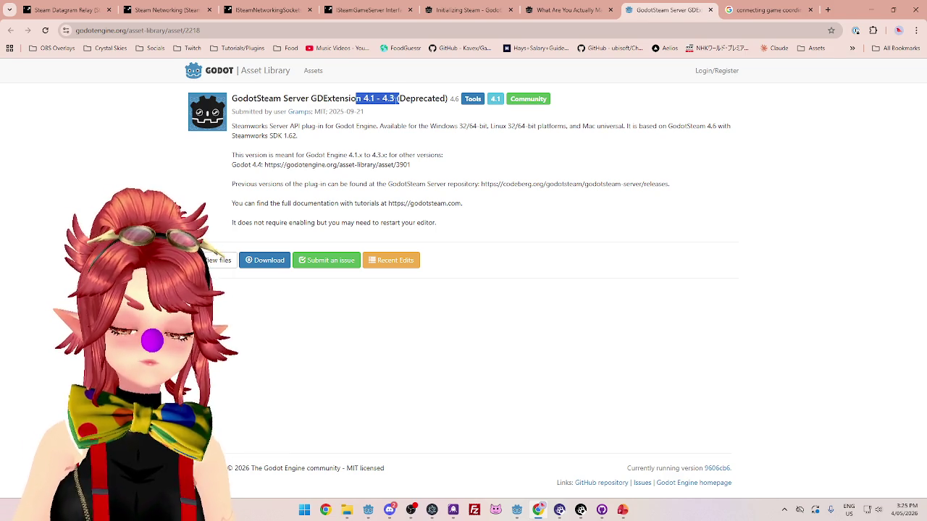
Flip between the asset page and the docs, ending on the Master or Dedicated Servers section.
left_click(588, 16)
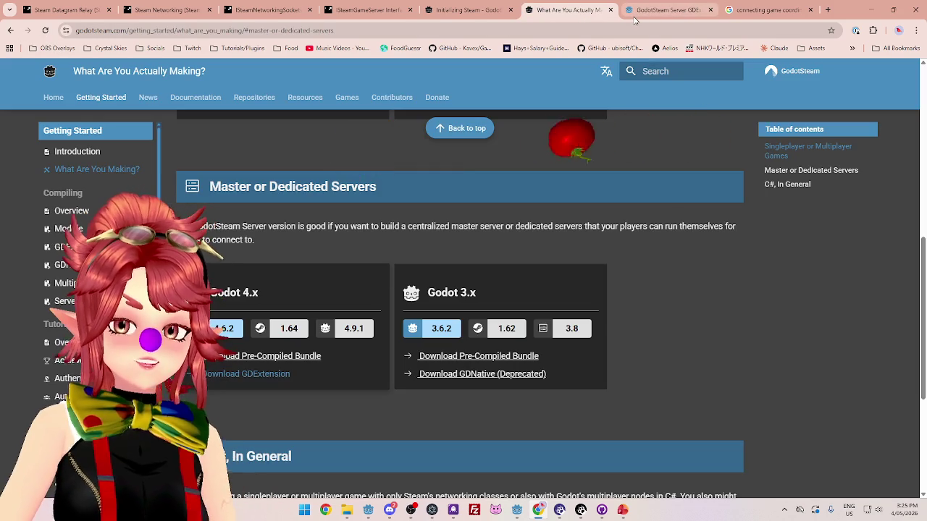
scroll(468, 236, "down", 2)
scroll(468, 236, "up", 2)
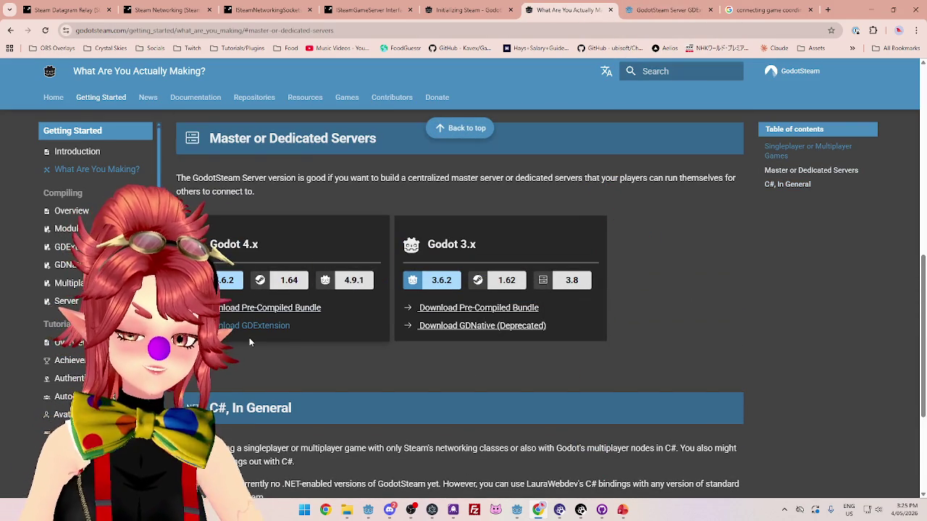
left_click(679, 9)
left_click(570, 10)
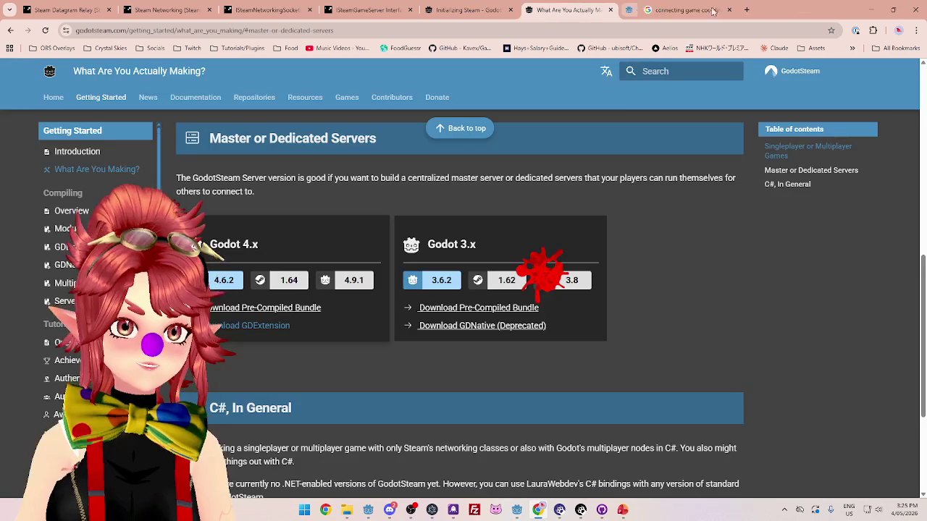
Try deleting the old godotsteam addon folder in File Explorer, then cancel when it's locked.
mouse_move(517, 510)
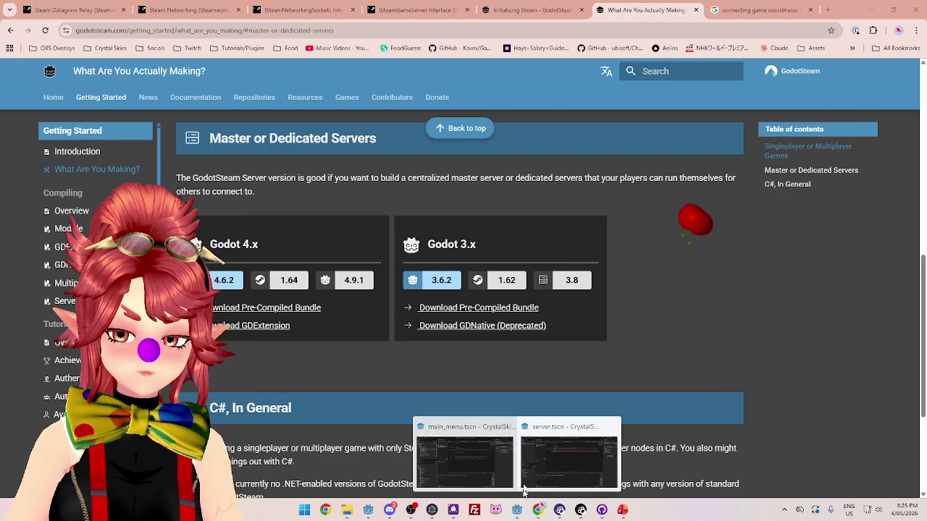
left_click(544, 434)
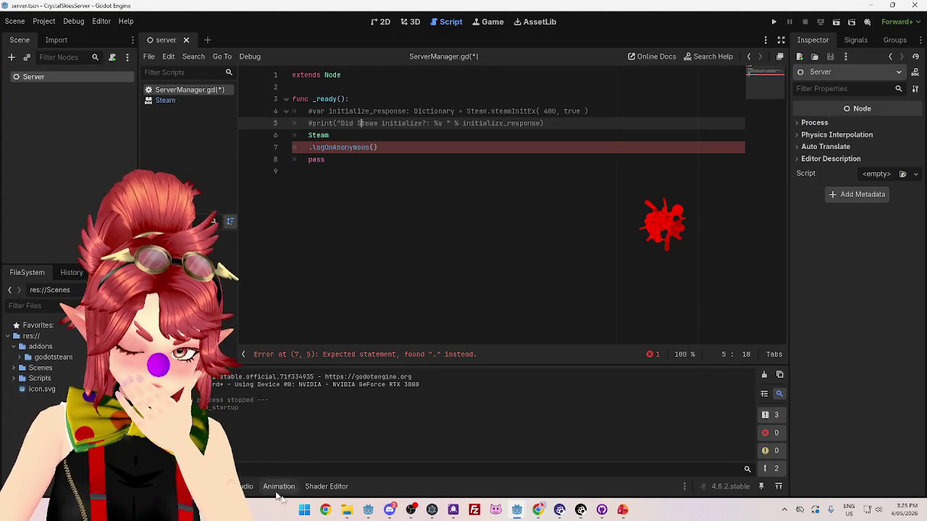
left_click(347, 509)
left_click_drag(423, 270, 346, 153)
key("Delete")
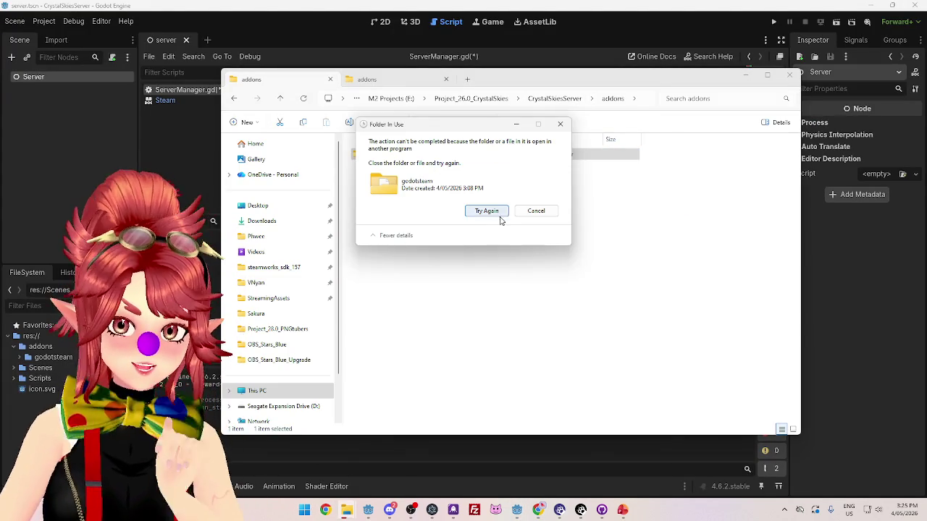
left_click(493, 214)
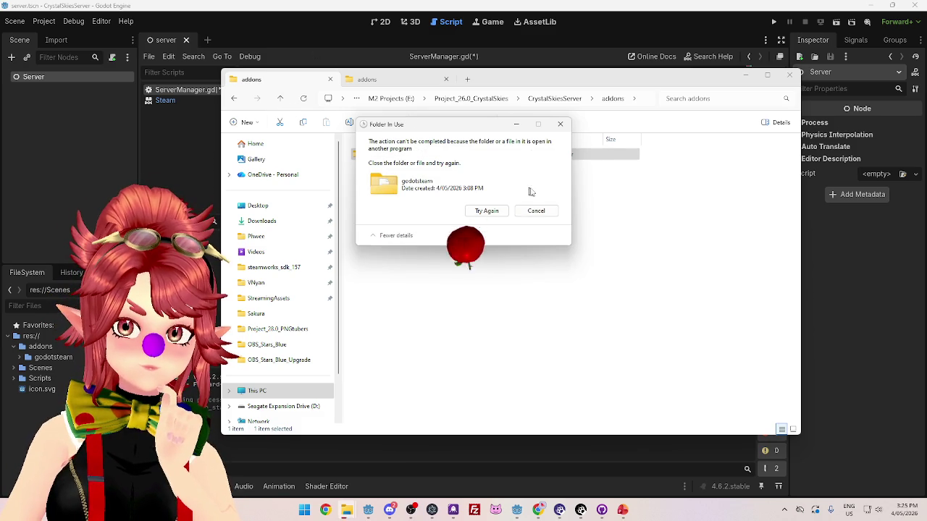
left_click(536, 211)
In ServerManager.gd, join .logOnAnonymous() onto the Steam line 6.
key("alt+Tab")
left_click(416, 182)
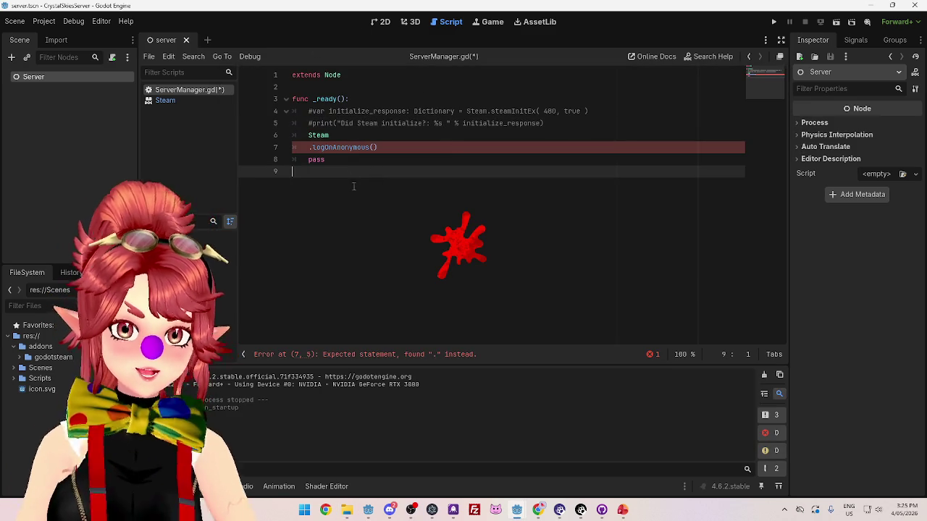
left_click_drag(356, 145, 304, 136)
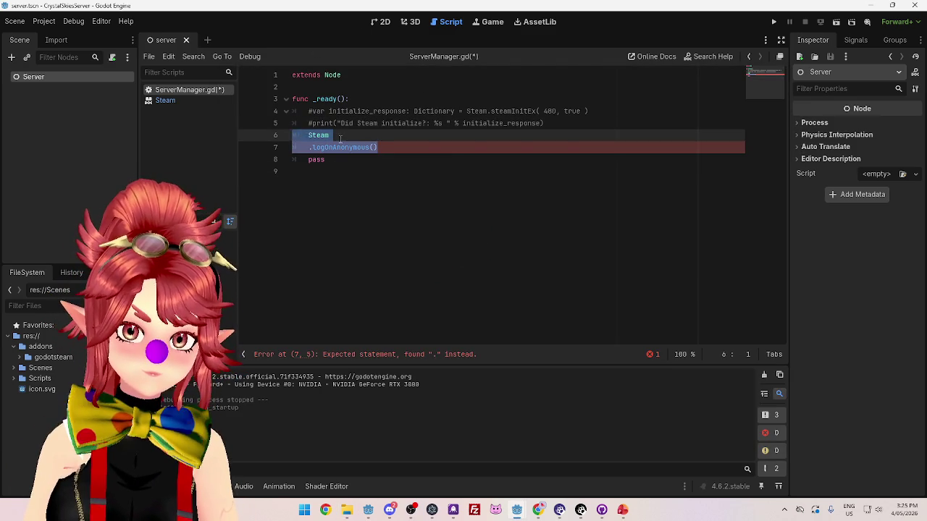
left_click(385, 139)
mouse_move(385, 145)
left_mouse_down()
mouse_move(309, 147)
mouse_move(301, 136)
left_mouse_up()
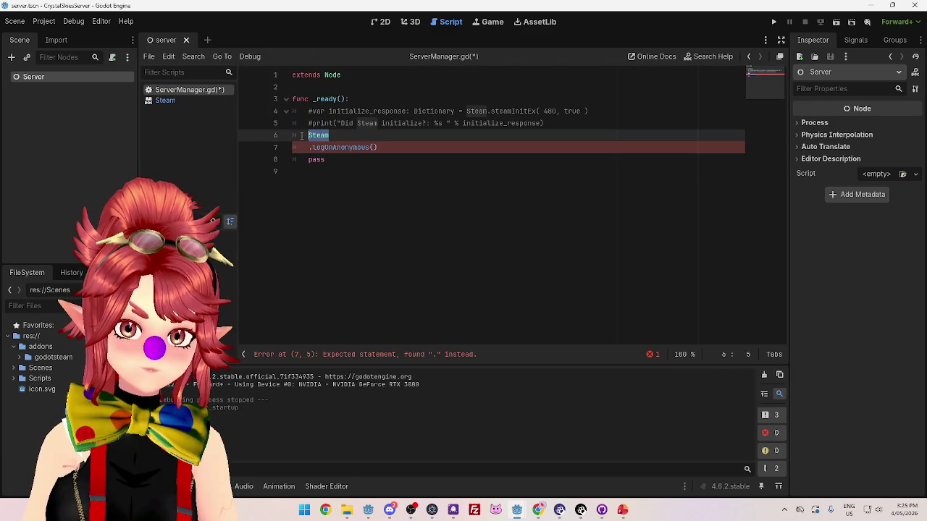
left_click(347, 137)
key("Delete")
type(".")
Comment out the Steam.logOnAnonymous line, save the script, and test-run the project.
left_click(309, 136)
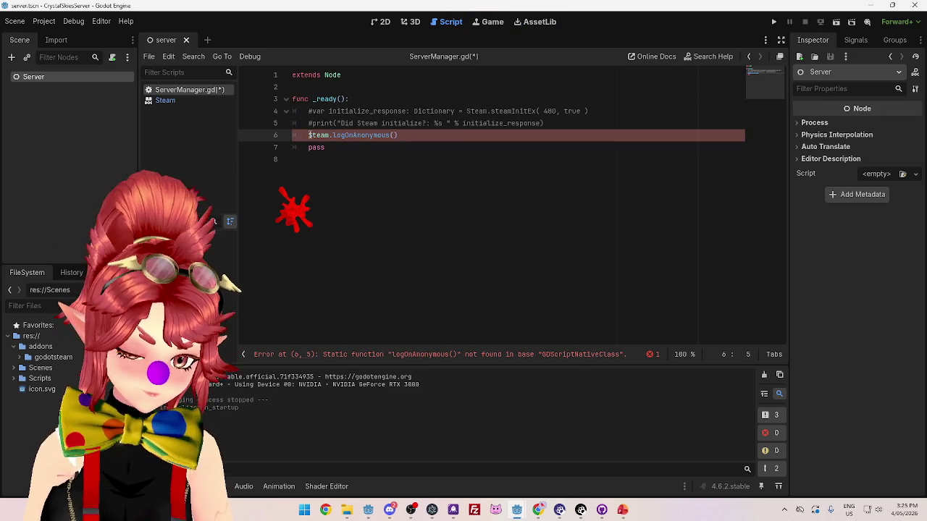
key("ctrl+k")
left_click(399, 147)
key("ctrl+s")
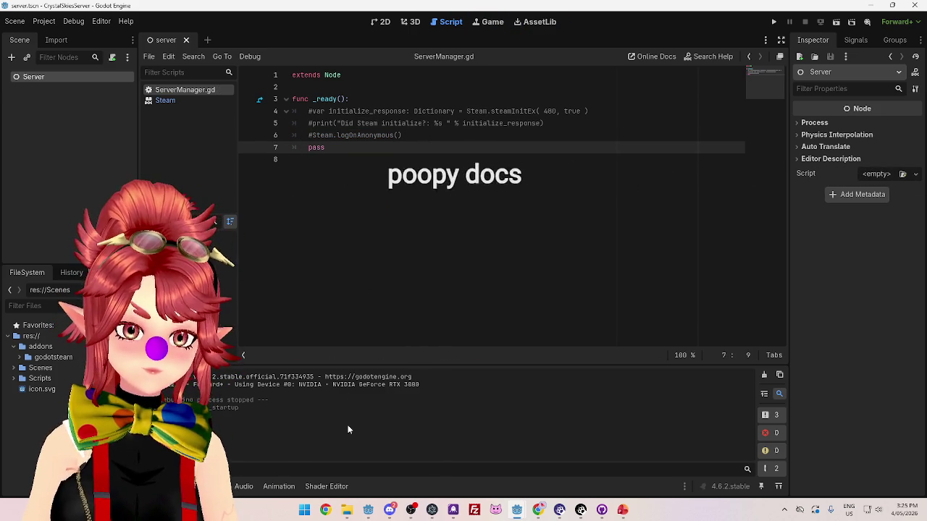
left_click(210, 486)
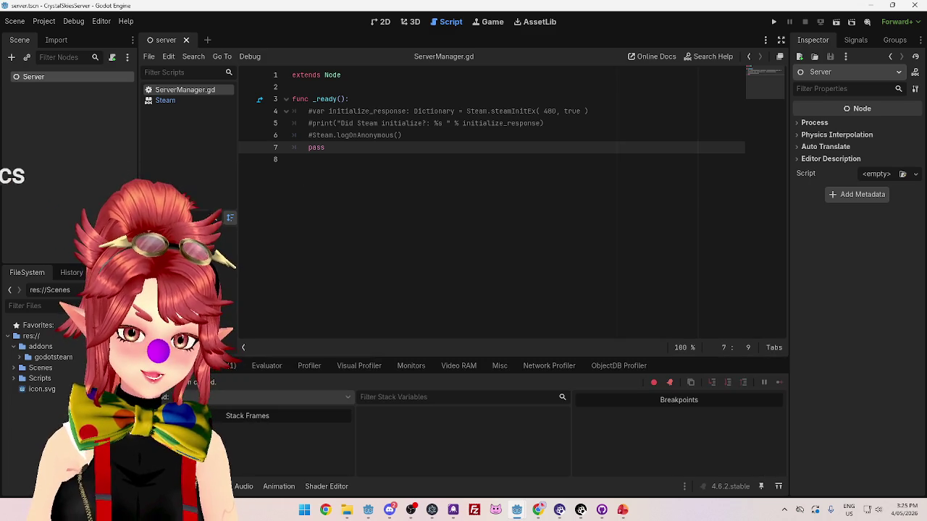
key("F5")
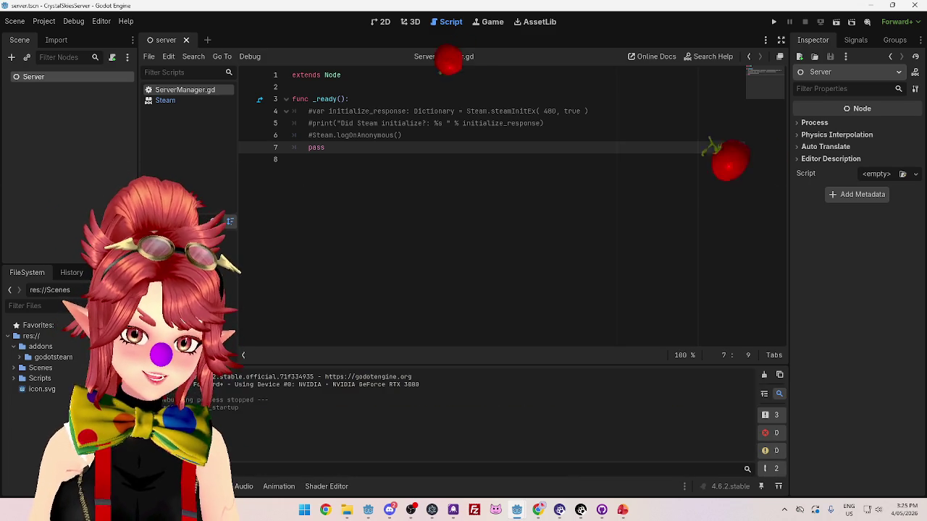
Try removing addons/godotsteam from the FileSystem dock and dismiss the folder-in-use and load errors.
left_click(43, 357)
right_click(42, 358)
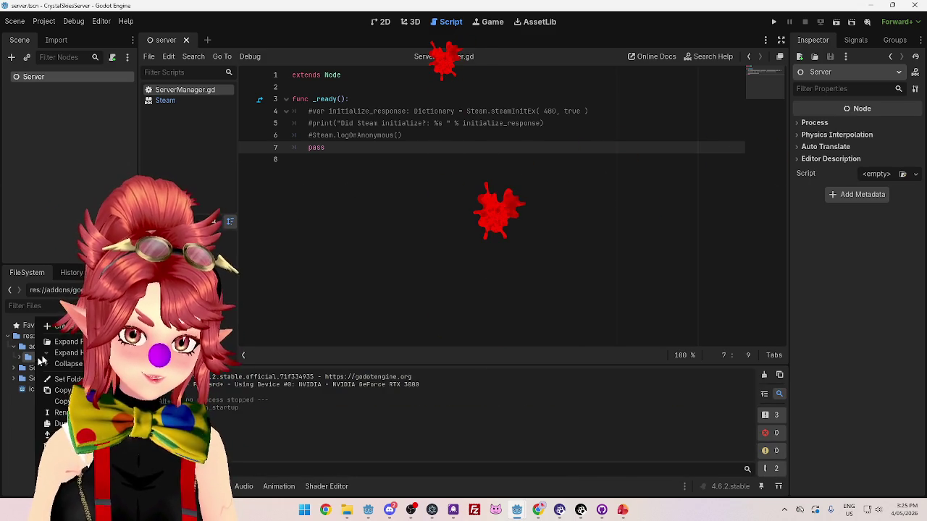
left_click(72, 445)
left_click(391, 304)
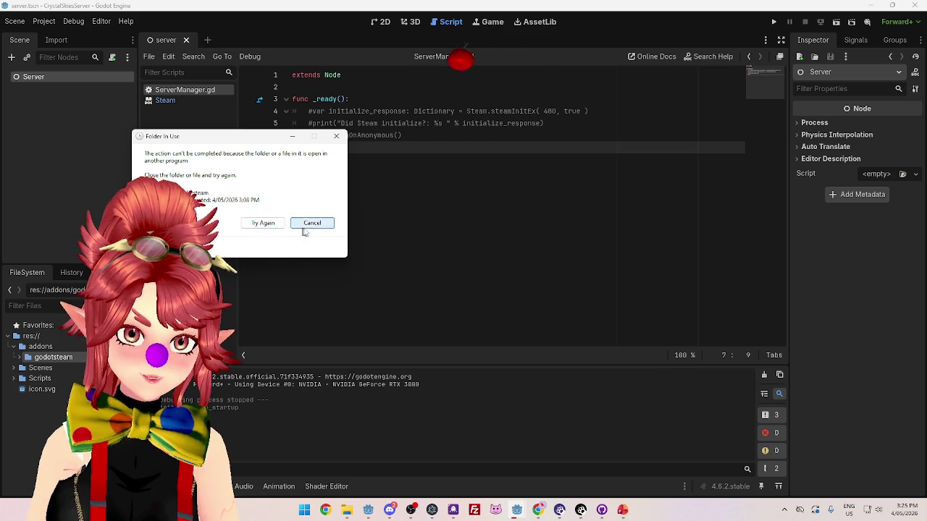
left_click(312, 224)
left_click(478, 382)
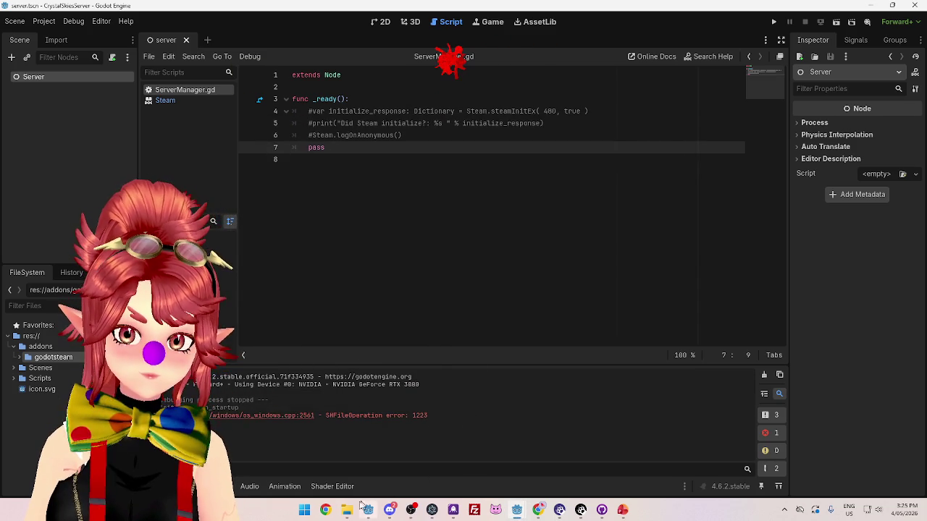
Minimize the Godot editor and the addons window to reveal the GodotSteam web page.
left_click(349, 510)
left_click(348, 510)
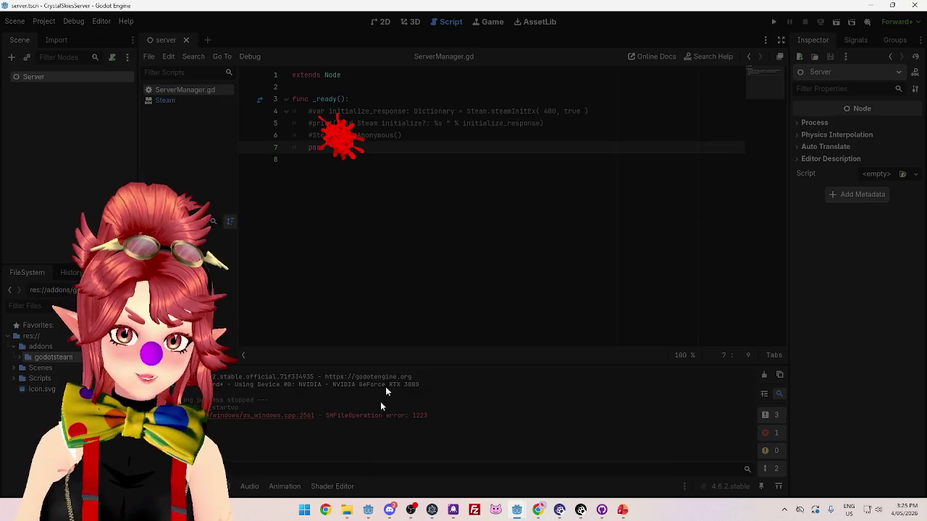
left_click(516, 510)
left_click(348, 511)
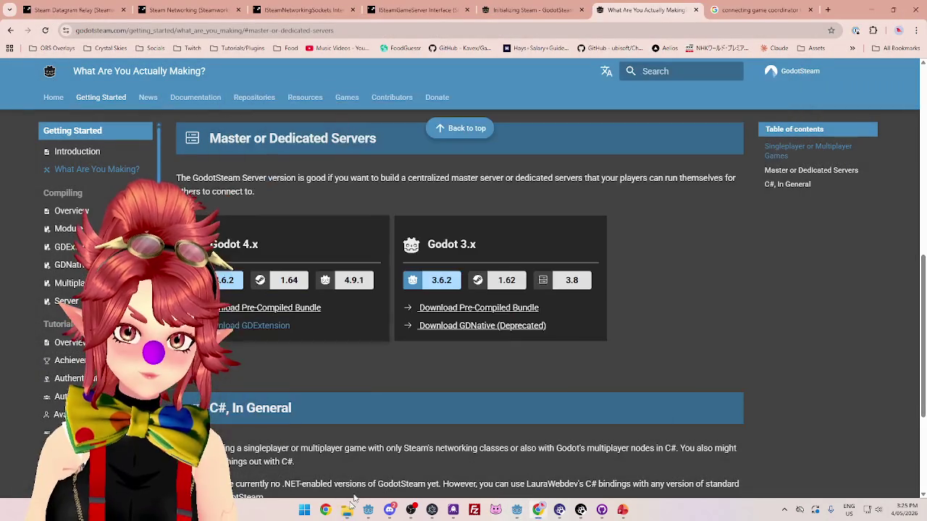
Delete godotsteam from the addons folder, then relaunch Godot and edit CrystalSkiesServer.
left_click(348, 510)
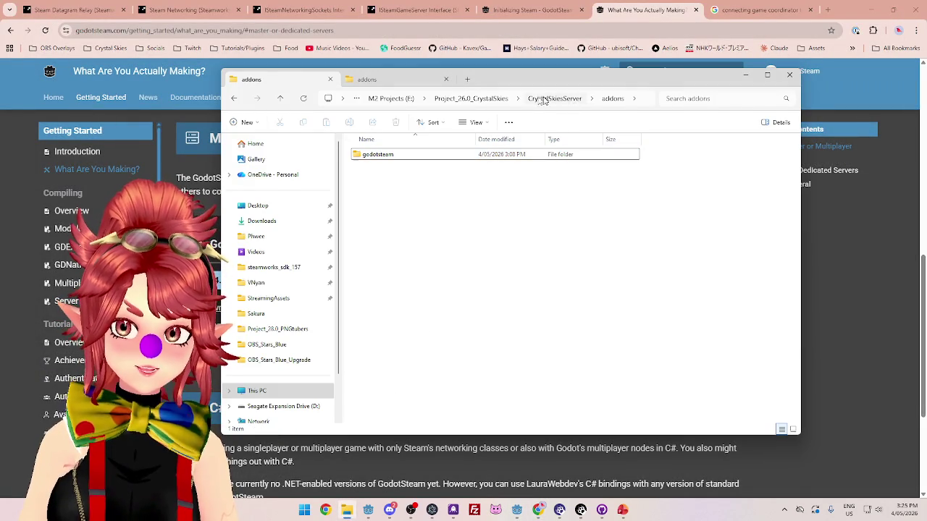
key("Delete")
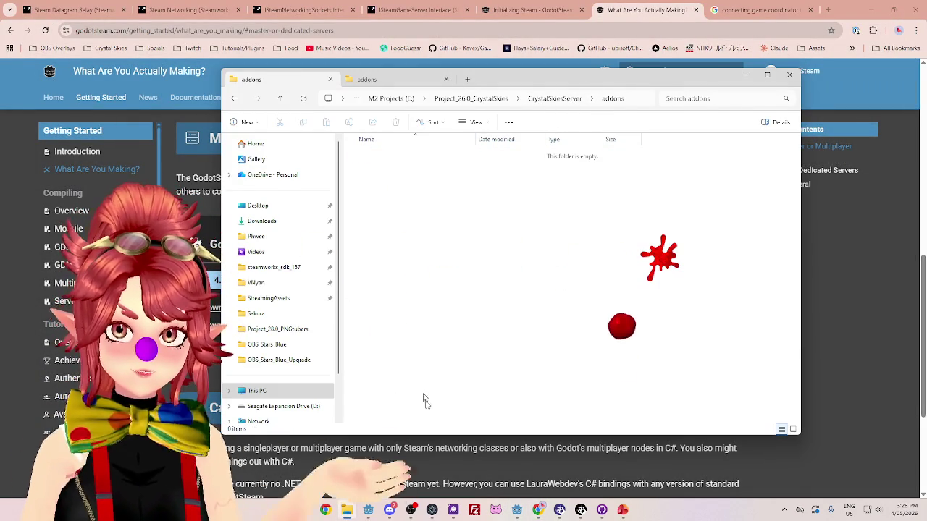
right_click(517, 511)
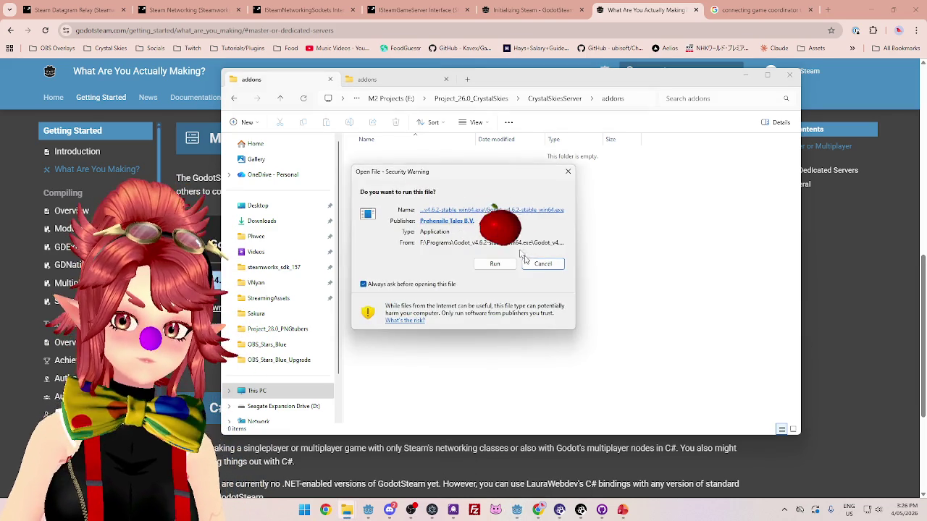
left_click(484, 264)
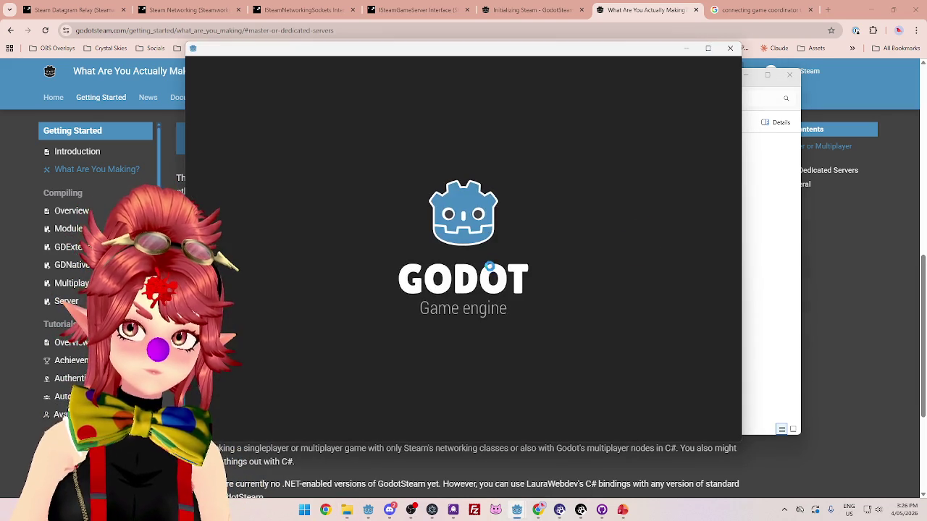
left_click(279, 128)
left_click(685, 113)
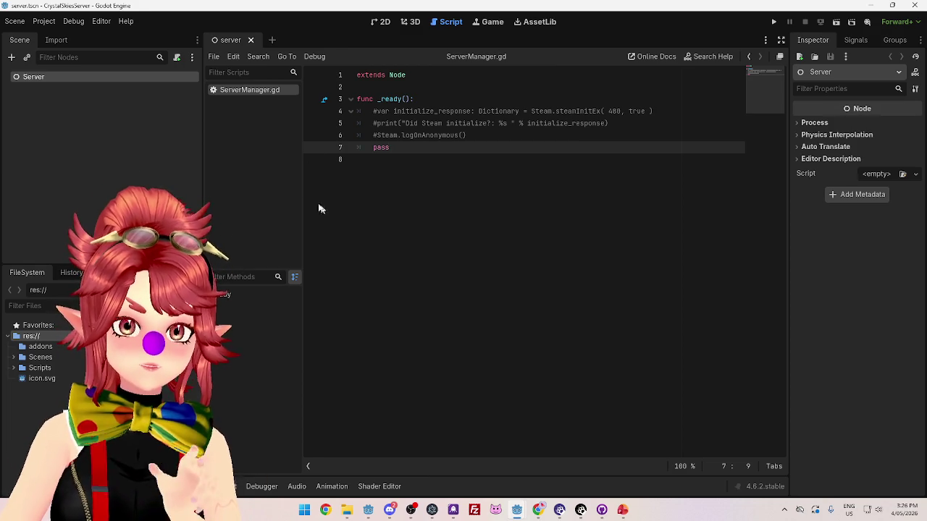
Widen the script list and narrow the scene dock in the editor.
left_click_drag(302, 192, 333, 192)
left_click_drag(202, 191, 176, 194)
left_click_drag(307, 202, 310, 203)
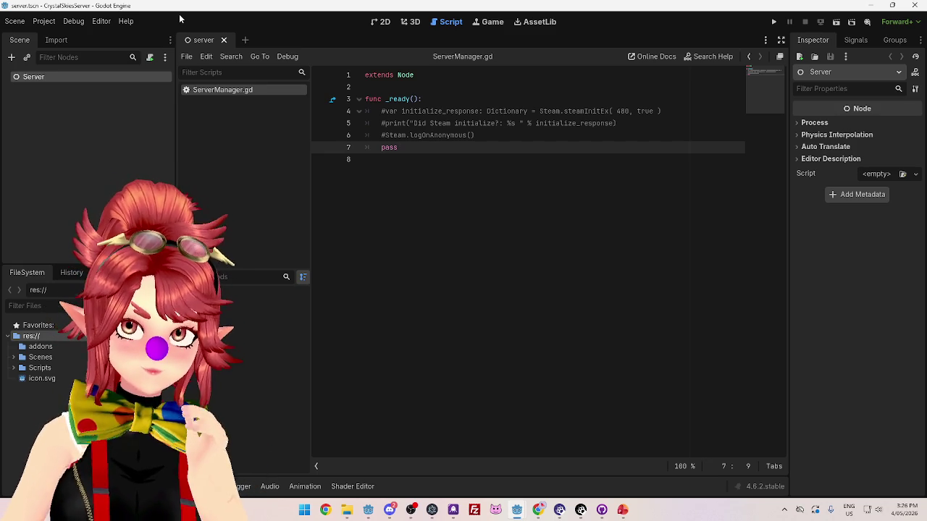
Search AssetLib for 'godotsteam' and try downloading GodotSteam Server GDExtension 4.4+, which fails.
left_click(527, 24)
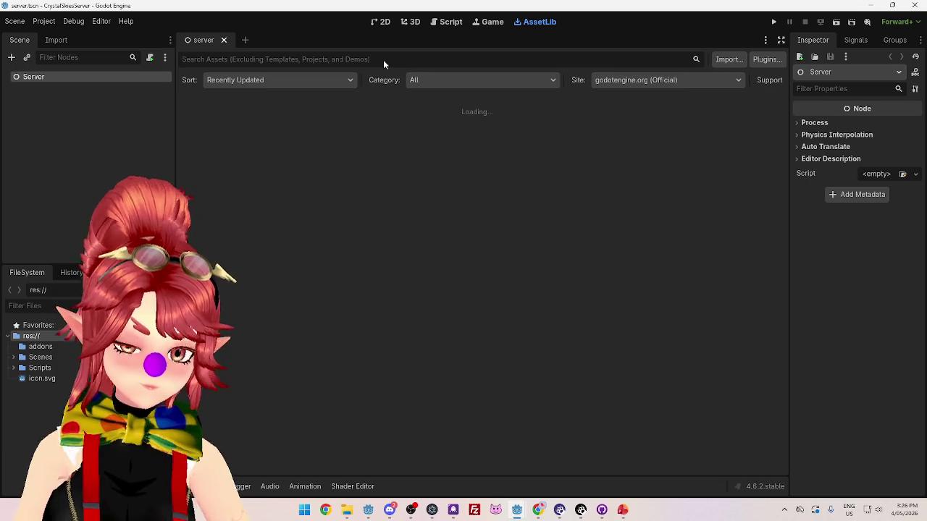
type("godot")
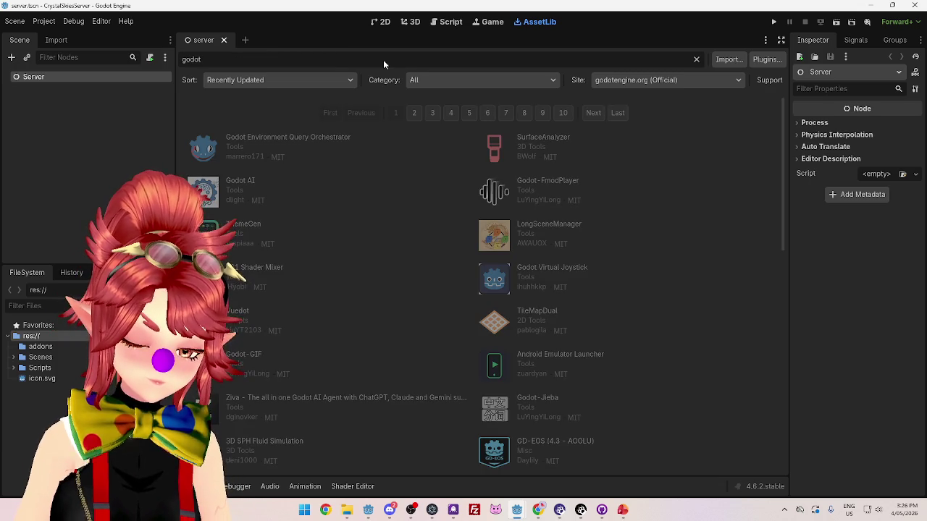
type("steam")
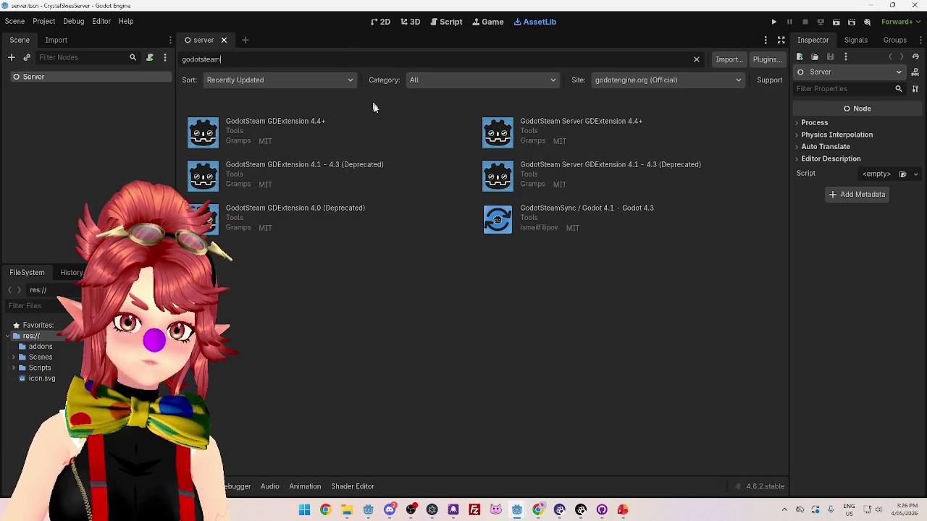
left_click(574, 123)
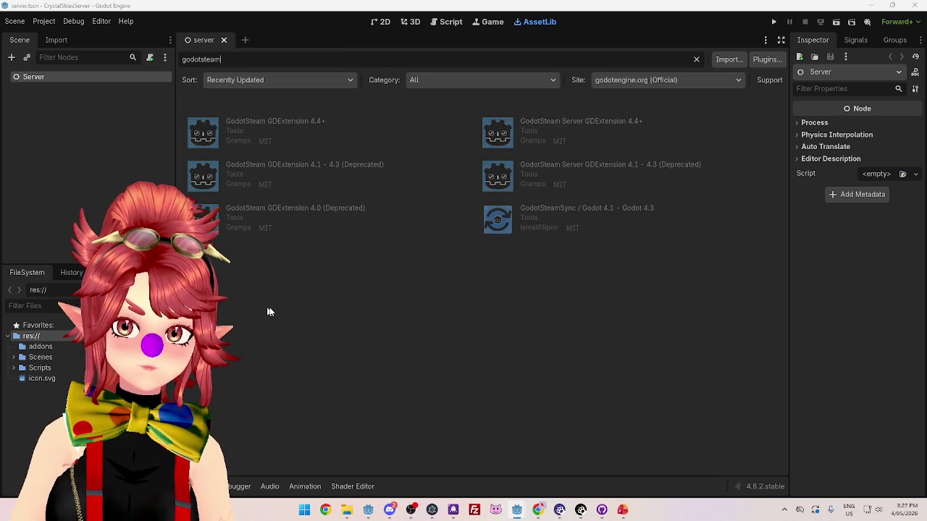
left_click(420, 370)
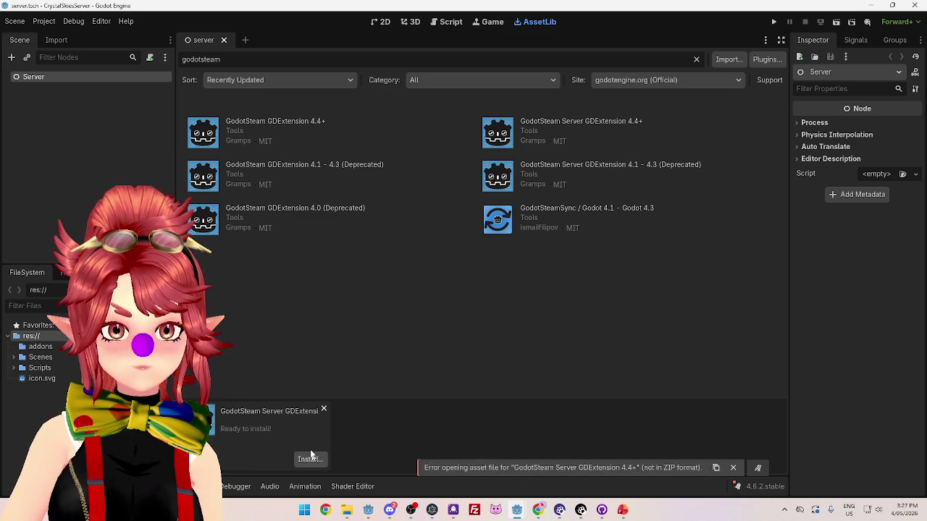
left_click(324, 411)
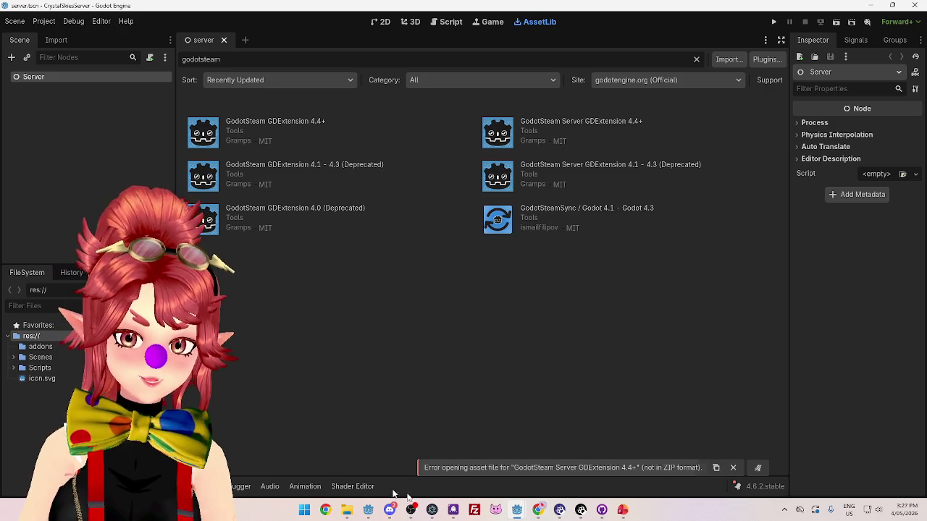
key("alt+Tab")
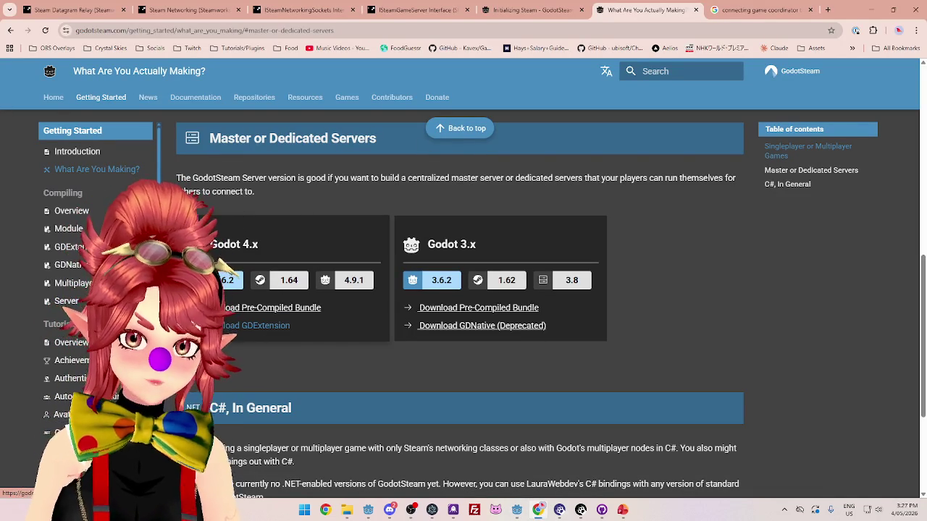
Download GodotSteam Server GDExtension 4.4+ from its Godot Asset Library web page.
left_click(225, 327)
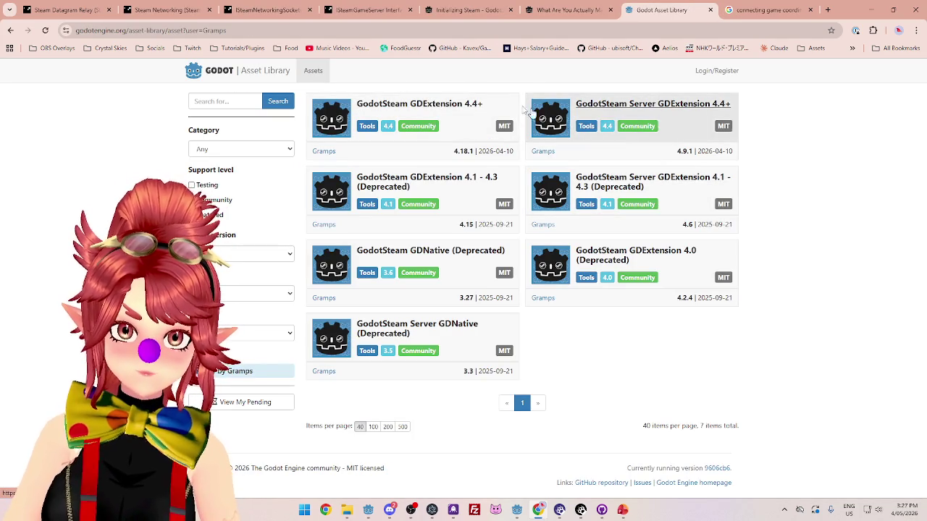
left_click(674, 108)
left_click(281, 270)
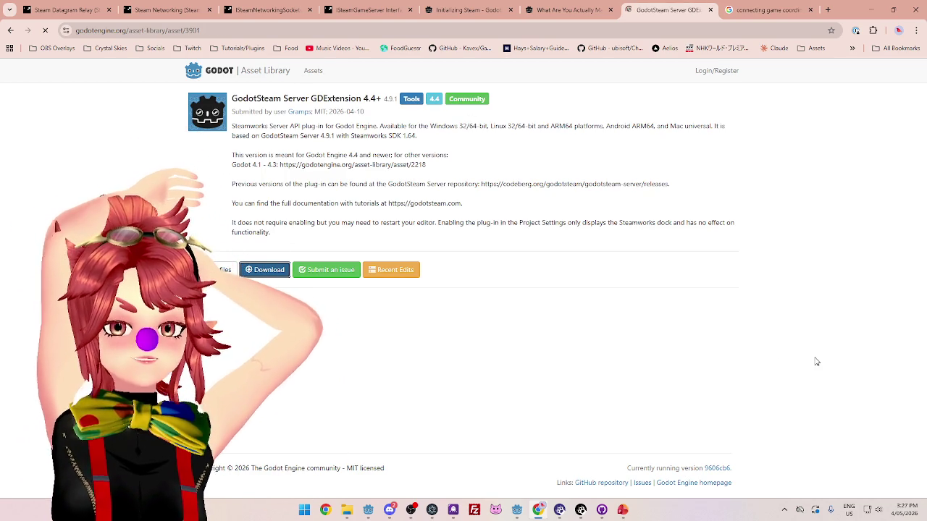
Open the Downloads folder in File Explorer to find the downloaded GDExtension.
left_click(347, 511)
mouse_move(447, 90)
left_mouse_down()
mouse_move(447, 217)
mouse_move(441, 88)
left_mouse_up()
left_click(427, 80)
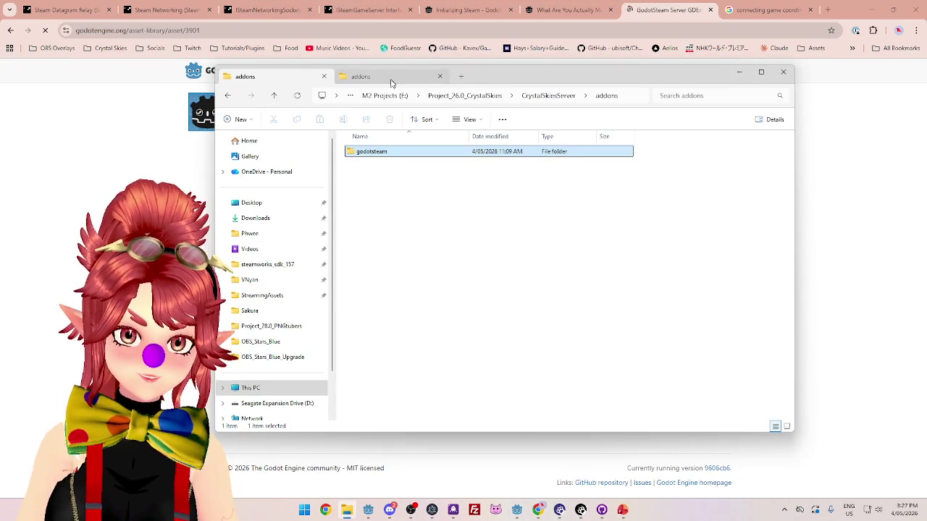
left_click(255, 218)
mouse_move(441, 159)
left_mouse_down()
mouse_move(420, 155)
mouse_move(516, 79)
left_mouse_up()
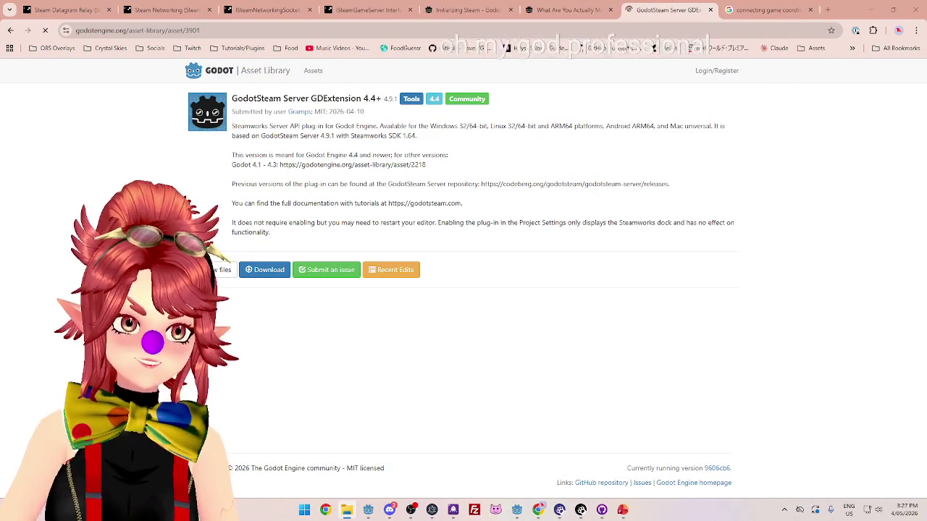
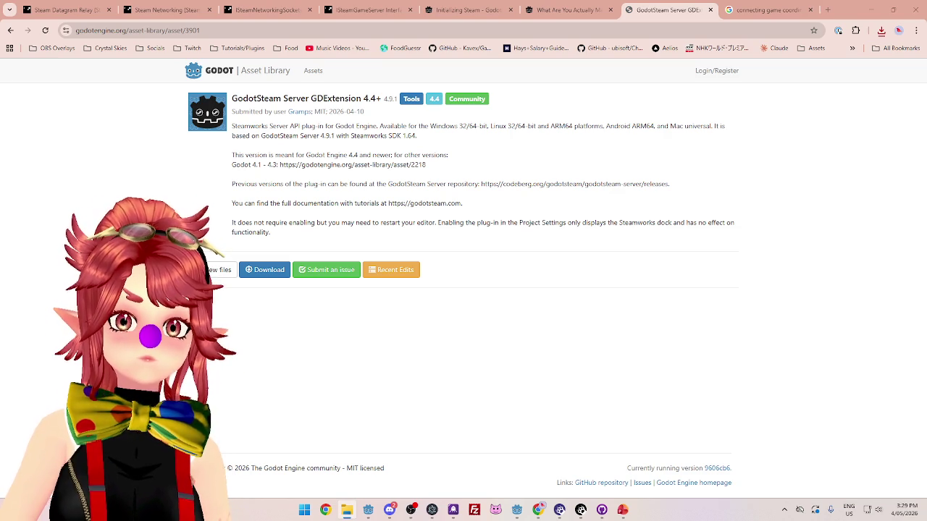
Delete the old steamworks_sdk_163 and steamdatagram_gamecoordinator_sdk folders and their zips.
left_click(346, 509)
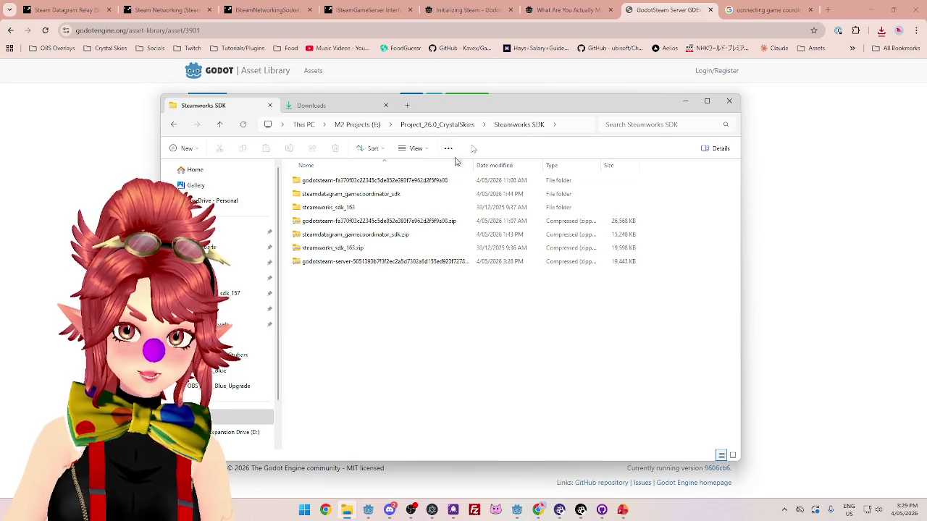
left_click_drag(502, 109, 507, 97)
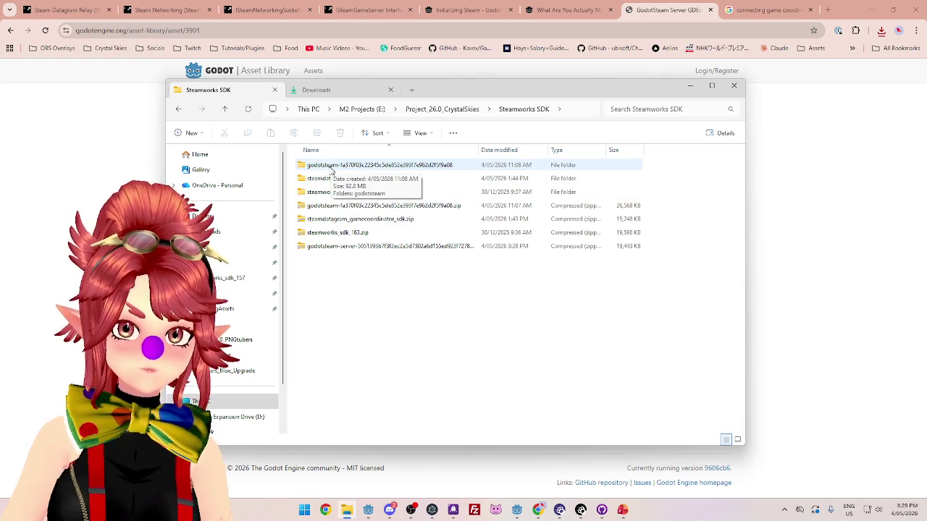
left_click(323, 194)
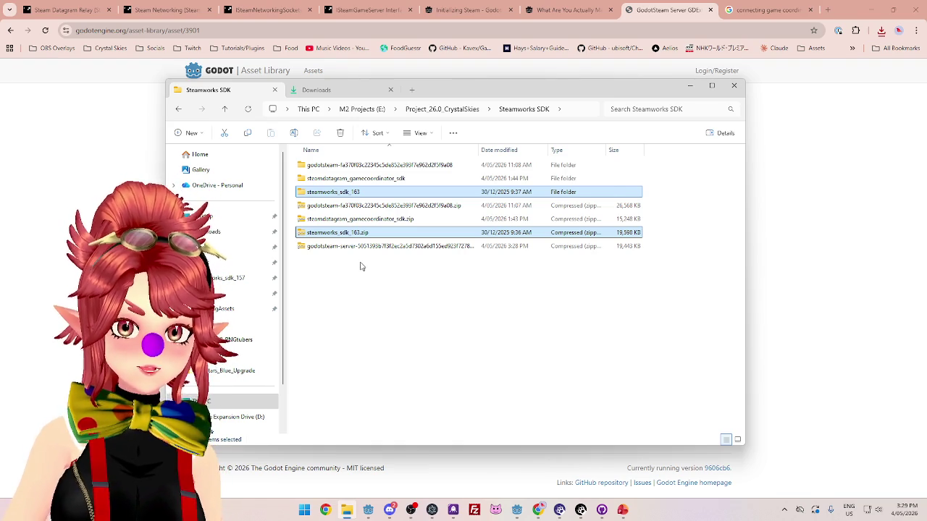
key("Delete")
left_click(346, 167)
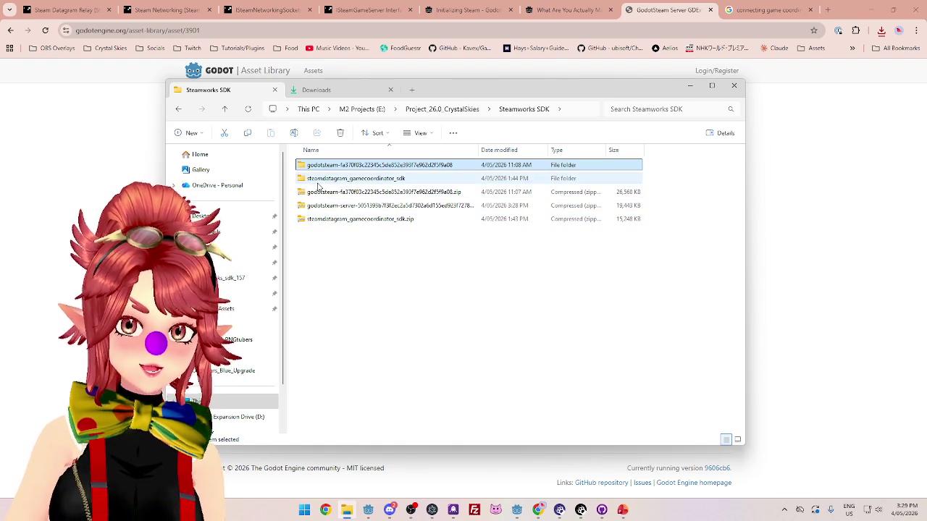
left_click(318, 181)
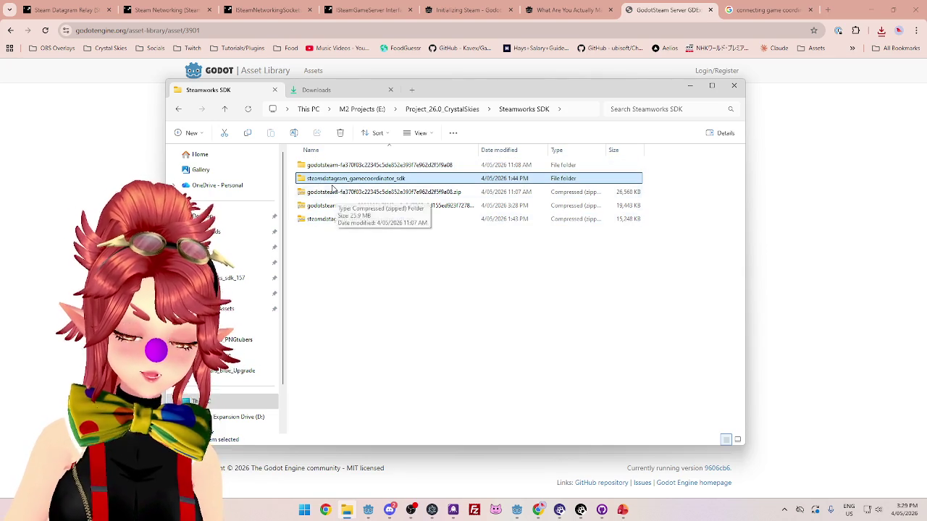
double_click(332, 180)
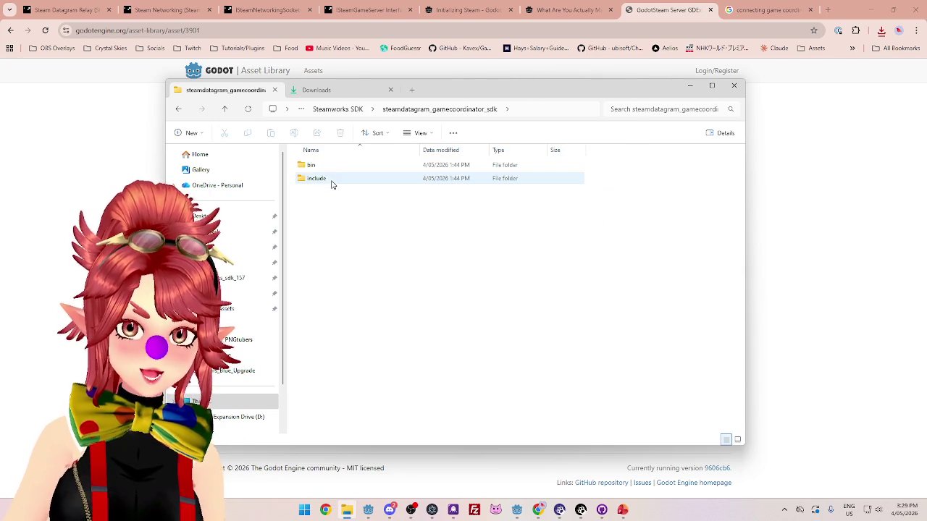
left_click(333, 109)
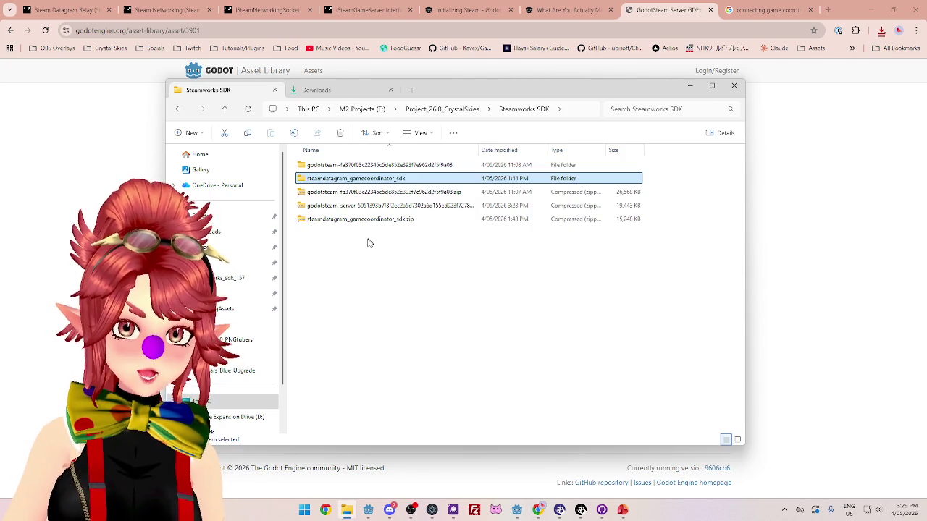
left_click(336, 220, "ctrl")
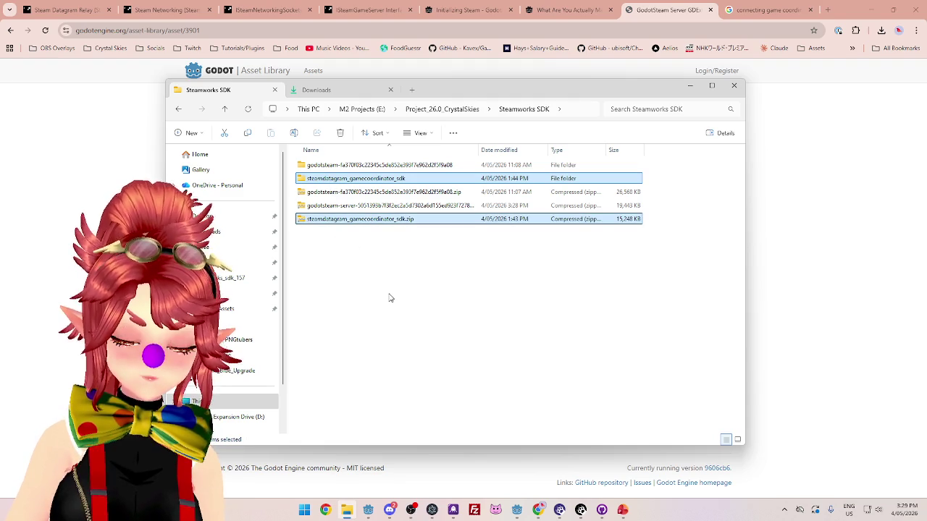
key("Delete")
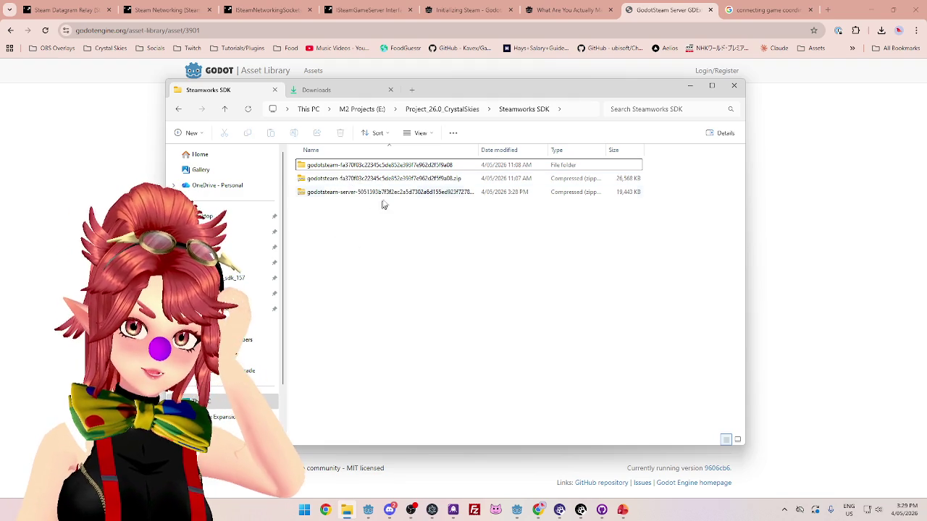
Extract the GodotSteam Server zip and open its addons folder to the godotsteam_server folder.
left_click(341, 192)
right_click(340, 192)
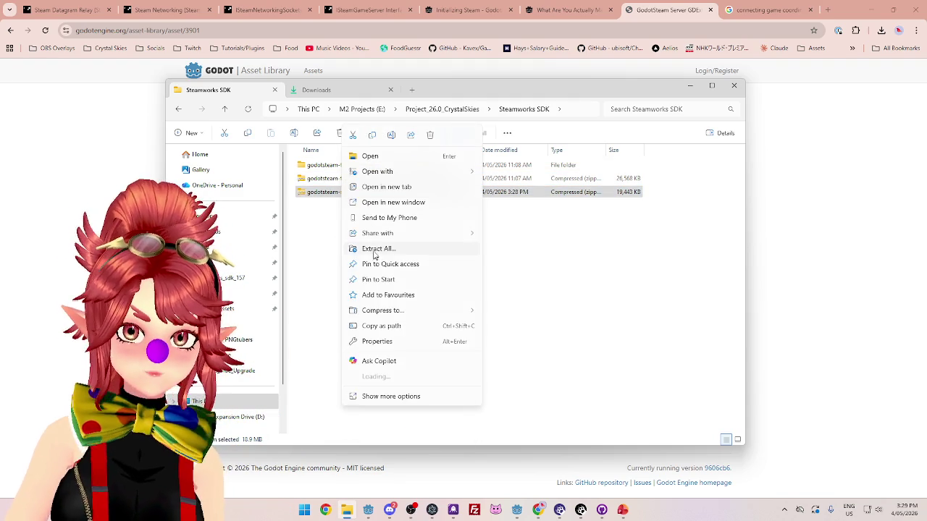
left_click(374, 252)
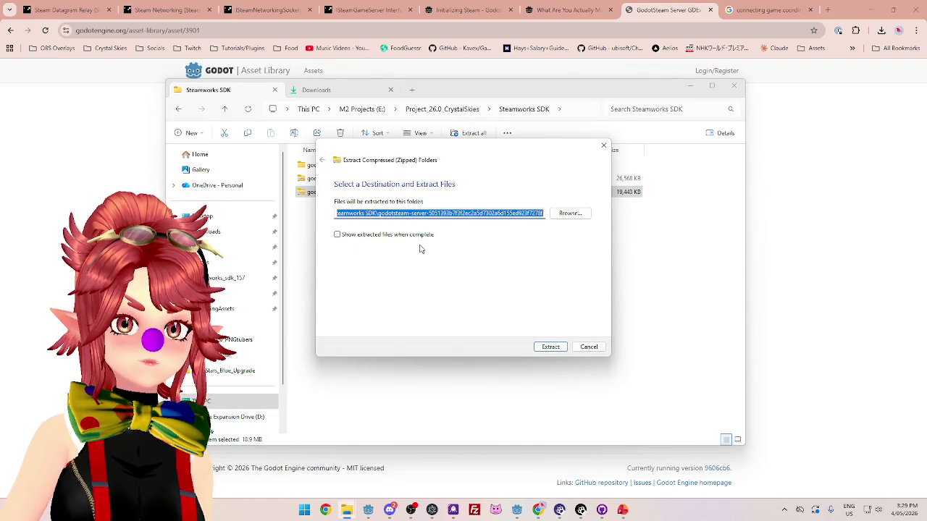
left_click(549, 347)
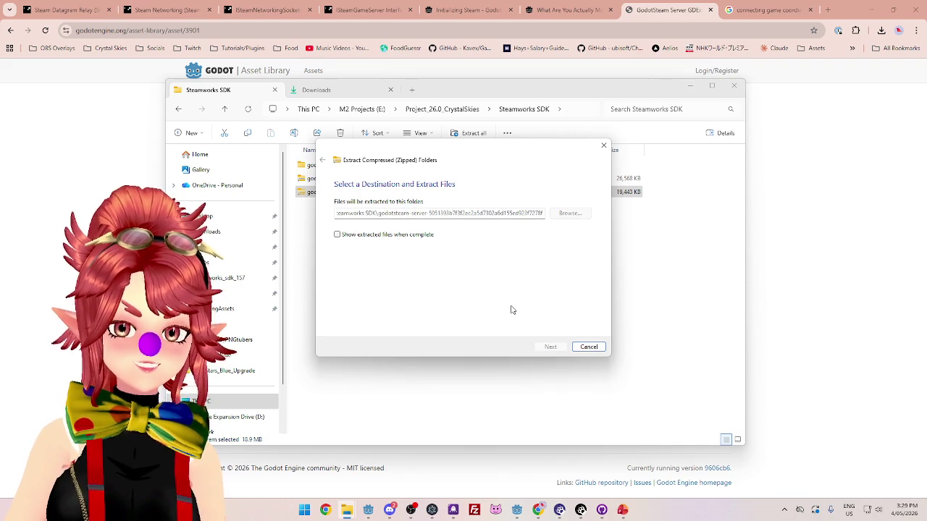
double_click(338, 207)
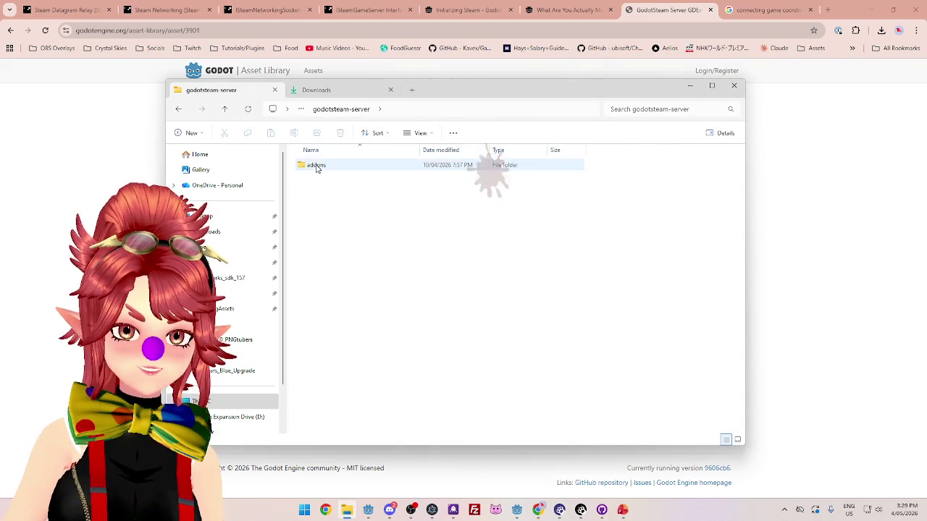
double_click(316, 168)
left_click(334, 171)
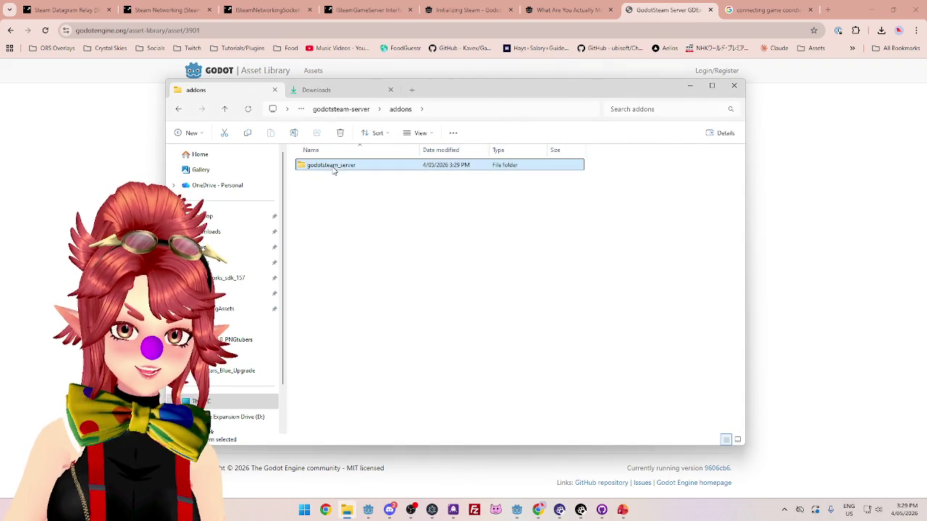
mouse_move(517, 510)
left_click(548, 464)
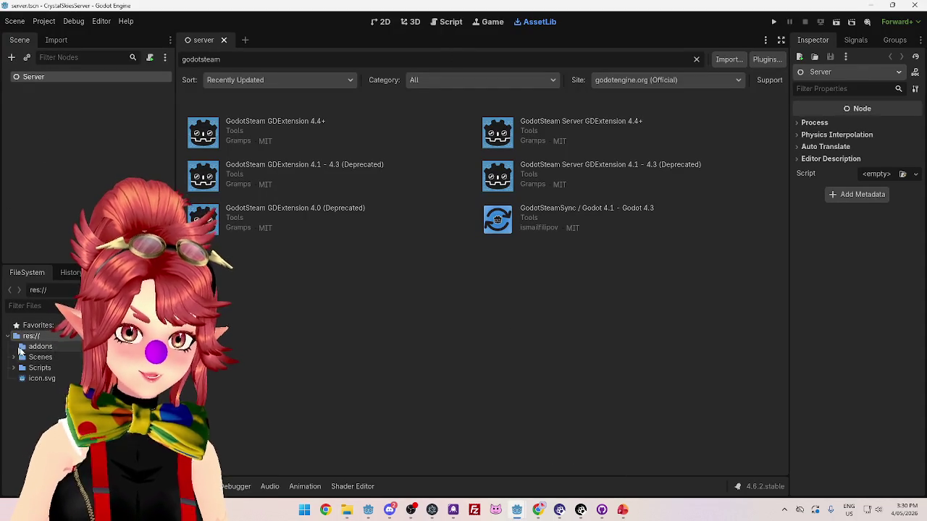
Copy the godotsteam_server folder into the project's res://addons folder.
left_click(347, 510)
mouse_move(321, 167)
left_mouse_down()
mouse_move(300, 171)
mouse_move(37, 356)
mouse_move(40, 345)
left_mouse_up()
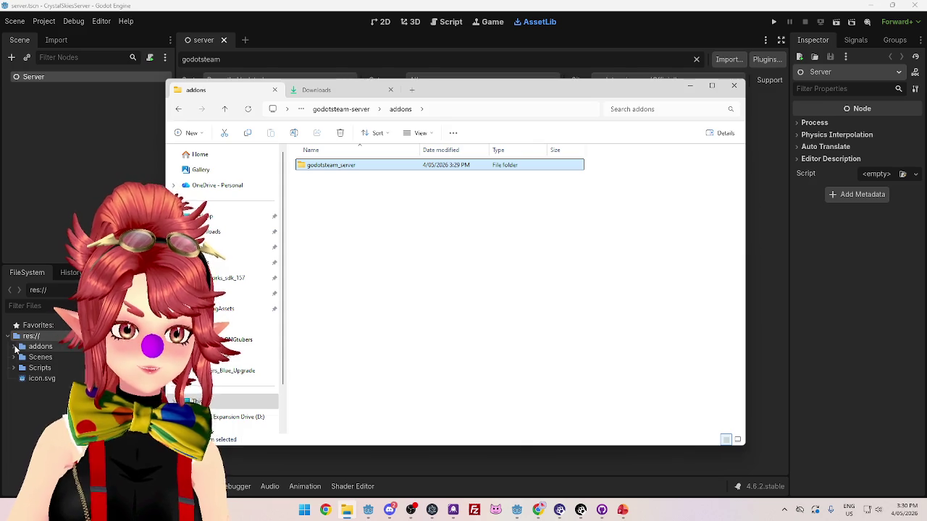
left_click(16, 349)
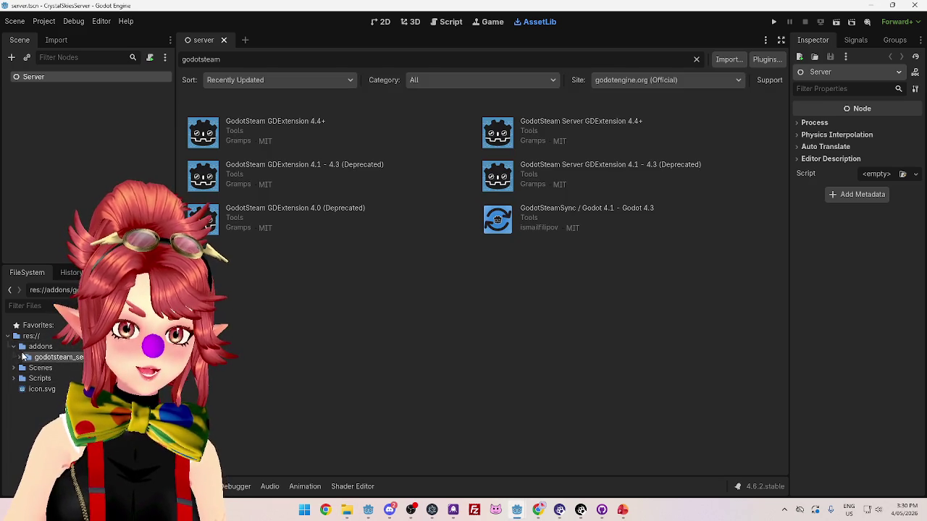
Add a SteamServer.logOnAnonymous() call to _ready in ServerManager.gd.
left_click(450, 23)
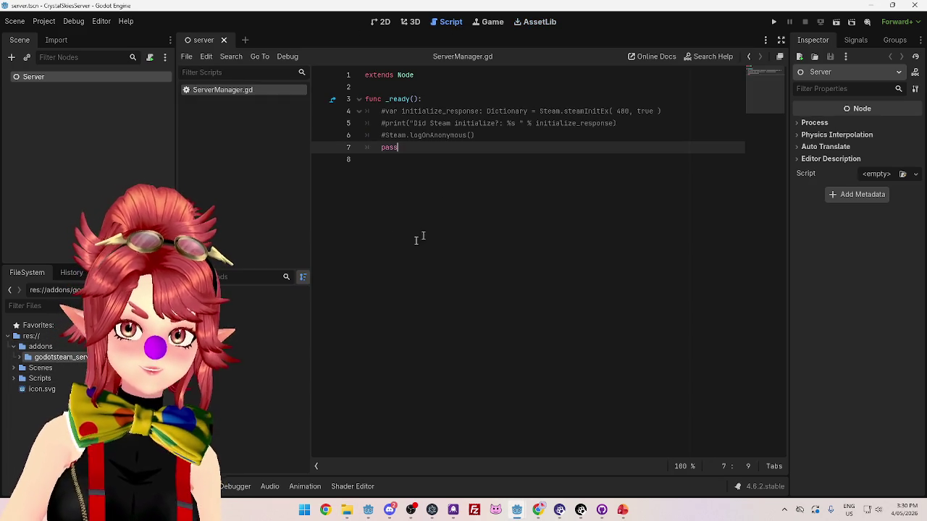
left_click(471, 135)
key("Return")
type("Steam")
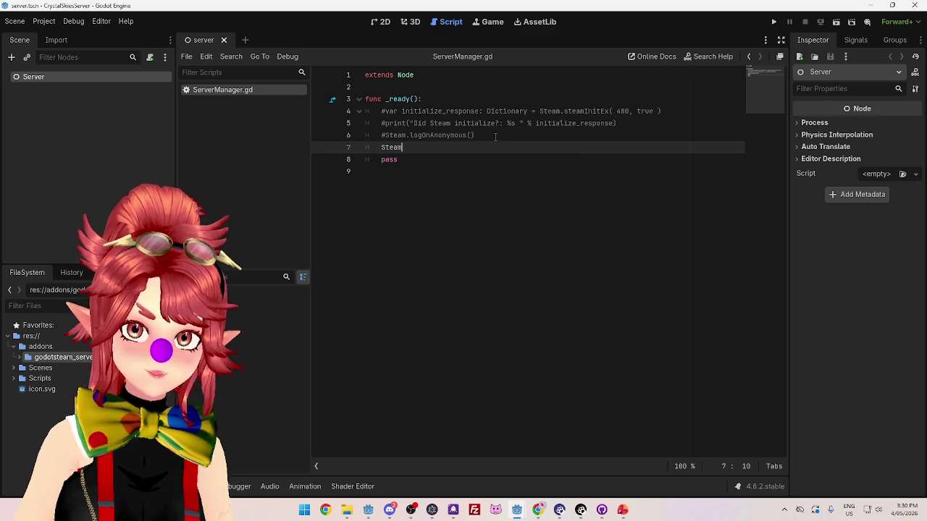
key("Return")
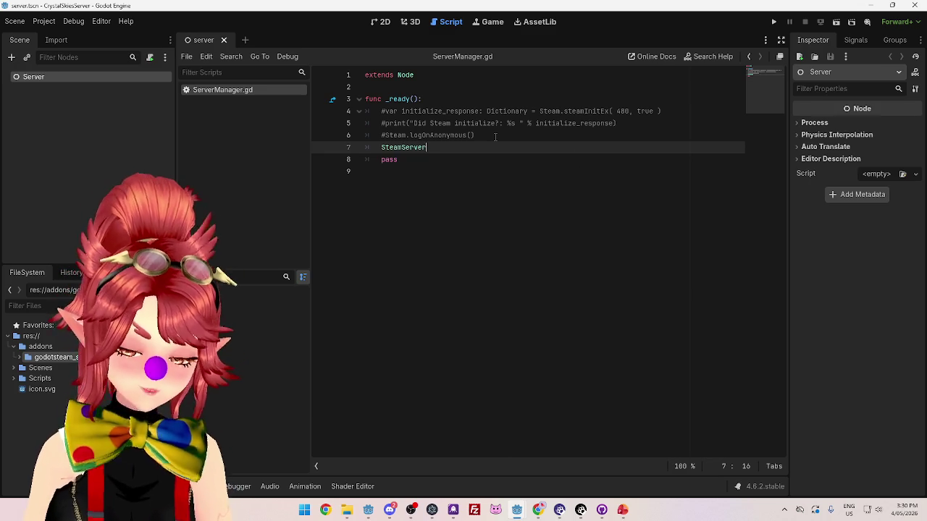
type(".log")
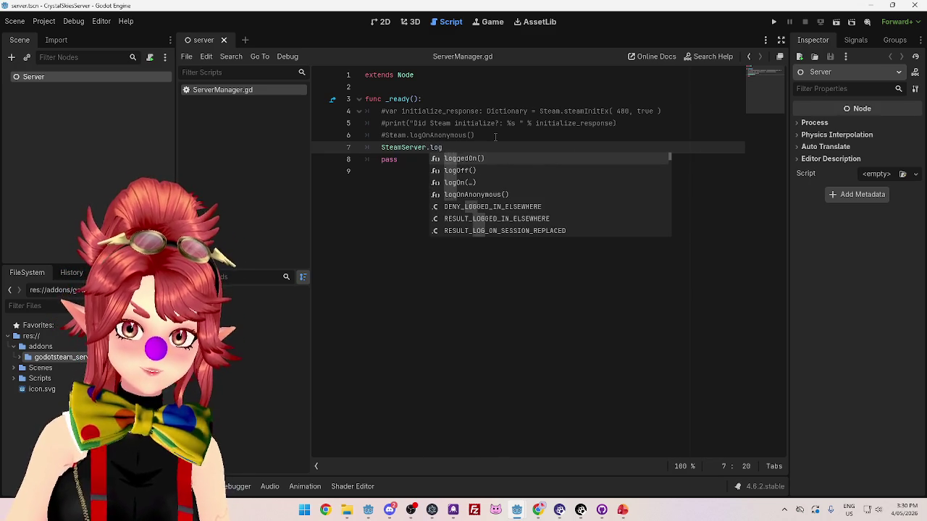
type("O")
key("Return")
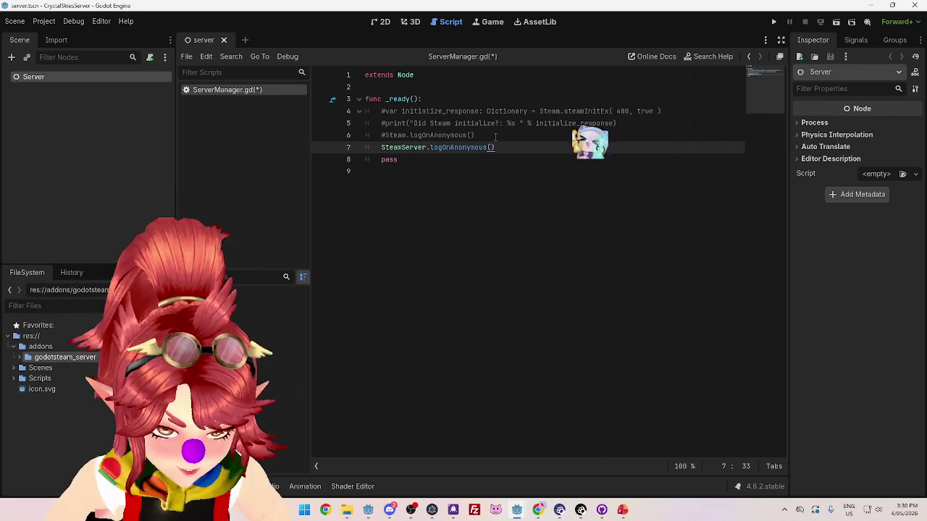
Remove the commented initialize and Steam.logOnAnonymous lines and the pass line.
left_click_drag(495, 136, 300, 139)
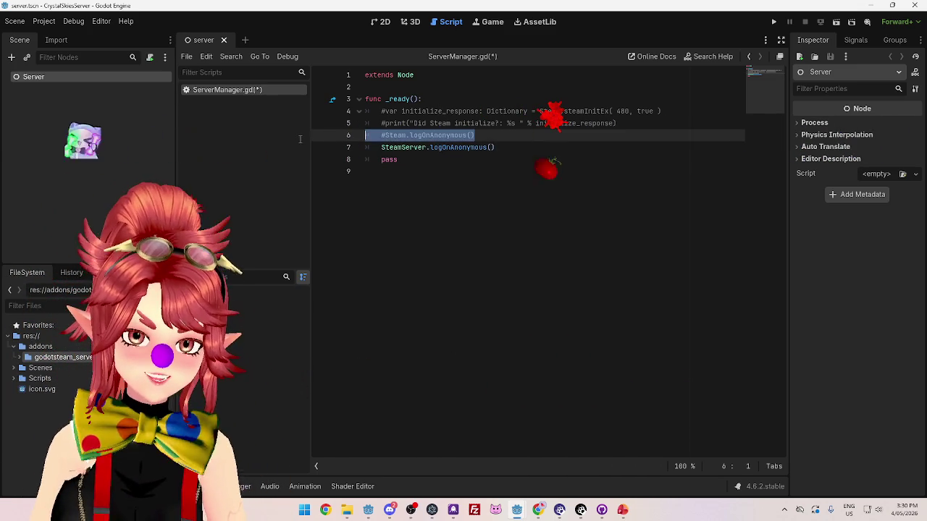
key("BackSpace")
key("BackSpace")
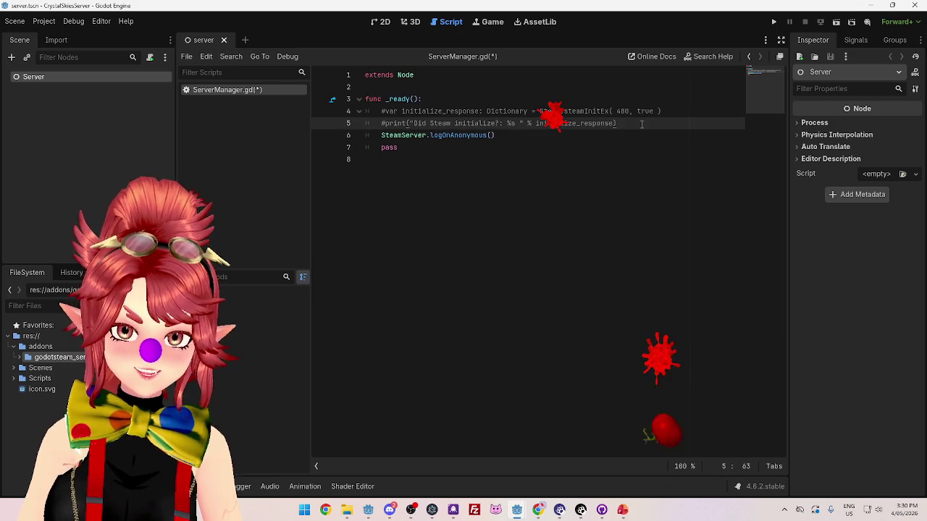
mouse_move(641, 124)
left_mouse_down()
mouse_move(434, 123)
mouse_move(352, 111)
left_mouse_up()
key("BackSpace")
key("BackSpace")
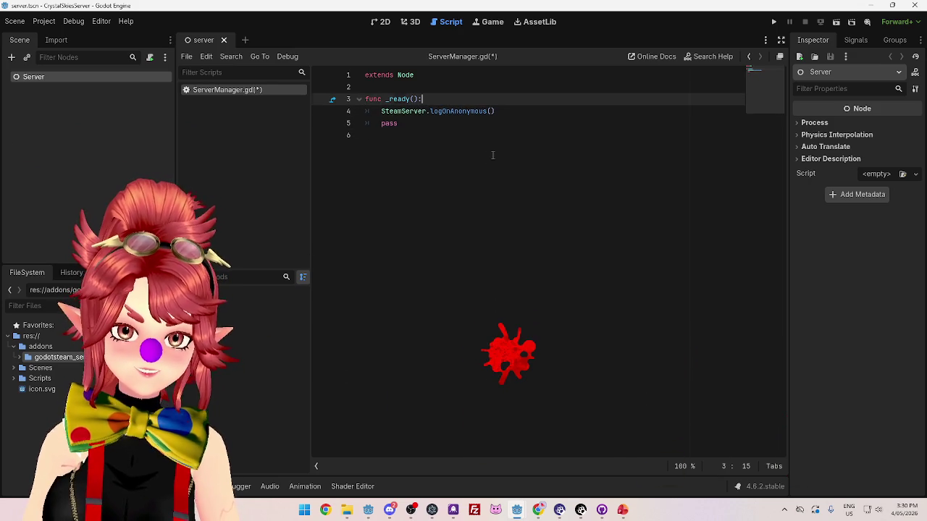
key("Down")
key("Down")
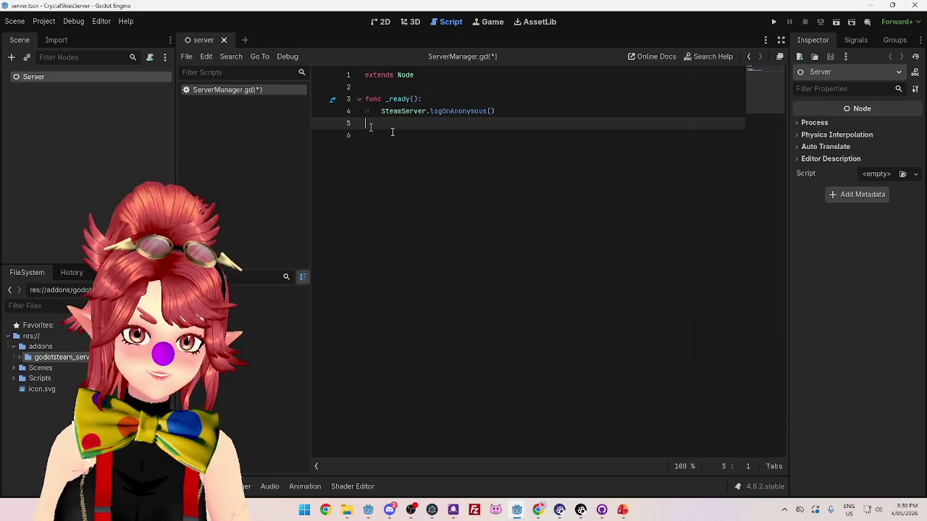
Test-run the project, then stop it.
left_click(773, 23)
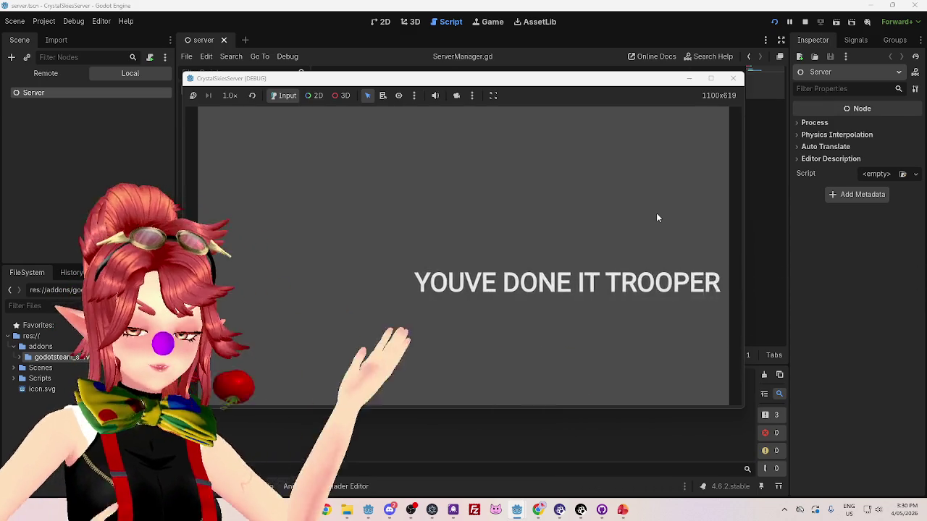
mouse_move(587, 82)
left_mouse_down()
mouse_move(543, 71)
mouse_move(616, 77)
mouse_move(594, 73)
left_mouse_up()
left_click(697, 68)
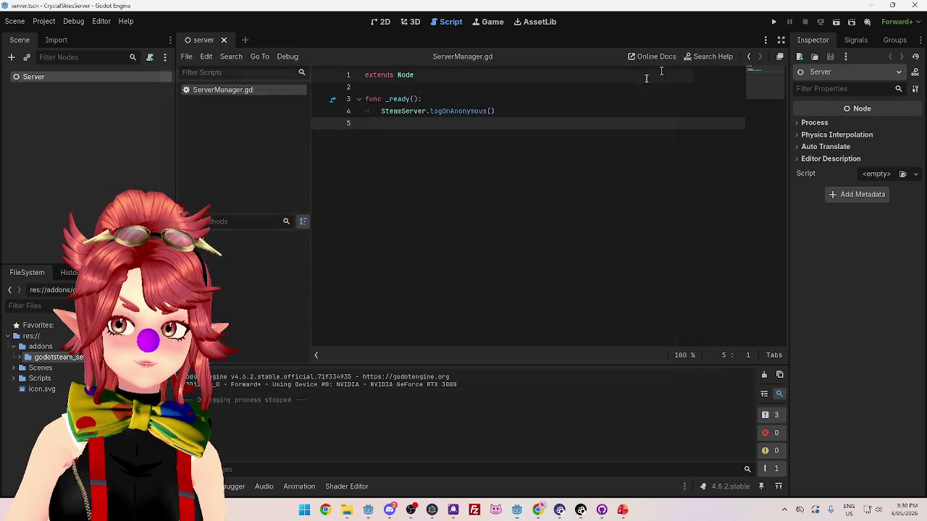
left_click(540, 511)
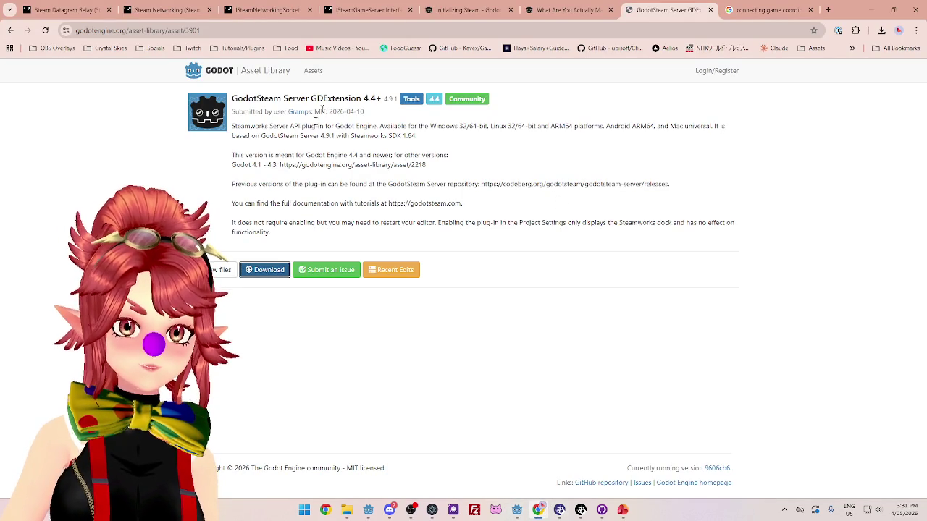
Close the GodotSteam Server, What Are You Actually Making and search result tabs.
left_click(710, 11)
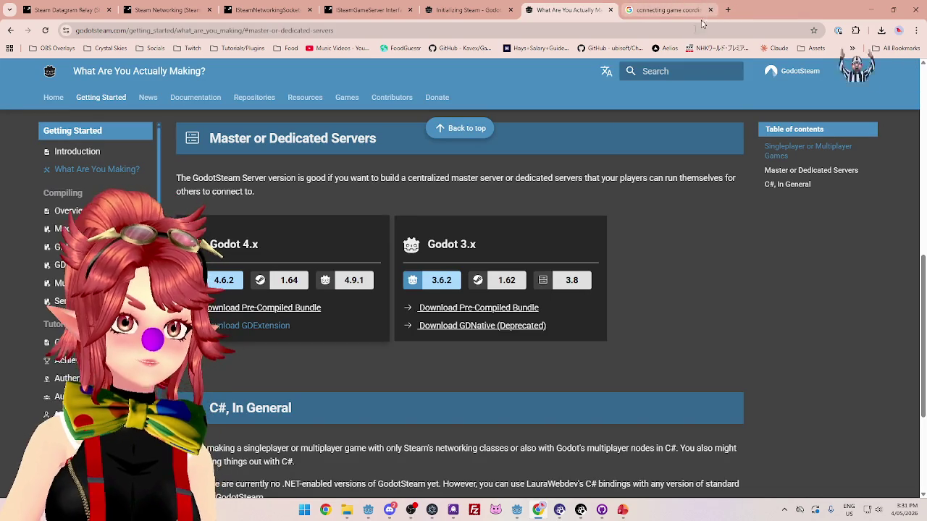
left_click(701, 10)
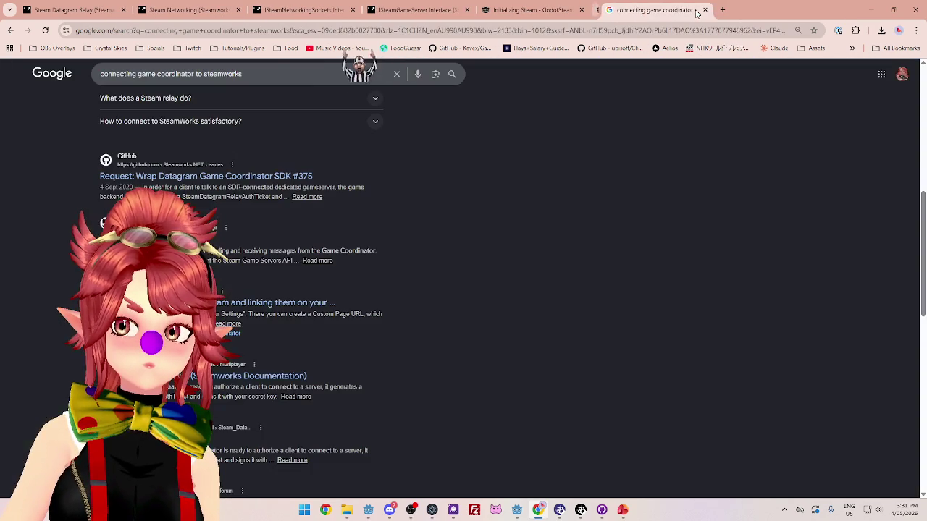
left_click(703, 10)
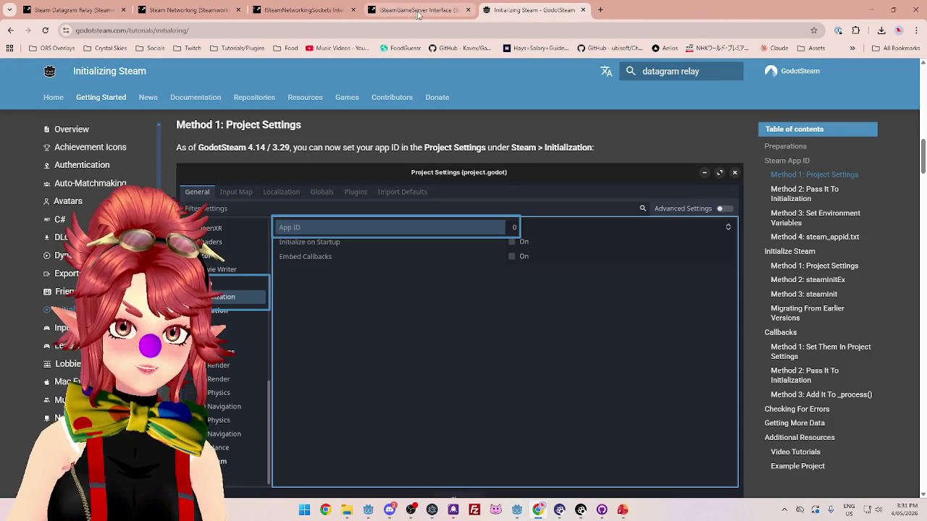
mouse_move(419, 15)
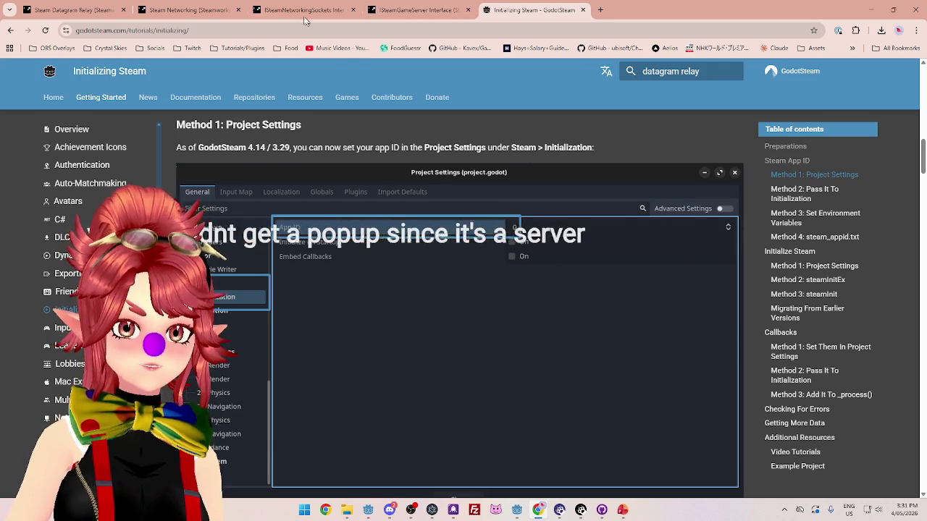
left_click(304, 10)
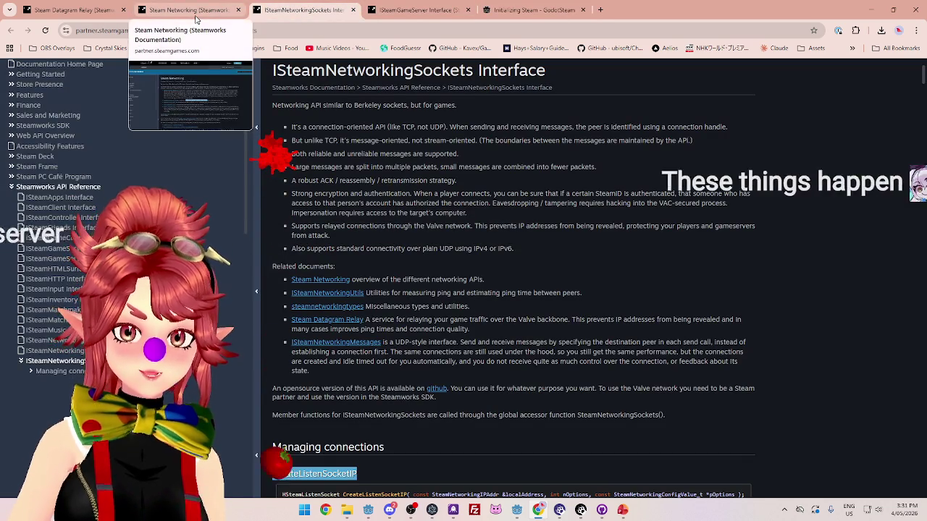
left_click(196, 15)
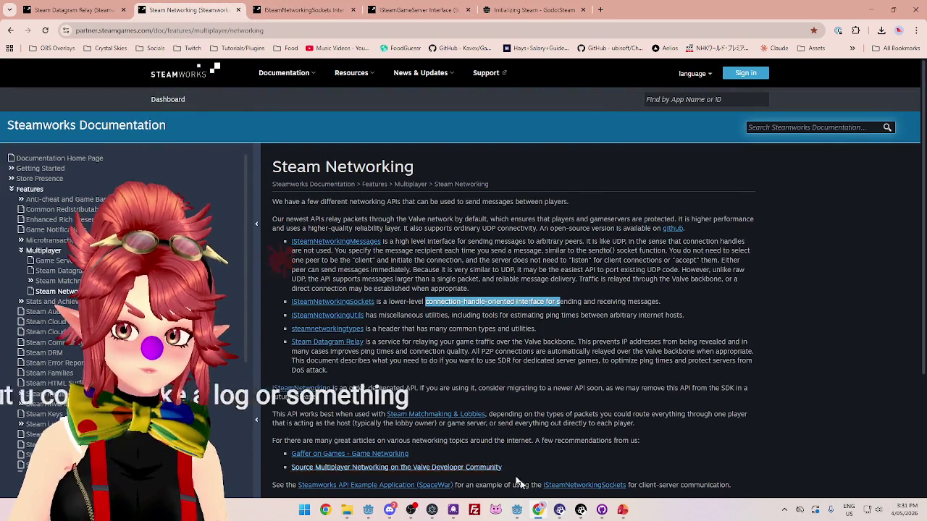
Insert a blank line above the SteamServer.logOnAnonymous() call in ServerManager.gd.
mouse_move(518, 516)
left_click(569, 460)
left_click(383, 111)
key("Return")
key("Up")
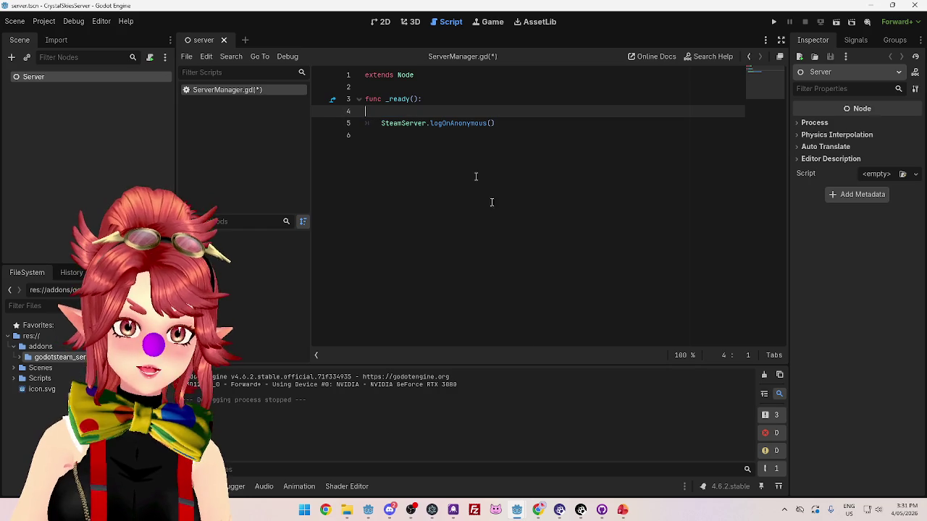
From the ISteamGameServer page, open SteamServerConnectFailure_t and SteamServersConnected_t callbacks in new tabs.
left_click(538, 511)
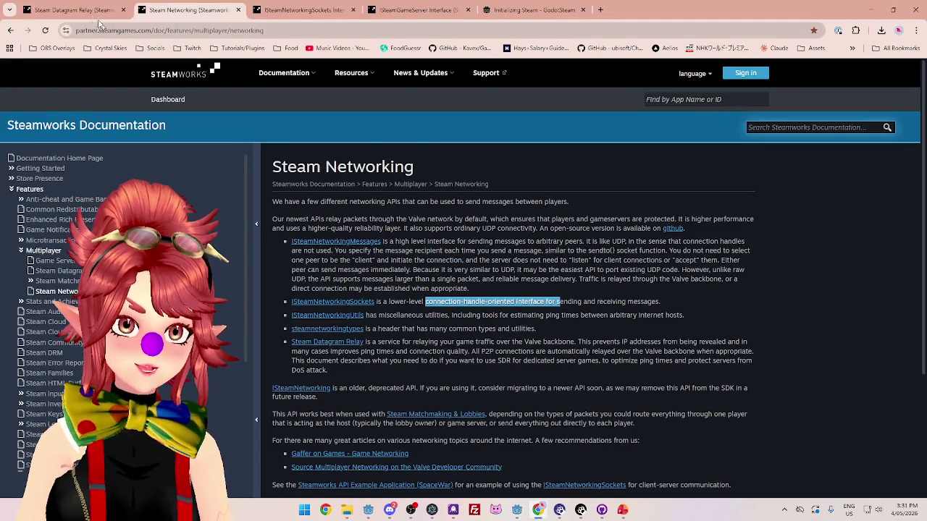
left_click(94, 13)
left_click(302, 8)
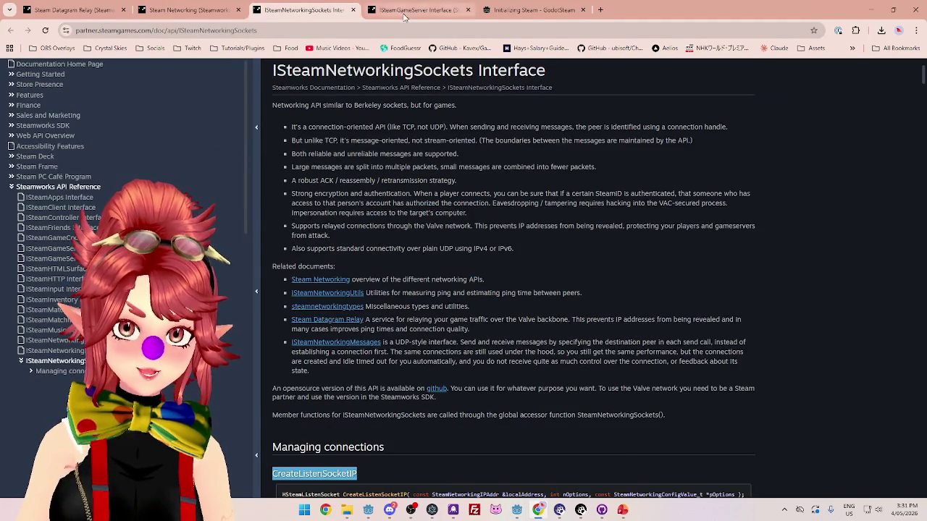
left_click(405, 12)
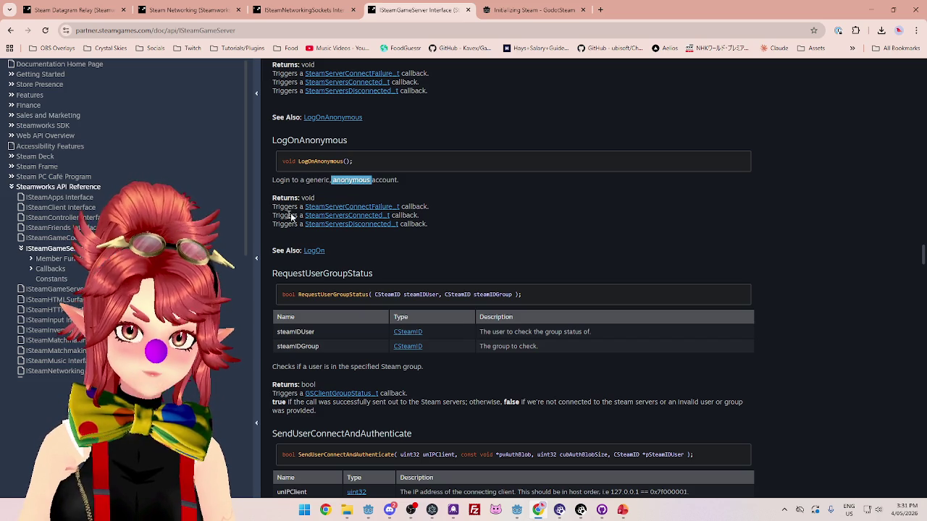
left_click_drag(277, 207, 288, 215)
left_click(445, 224)
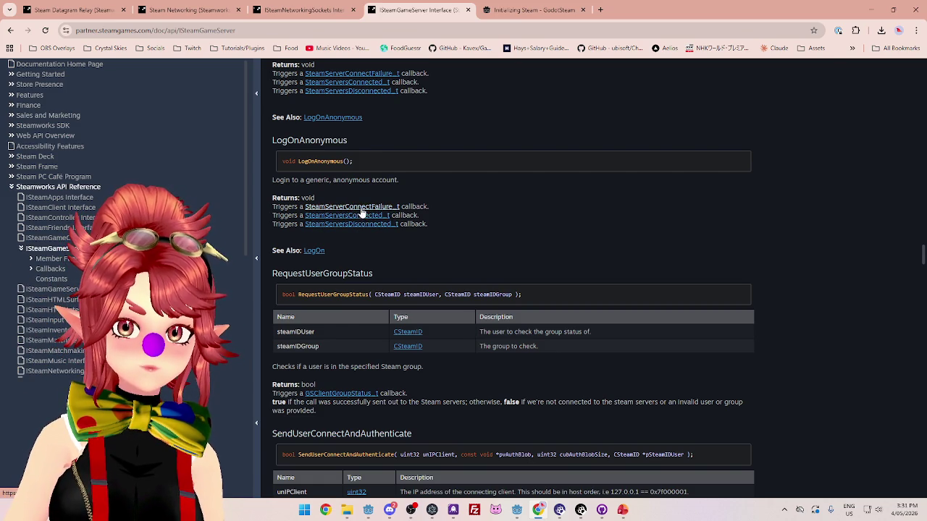
middle_click(359, 217)
middle_click(351, 224)
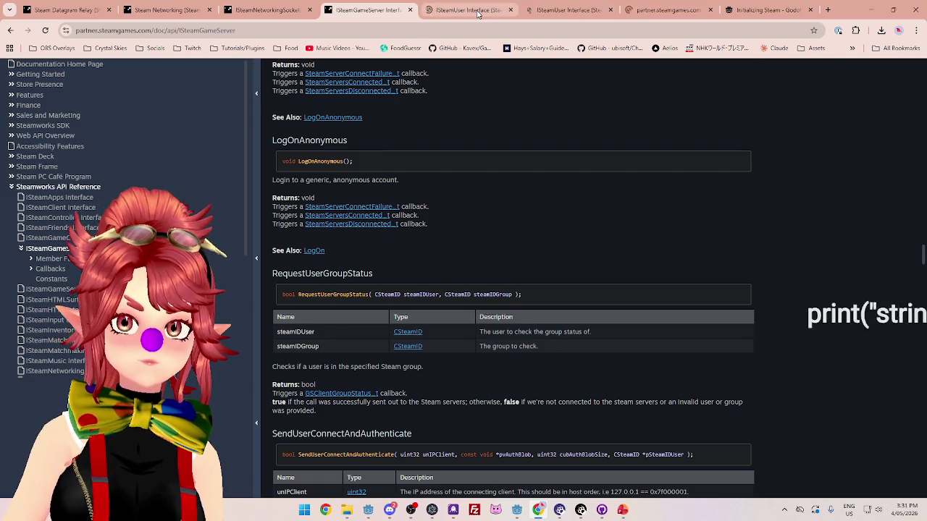
Read the SteamServersConnected_t entry on the ISteamUser page, then switch to the client Godot project.
left_click(478, 13)
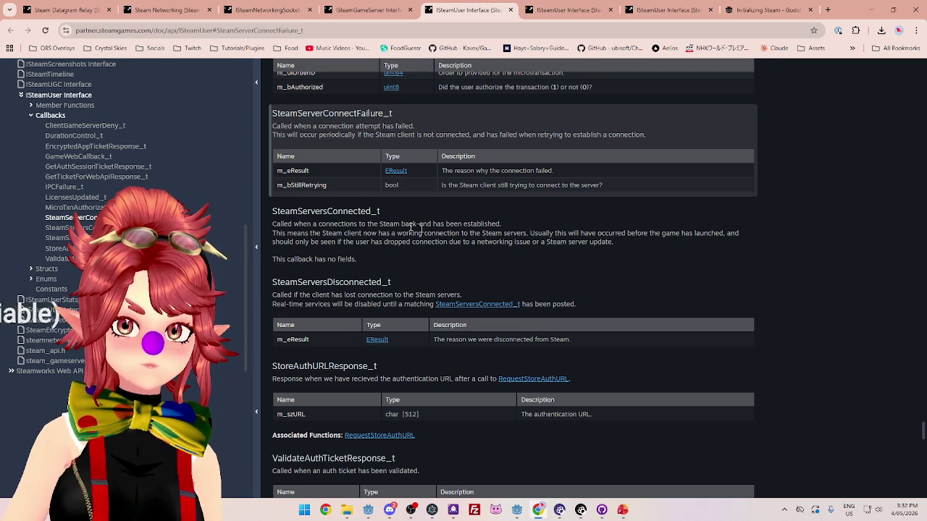
scroll(361, 224, "up", 1)
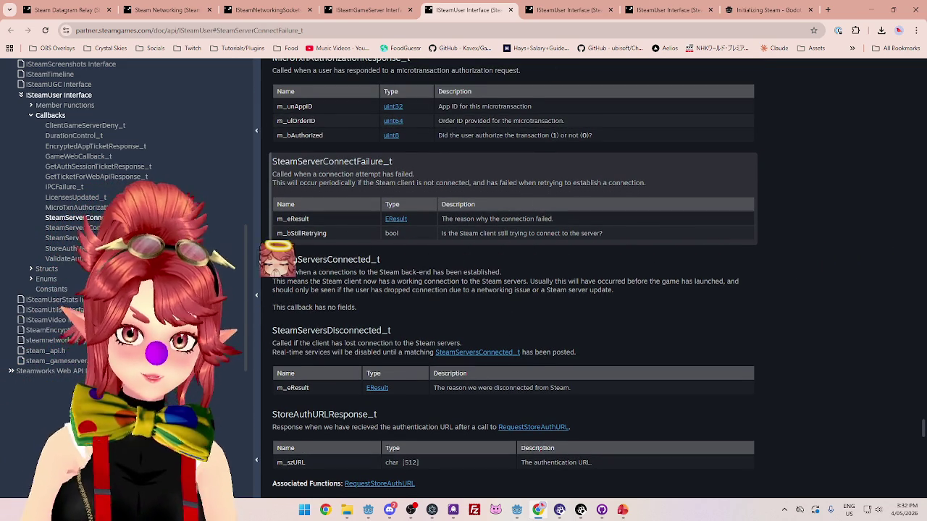
left_click_drag(274, 260, 371, 259)
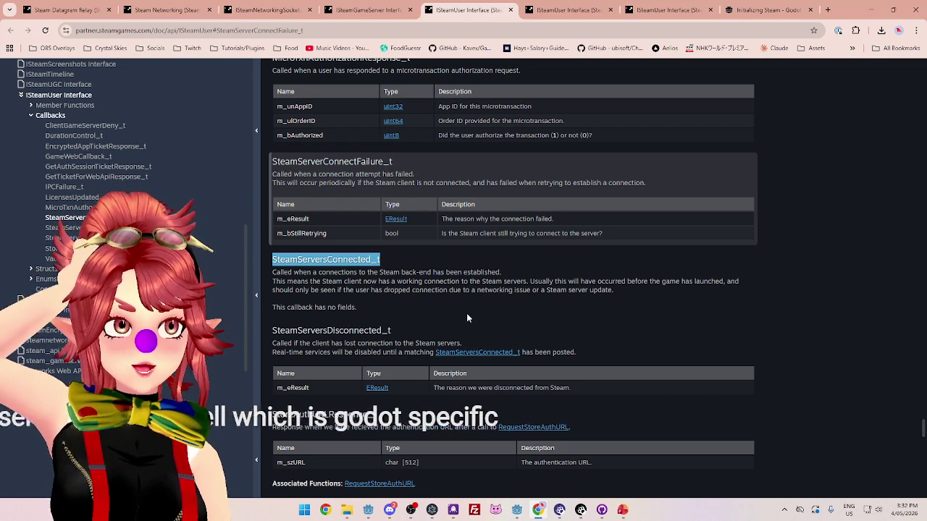
scroll(466, 313, "up", 2)
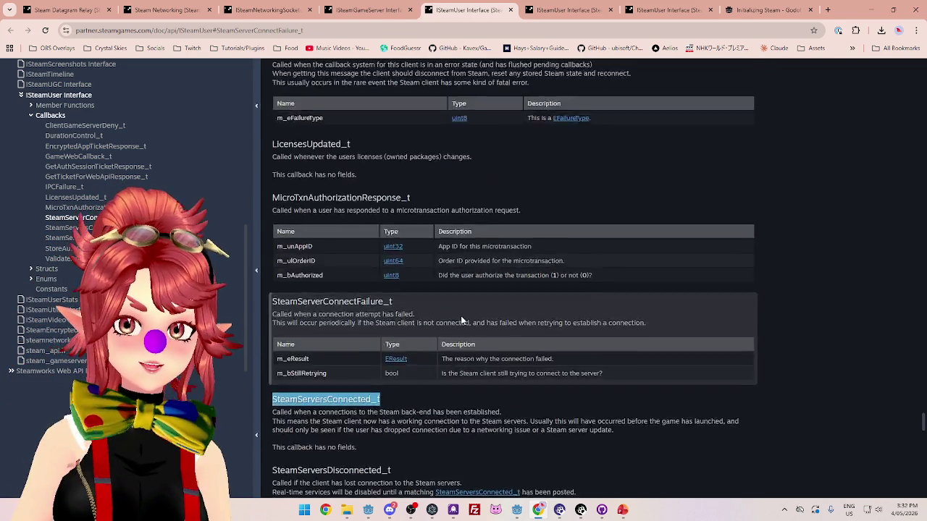
scroll(460, 321, "down", 1)
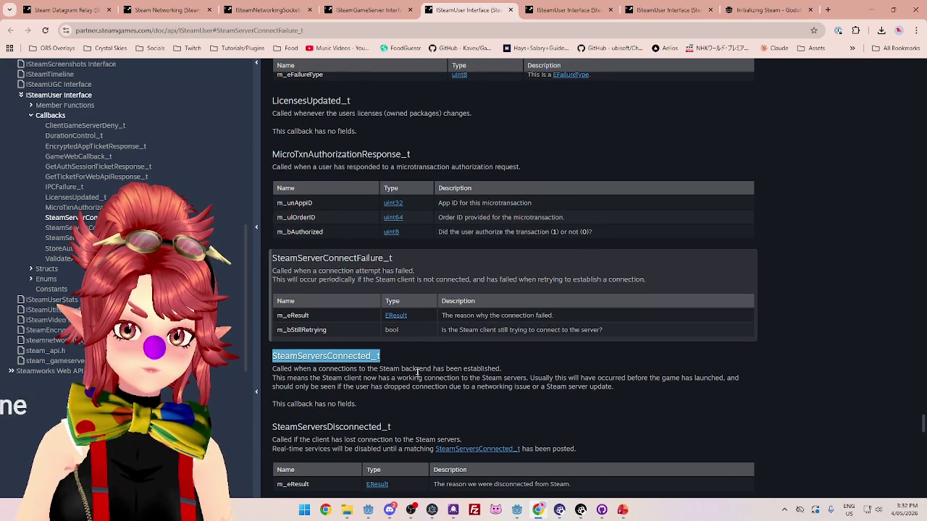
scroll(450, 370, "down", 1)
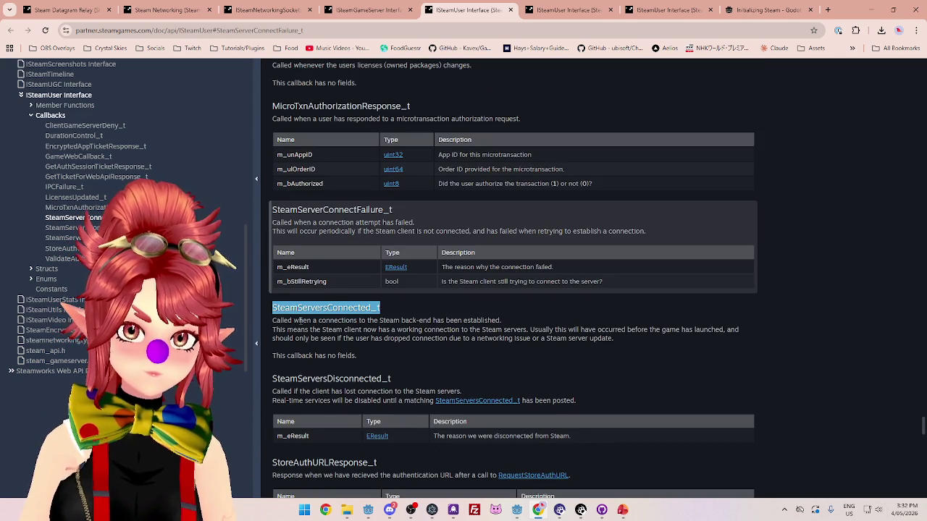
left_click_drag(299, 320, 350, 317)
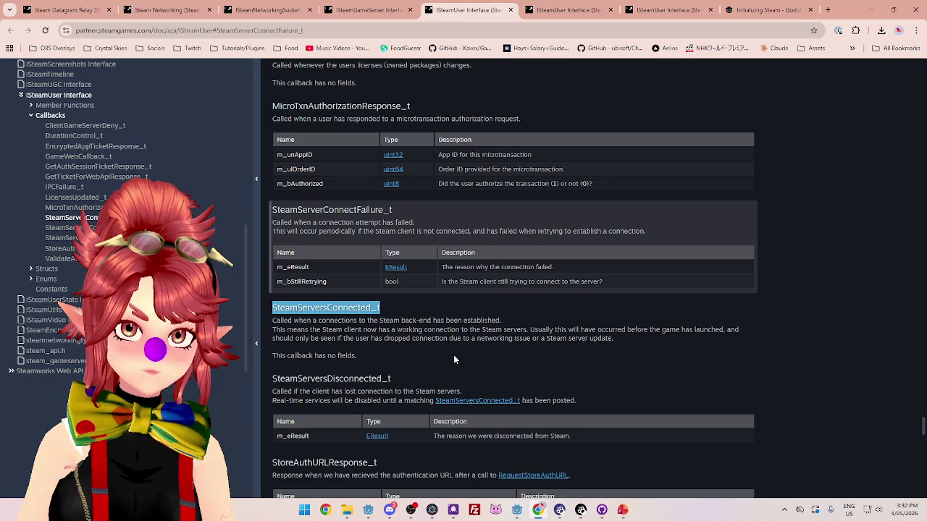
scroll(454, 360, "up", 5)
scroll(427, 217, "down", 5)
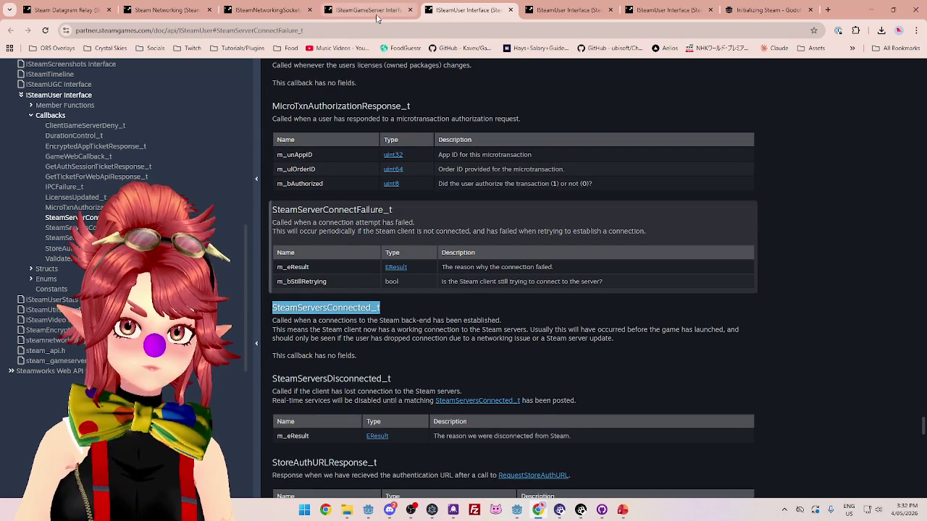
mouse_move(519, 515)
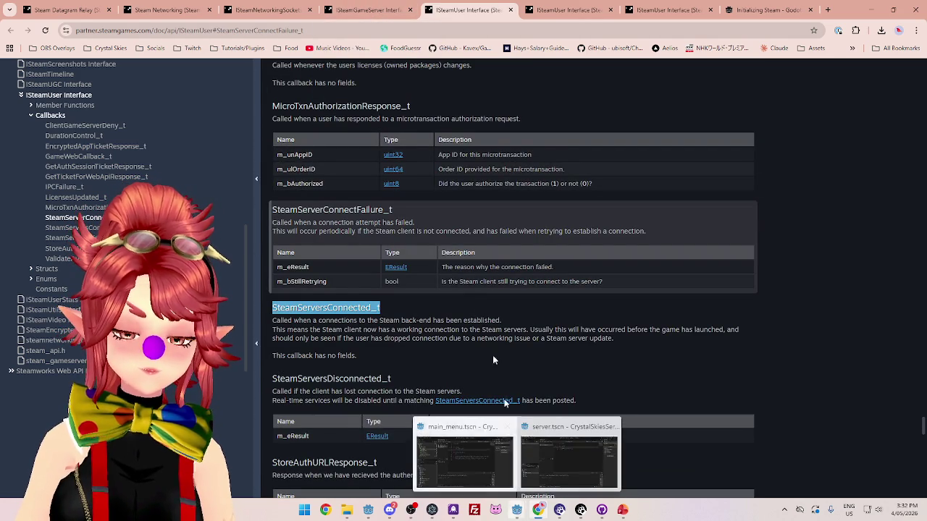
left_click(368, 510)
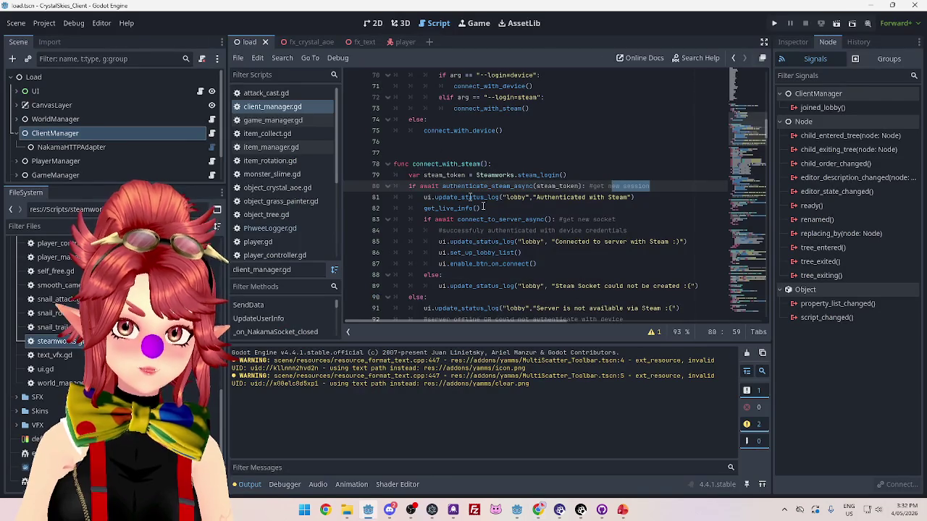
Review the end of the client project's client_manager.gd script.
scroll(483, 190, "up", 20)
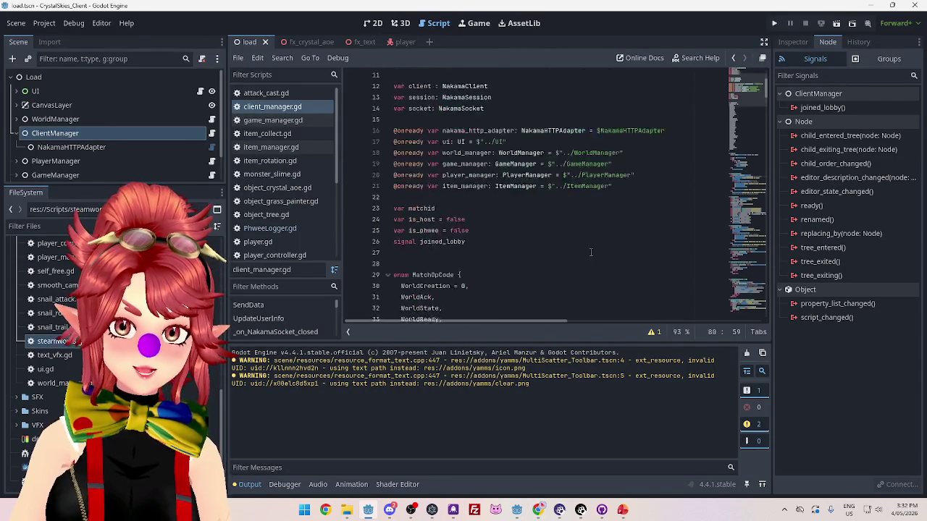
scroll(591, 252, "down", 20)
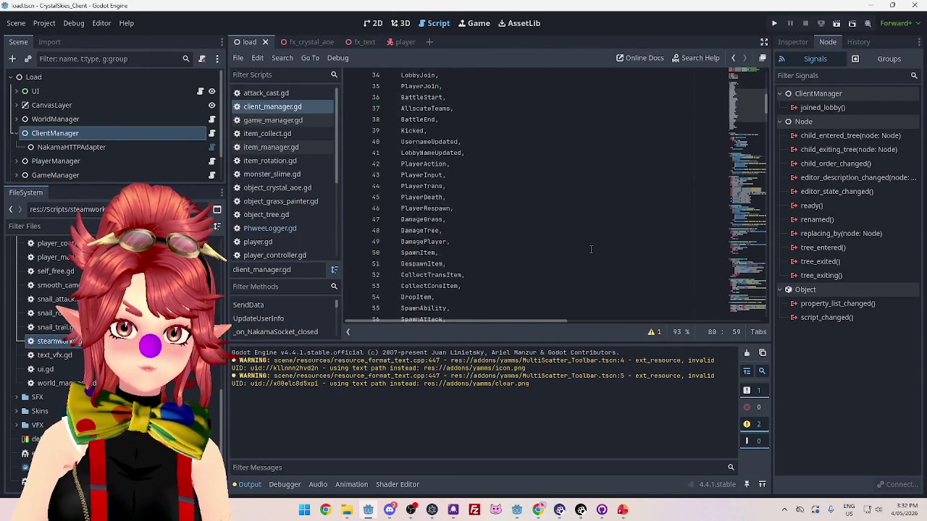
scroll(591, 252, "down", 10)
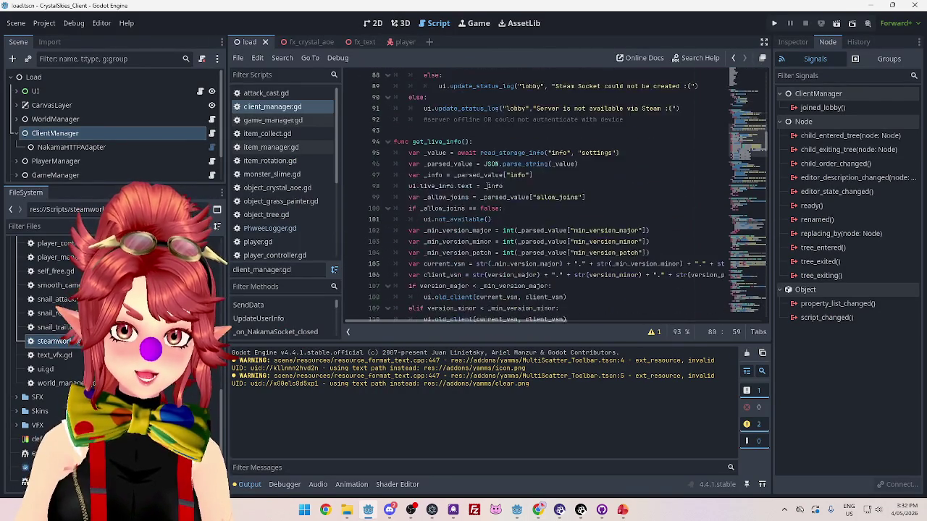
scroll(488, 186, "down", 15)
scroll(760, 257, "down", 20)
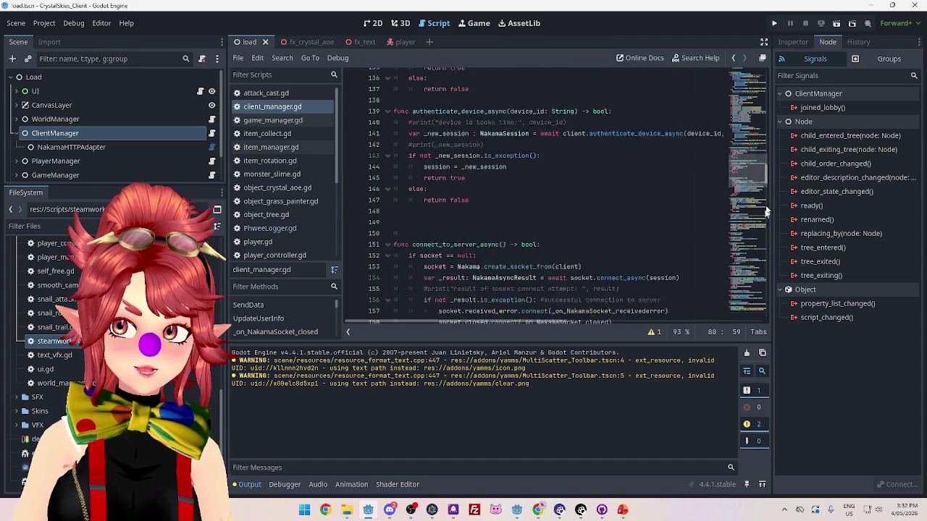
left_click_drag(761, 257, 760, 329)
mouse_move(760, 291)
left_mouse_down()
mouse_move(755, 232)
mouse_move(757, 240)
left_mouse_up()
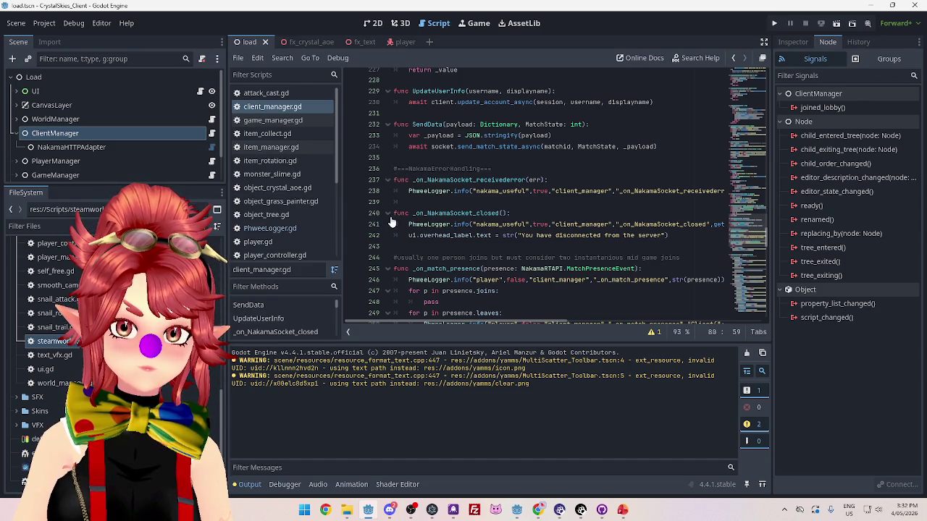
Declare func SteamServersConnected_t(): below _ready in the server's ServerManager.gd.
mouse_move(517, 510)
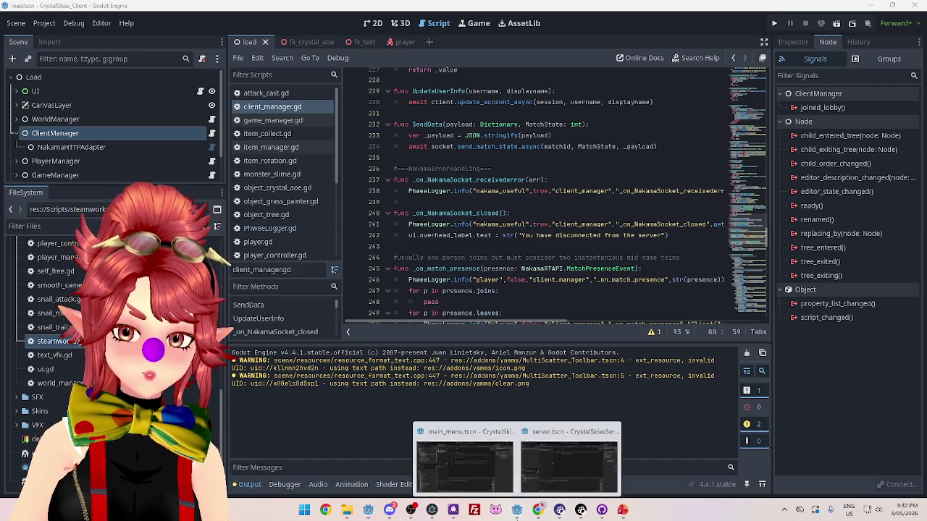
left_click(507, 435)
key("Return")
key("Return")
type("f")
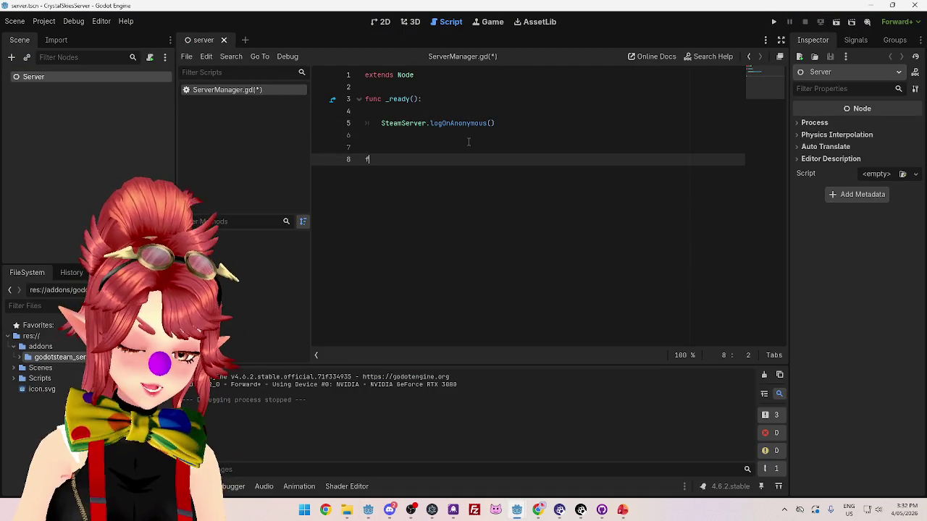
type("():")
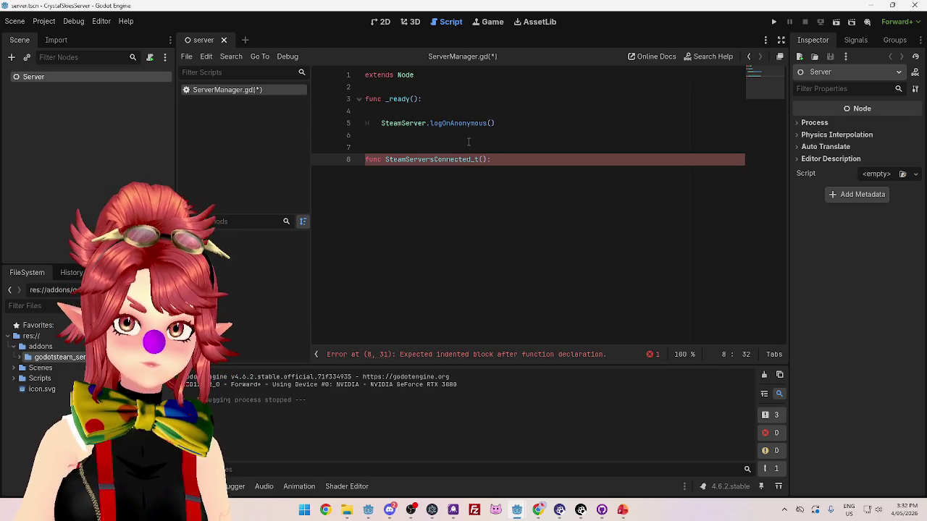
key("Return")
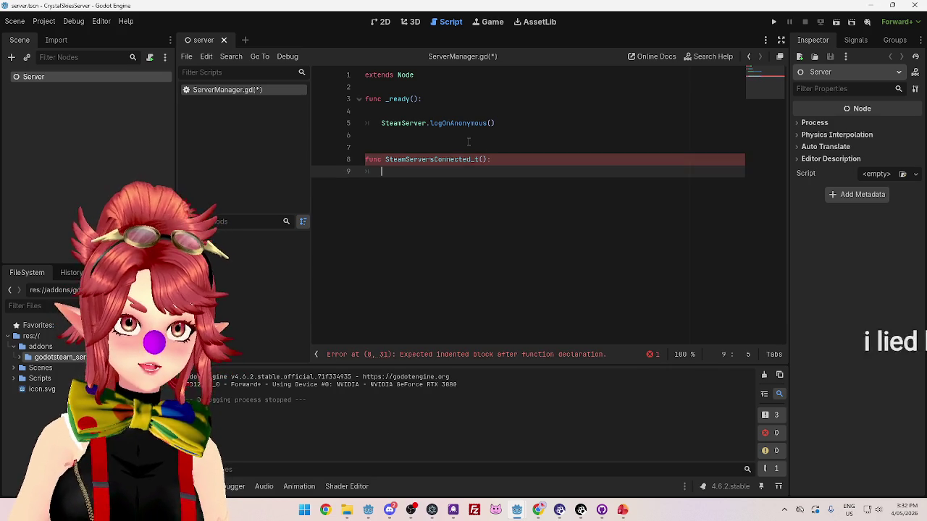
left_click(536, 511)
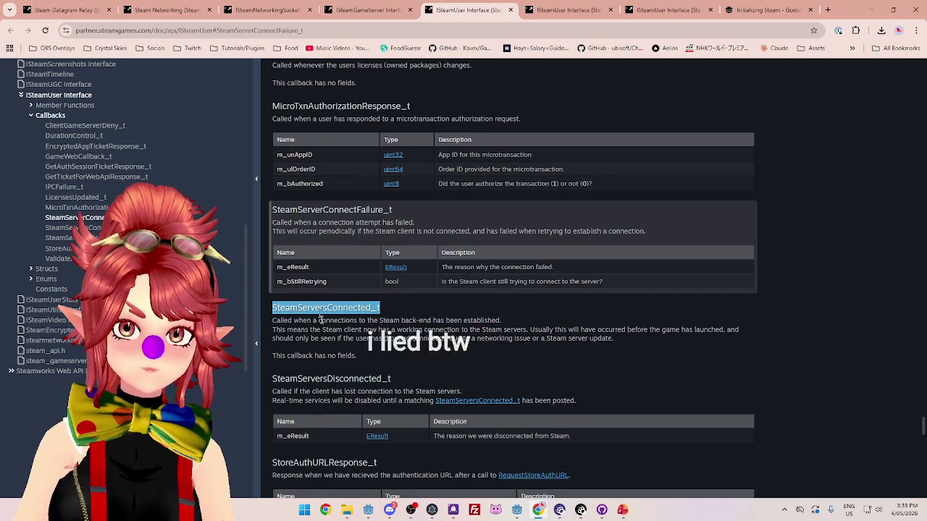
Read when SteamServersConnected_t fires, then return to the server project's ServerManager.gd.
left_click_drag(321, 320, 321, 328)
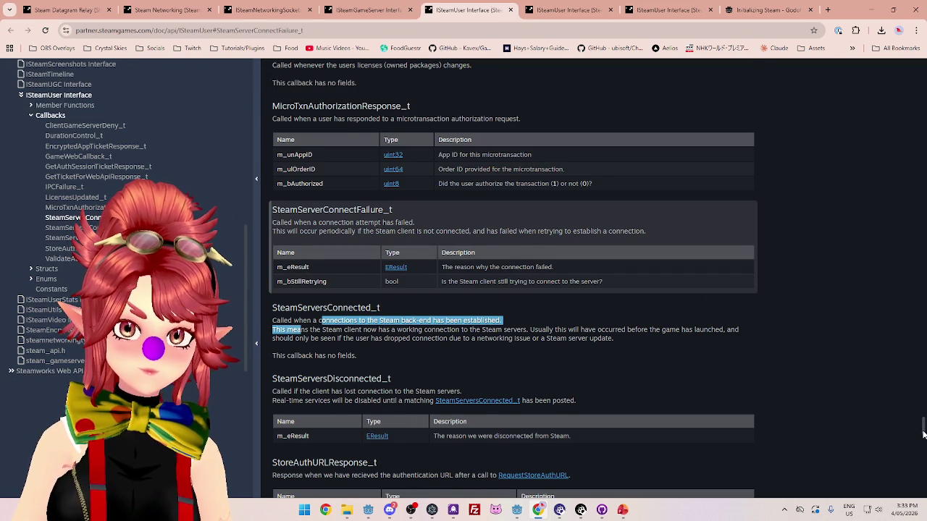
scroll(922, 433, "up", 1)
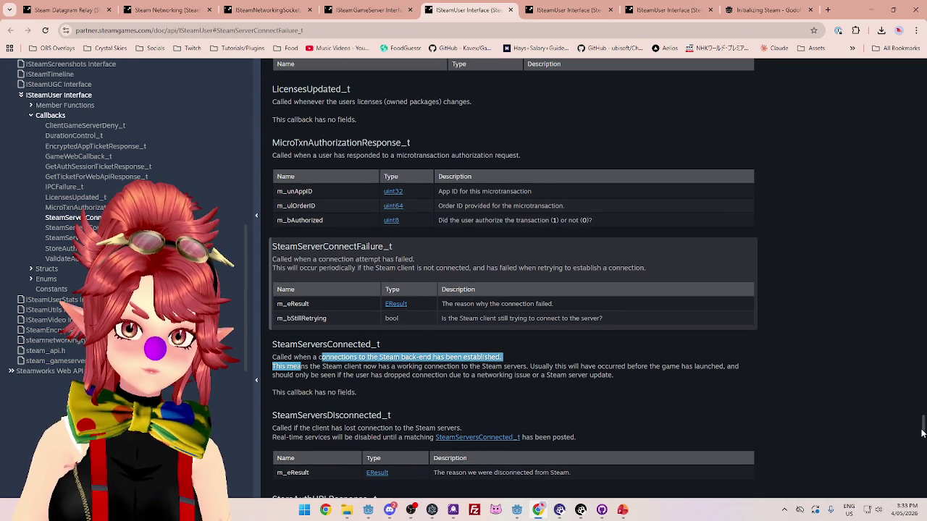
left_click_drag(922, 433, 920, 58)
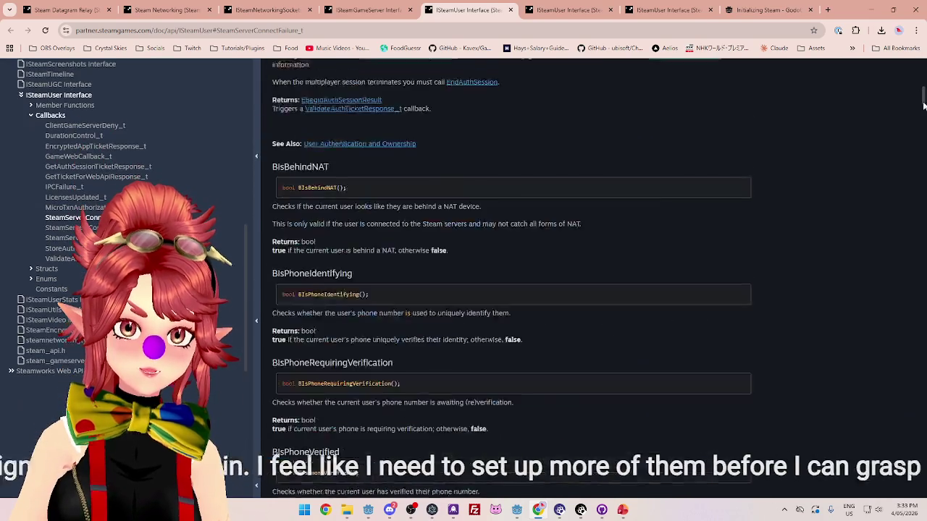
mouse_move(919, 58)
left_mouse_down()
mouse_move(916, 290)
mouse_move(898, 395)
mouse_move(903, 438)
left_mouse_up()
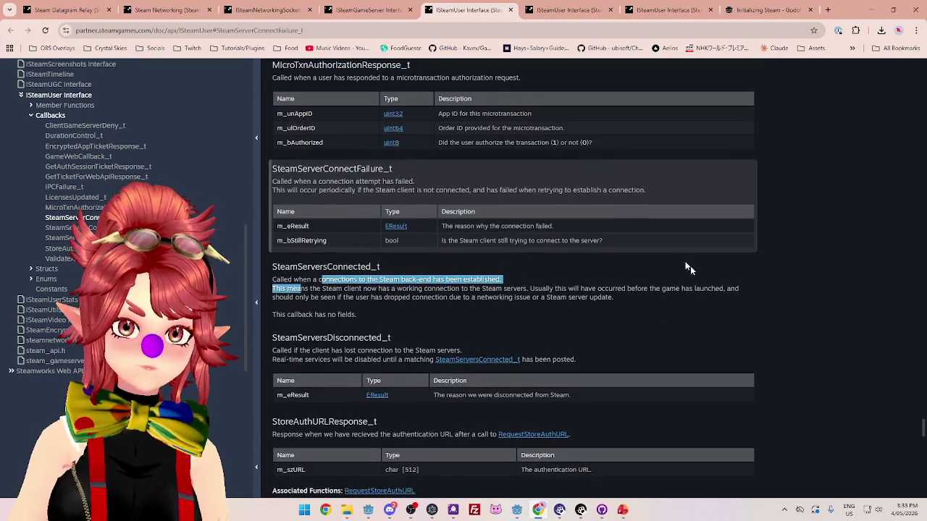
scroll(457, 289, "down", 2)
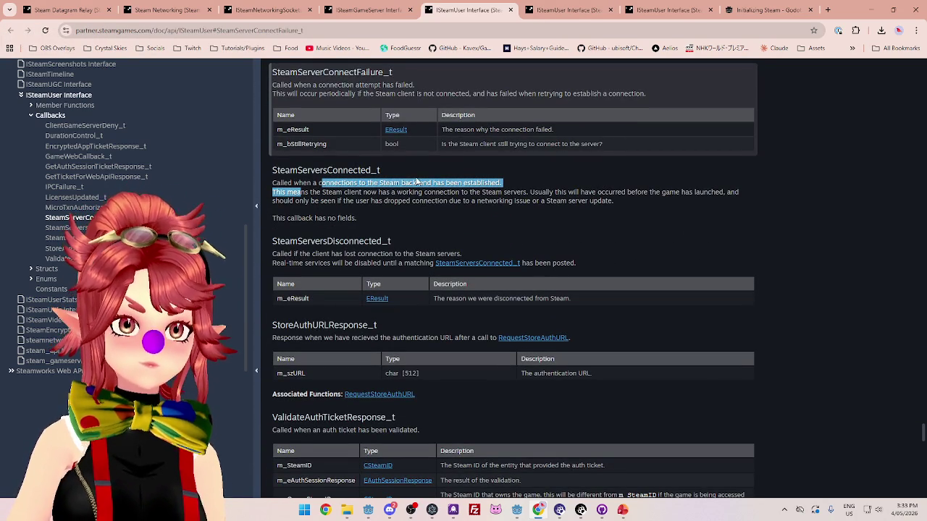
mouse_move(516, 510)
left_click(556, 460)
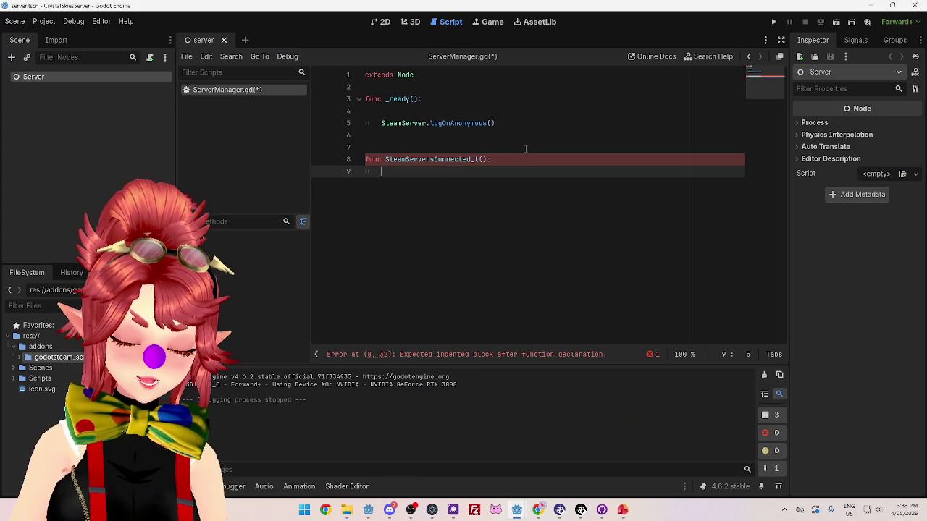
Make SteamServersConnected_t print "connected to steam" and test-run the server with F5.
type("print()")
key("Left")
type("\"co")
type("nnected to steam")
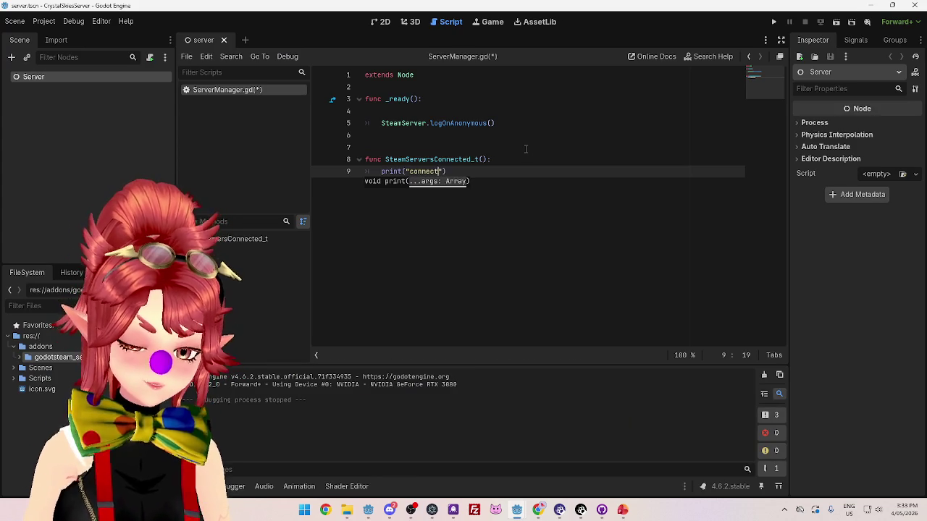
key("Return")
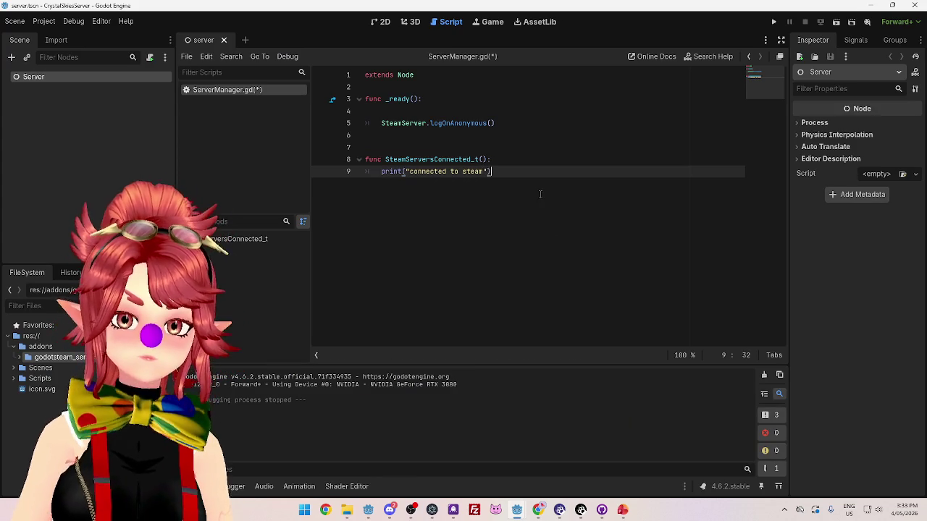
key("F5")
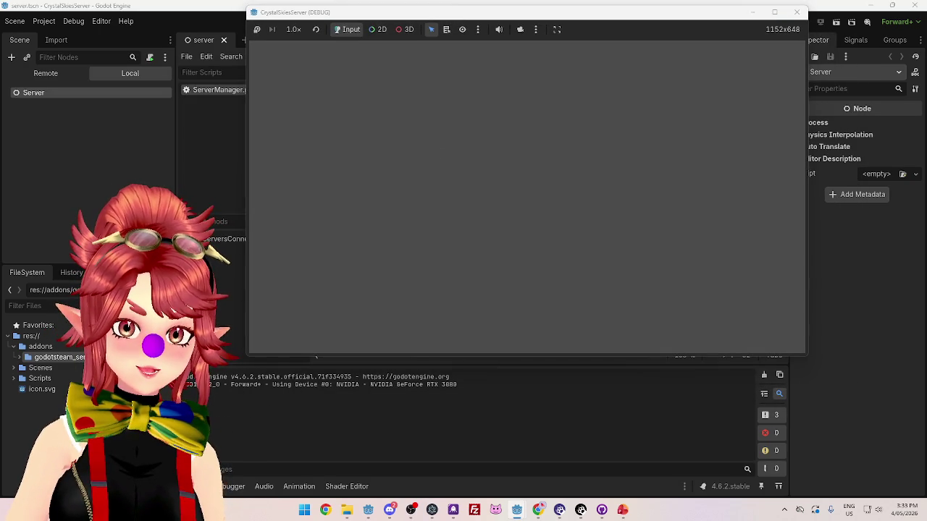
left_click(796, 12)
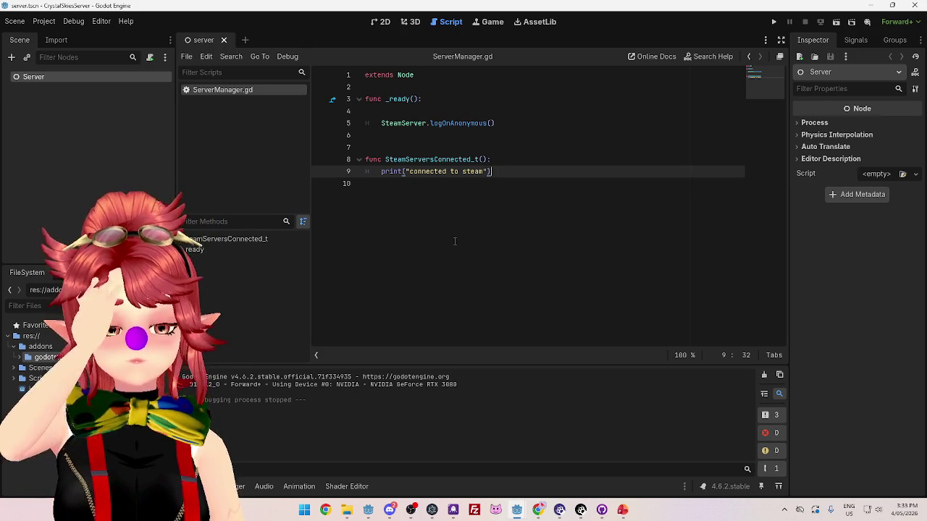
left_click(538, 509)
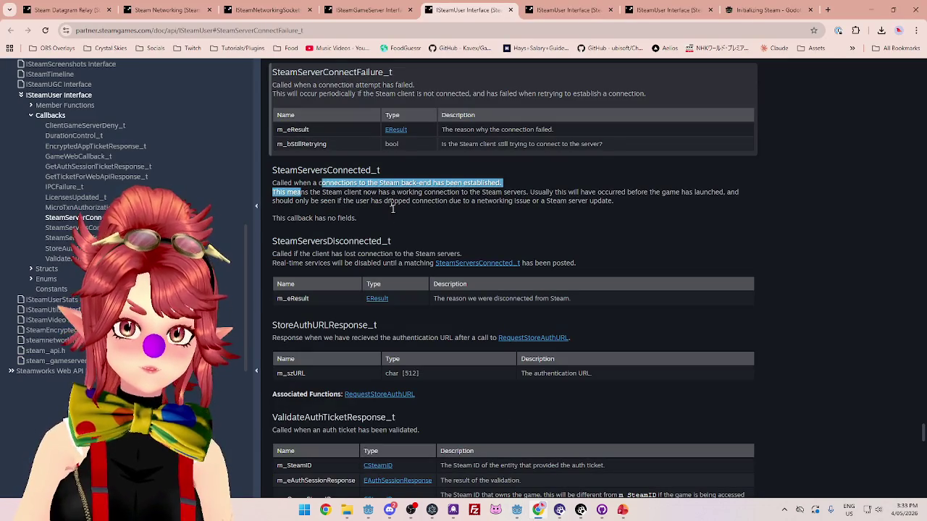
Look over the SteamServersDisconnected_t and SteamServerConnectFailure_t callback descriptions.
scroll(384, 206, "up", 1)
scroll(385, 206, "up", 2)
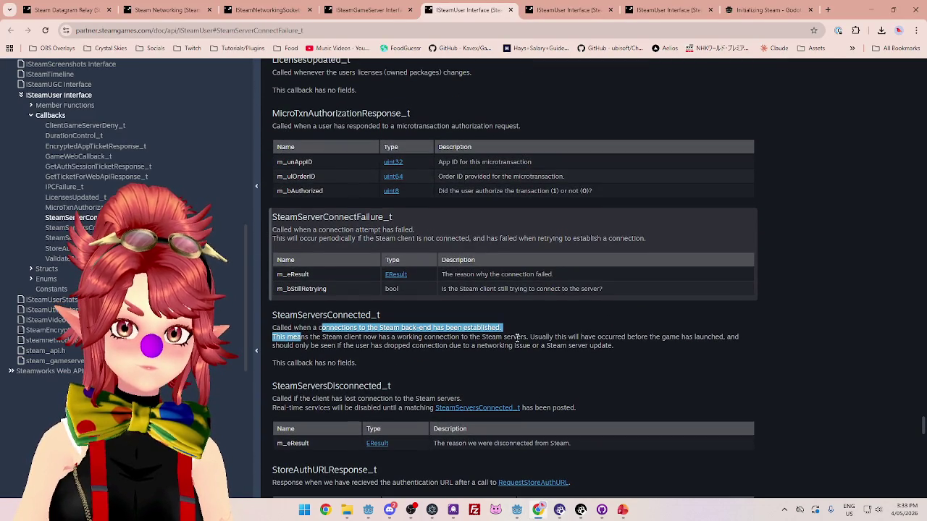
scroll(451, 344, "down", 1)
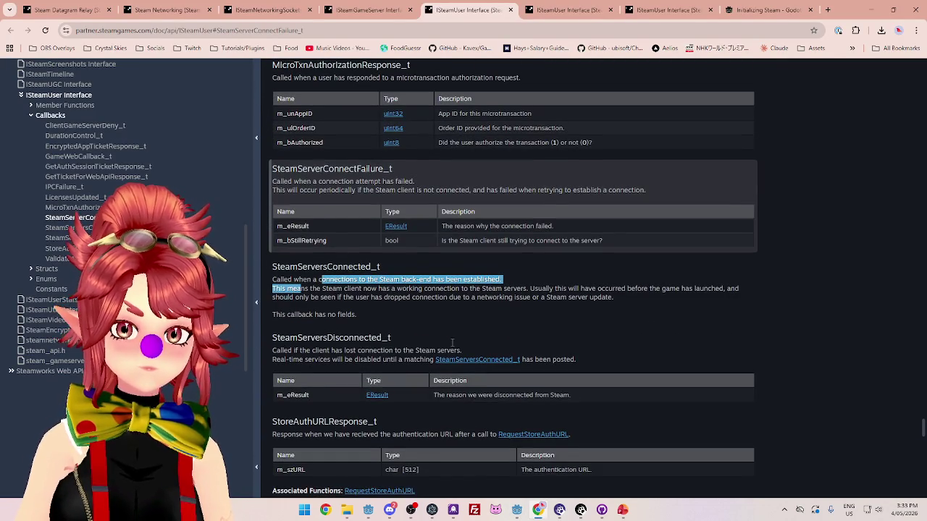
double_click(394, 339)
scroll(346, 321, "up", 1)
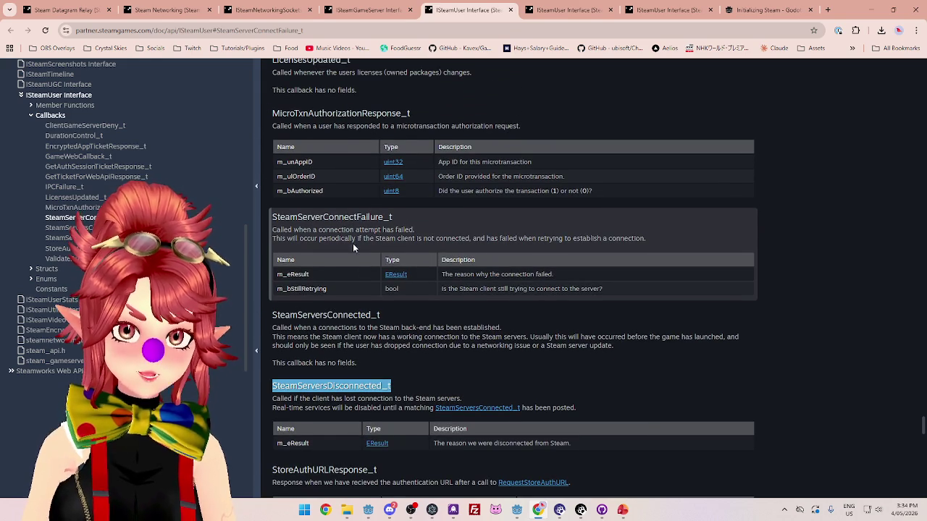
scroll(286, 175, "up", 1)
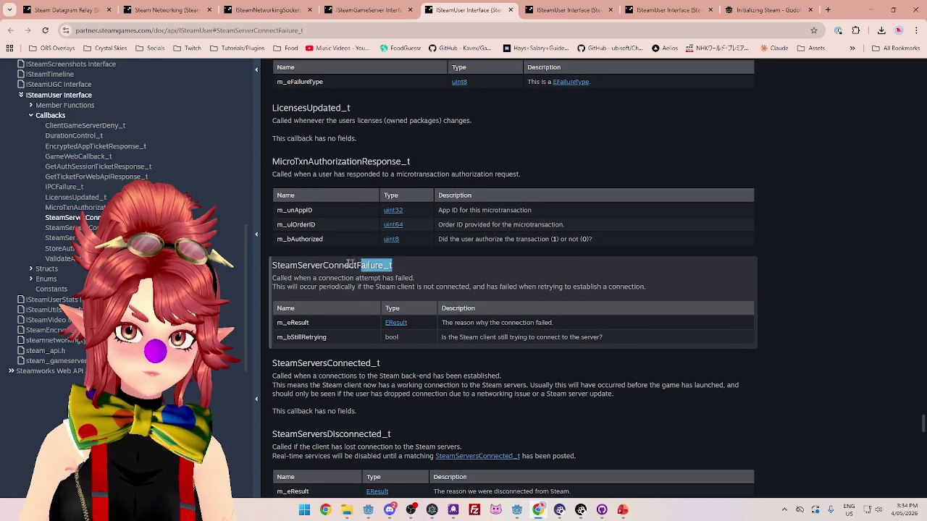
mouse_move(515, 514)
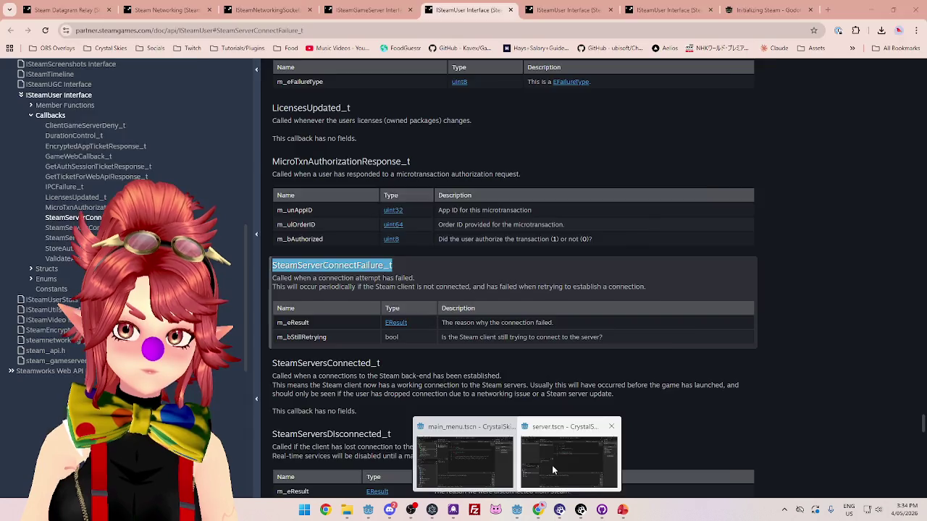
left_click(568, 463)
Begin a func SteamServerConnectFailure_t(): declaration below the existing functions.
left_click(466, 196)
key("Return")
type("func SteamServerConnectFailure_t")
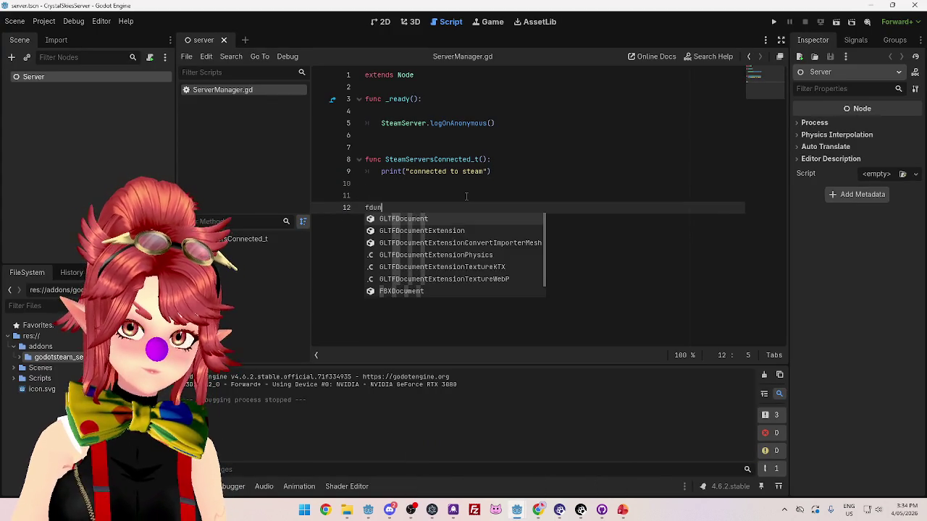
type("()")
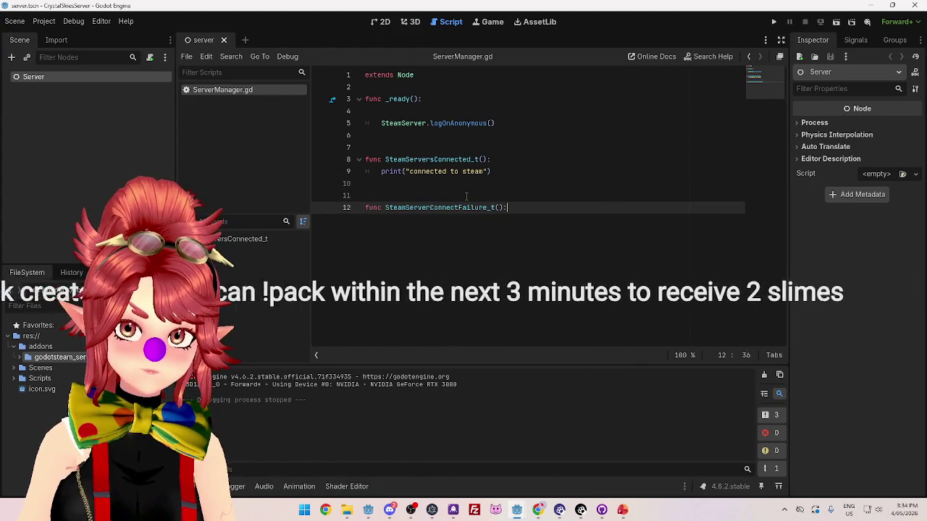
type(":")
Give SteamServerConnectFailure_t a print("failed to connect to steam") line.
key("Return")
left_click_drag(491, 171, 382, 171)
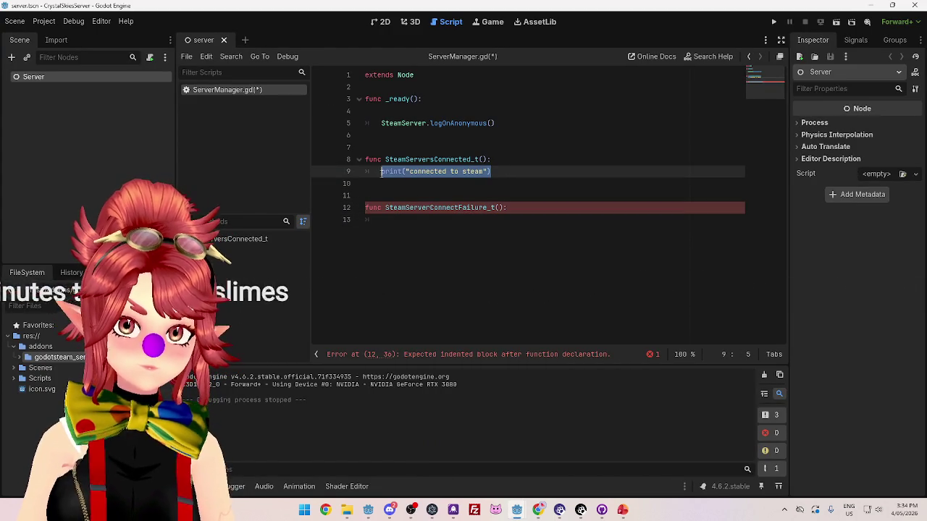
key("ctrl+c")
left_click(415, 223)
key("ctrl+v")
double_click(427, 220)
key("BackSpace")
type("failed to")
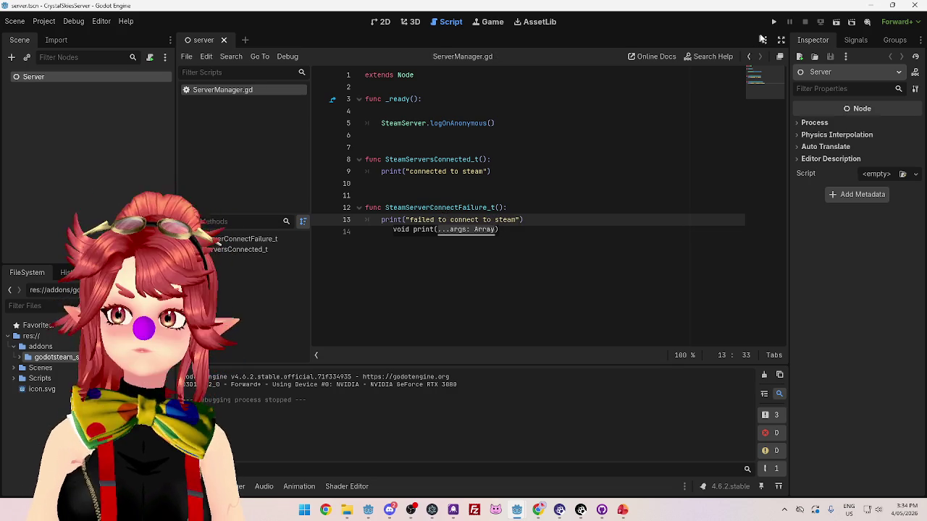
Test-run the project and close the game window.
left_click(773, 22)
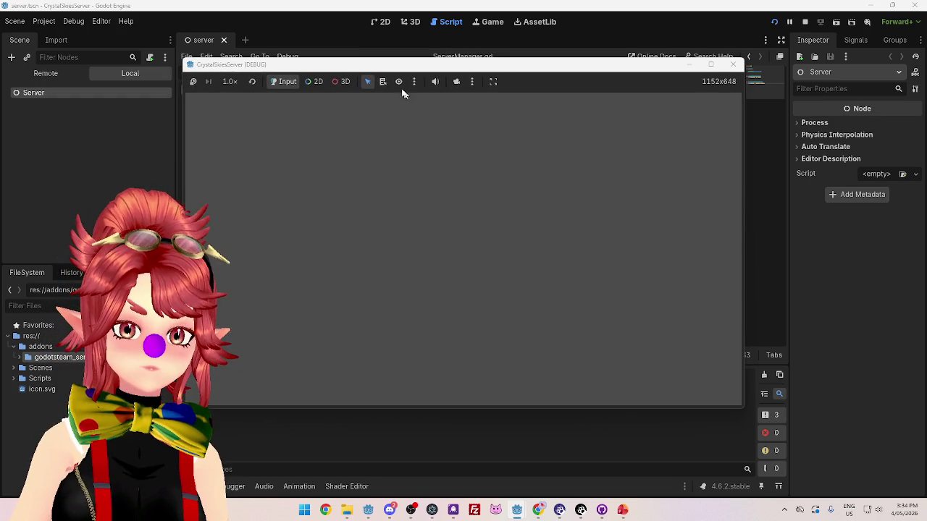
mouse_move(393, 70)
left_mouse_down()
mouse_move(565, 74)
mouse_move(458, 73)
left_mouse_up()
left_click(743, 69)
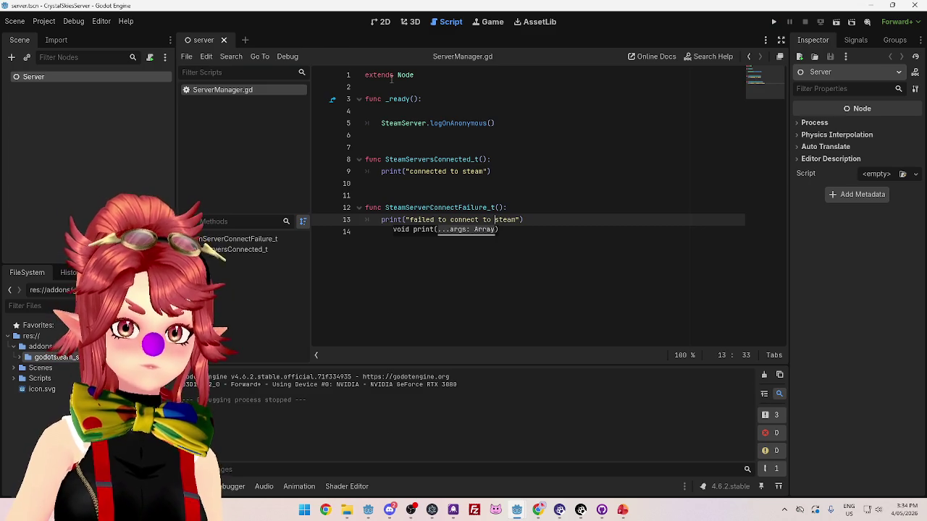
Add print(SteamServer) to _ready, save, and run the project again before stopping it.
left_click(424, 132)
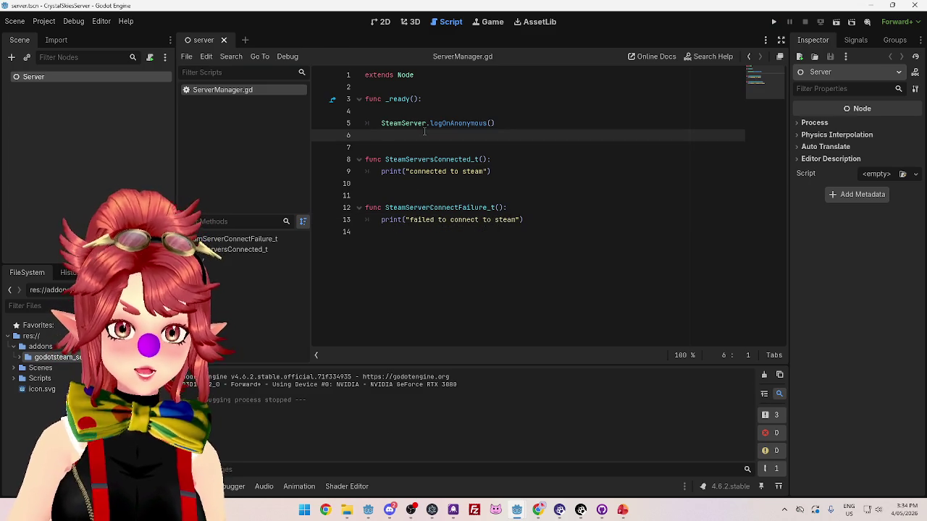
key("Tab")
type("print(")
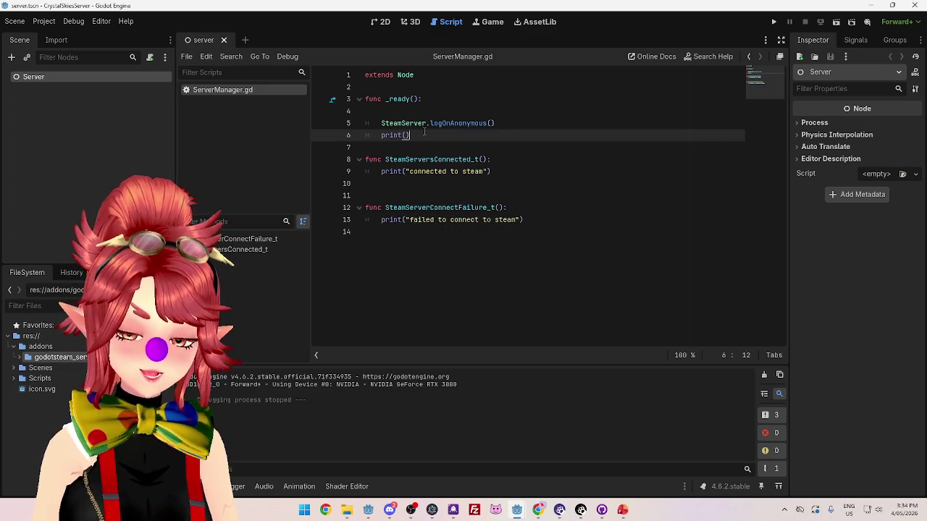
left_click_drag(382, 123, 427, 123)
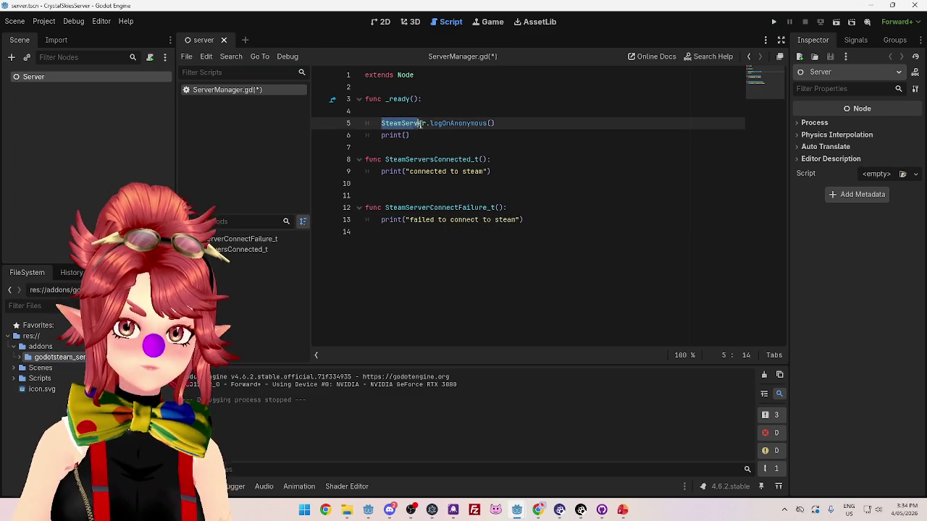
key("ctrl+c")
left_click(409, 135)
key("ctrl+v")
key("ctrl+s")
left_click(772, 22)
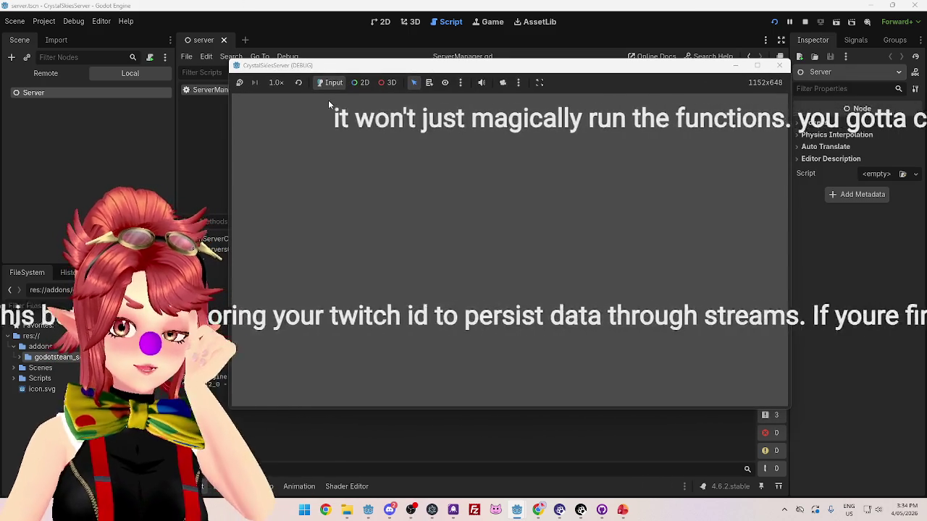
left_click(804, 22)
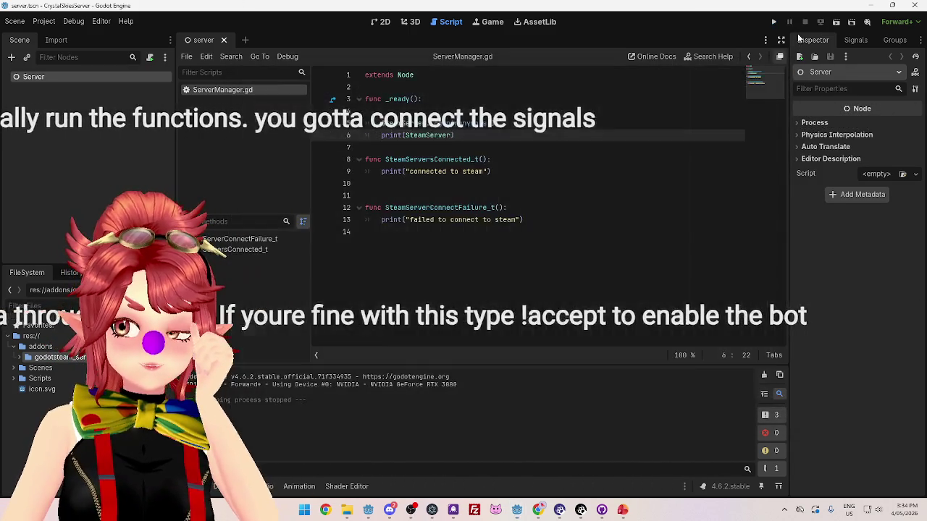
Browse the Server node's available signals.
left_click(514, 184)
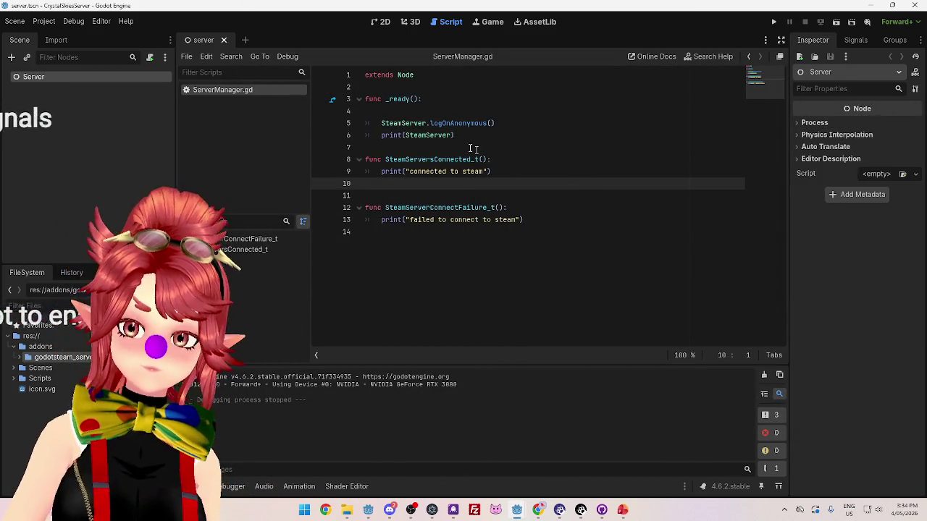
left_click(476, 124)
left_click(474, 136)
left_click(855, 39)
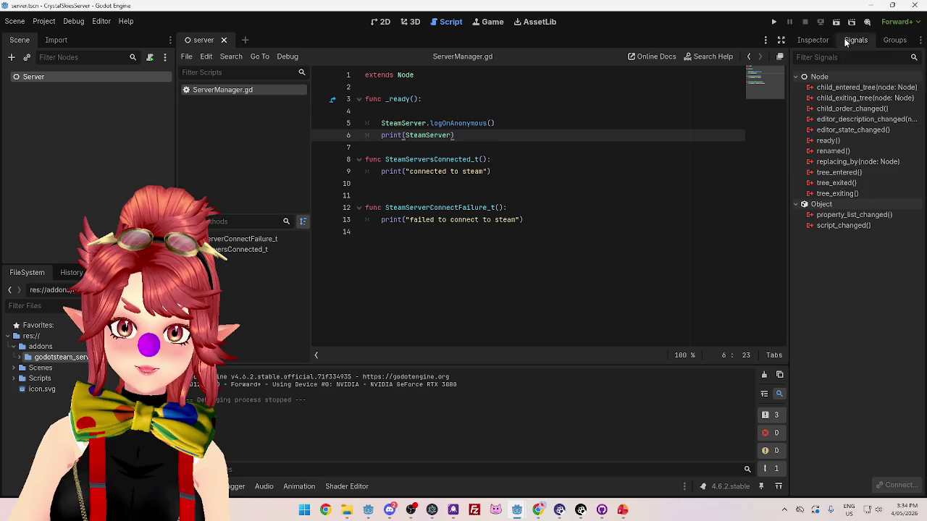
key("ctrl+End")
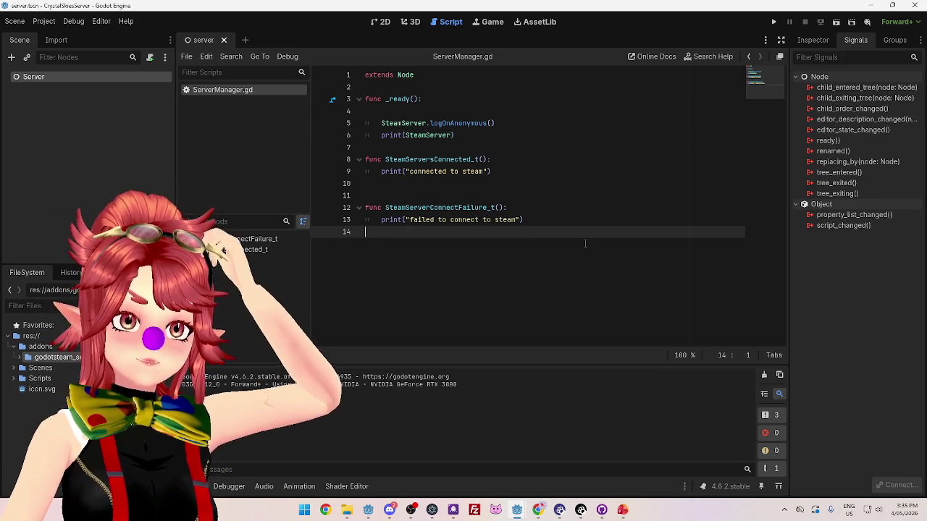
left_click(464, 197)
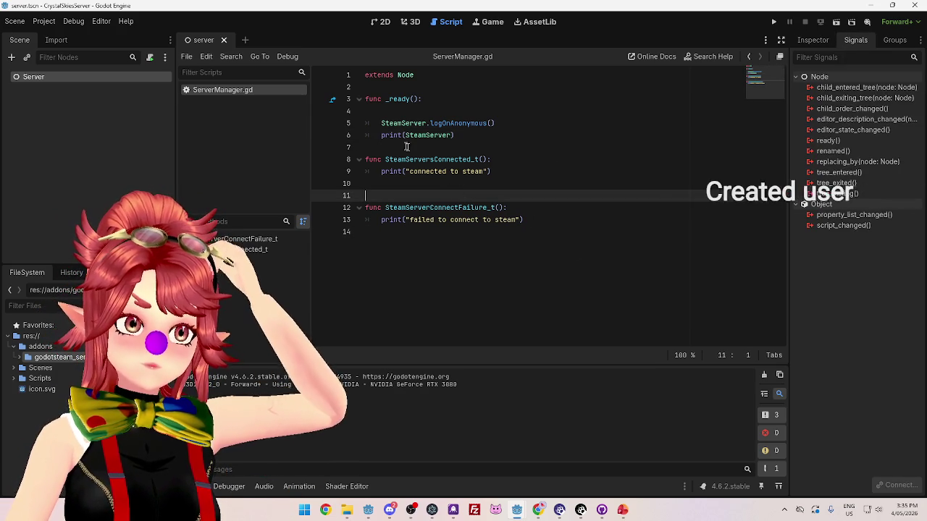
Comment out lines 8–13 with Ctrl+K and delete the empty line 4 in _ready.
left_click_drag(365, 159, 612, 219)
key("ctrl+k")
left_click(507, 147)
left_click(465, 134)
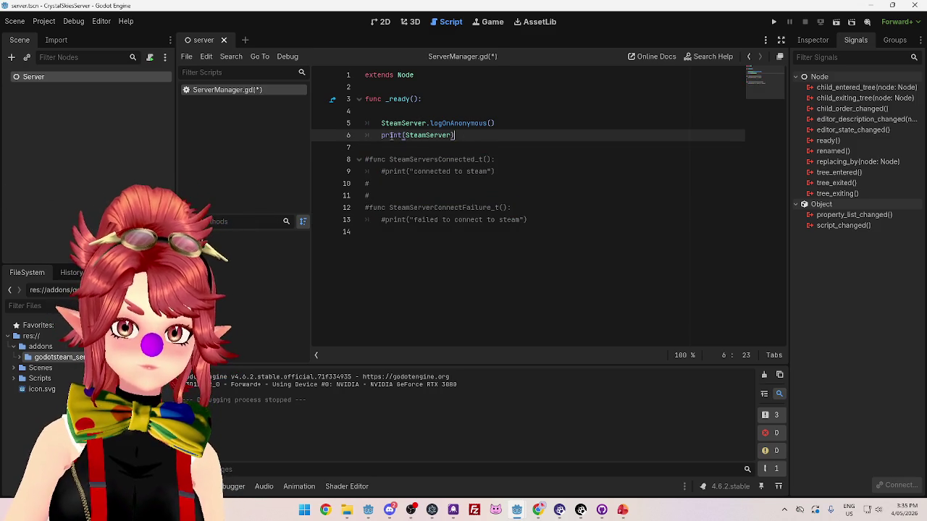
mouse_move(391, 136)
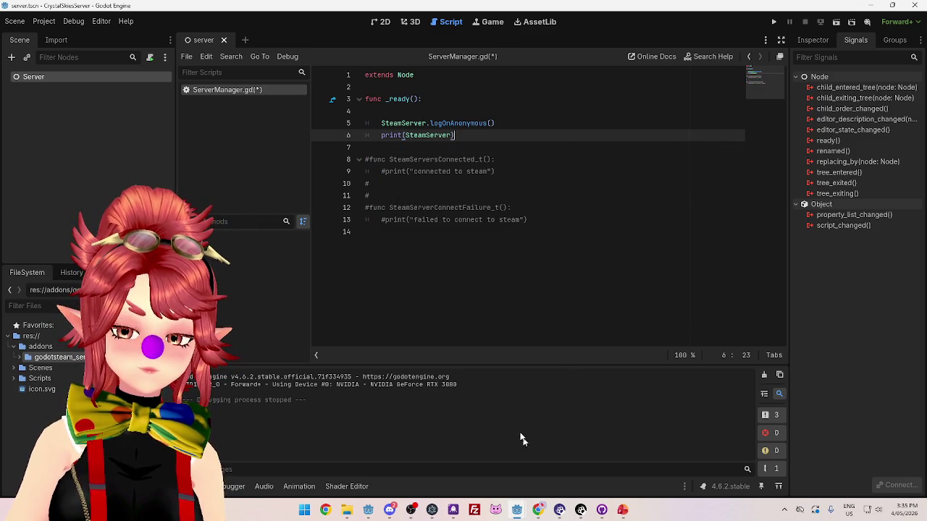
left_click(457, 110)
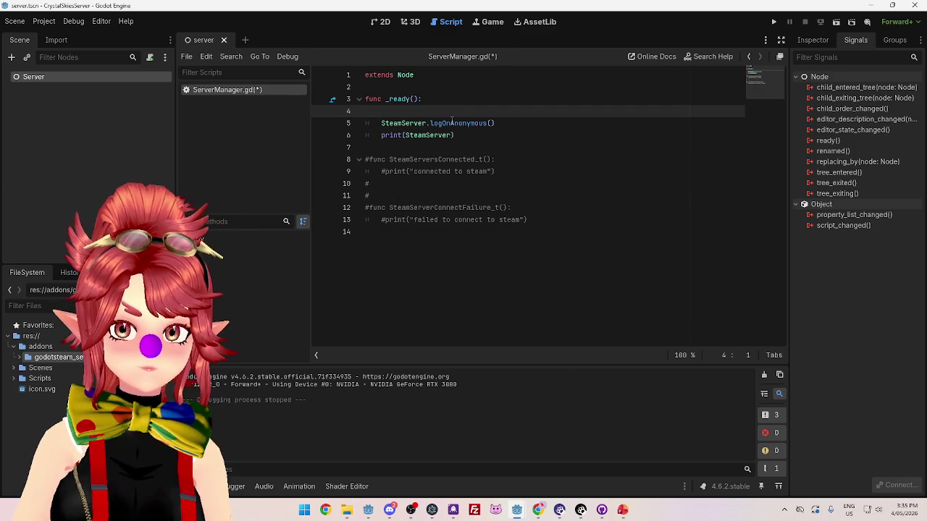
key("BackSpace")
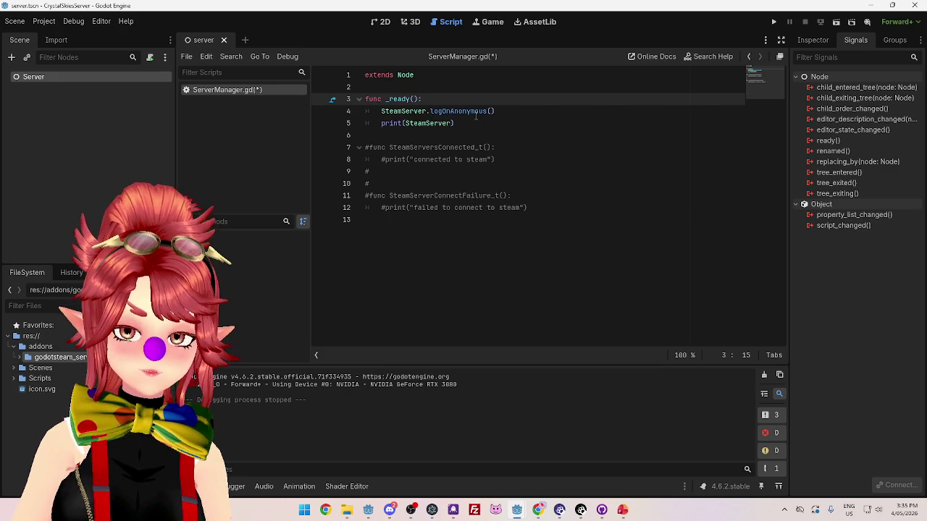
Read which callbacks LogOnAnonymous triggers in the ISteamGameServer docs, then move to the Initializing Steam - Godot tab.
left_click(539, 513)
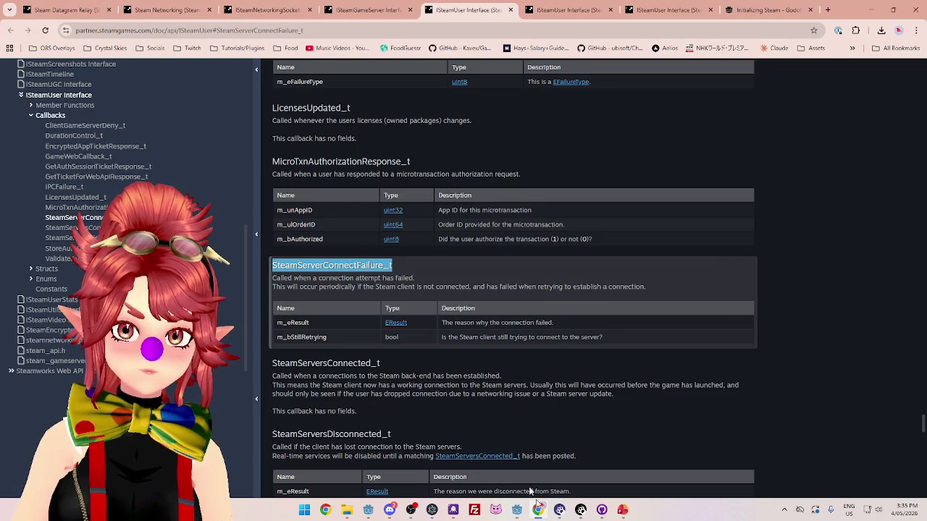
scroll(401, 296, "up", 1)
scroll(401, 296, "down", 3)
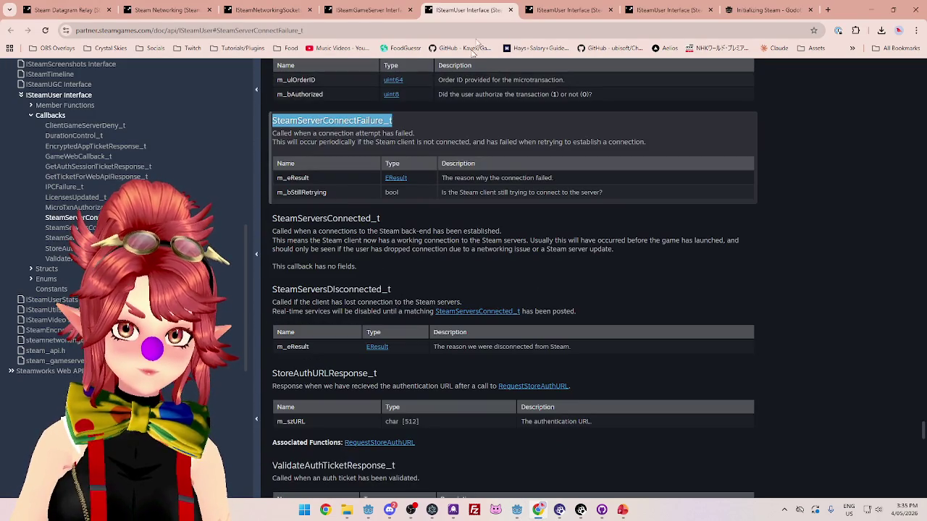
left_click(384, 11)
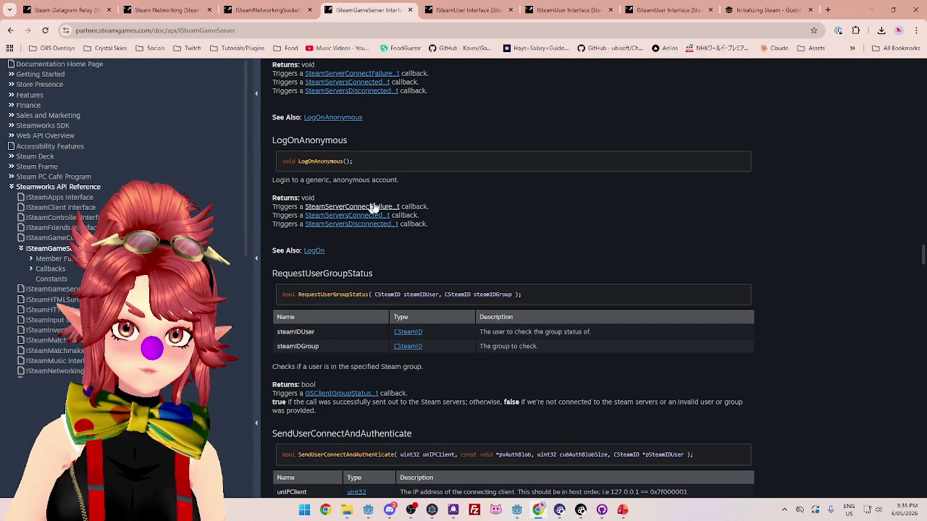
scroll(314, 266, "up", 1)
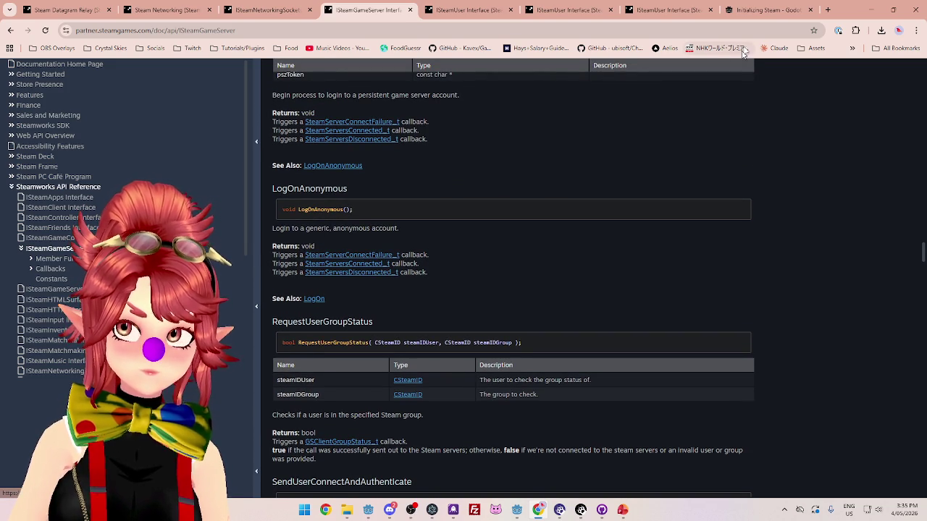
left_click(740, 11)
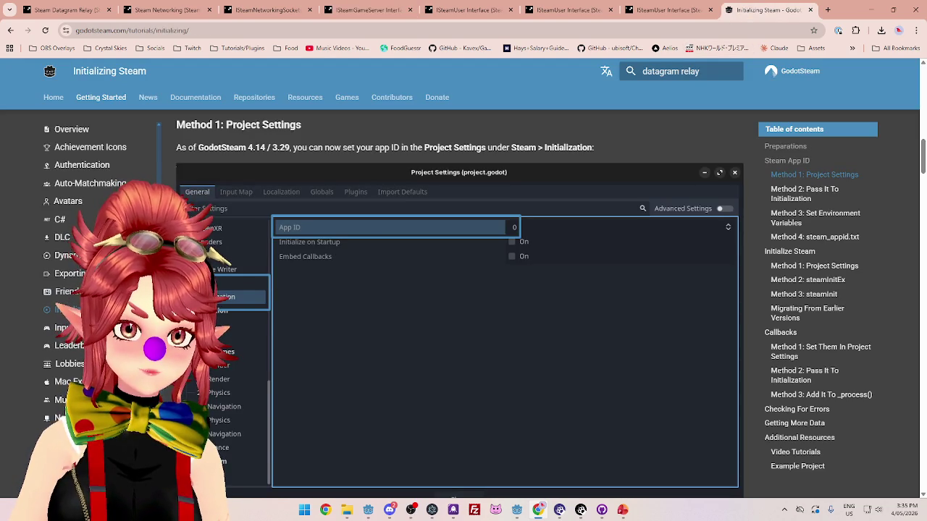
Open the GodotSteam Game Server class documentation.
scroll(80, 304, "down", 3)
scroll(80, 304, "up", 1)
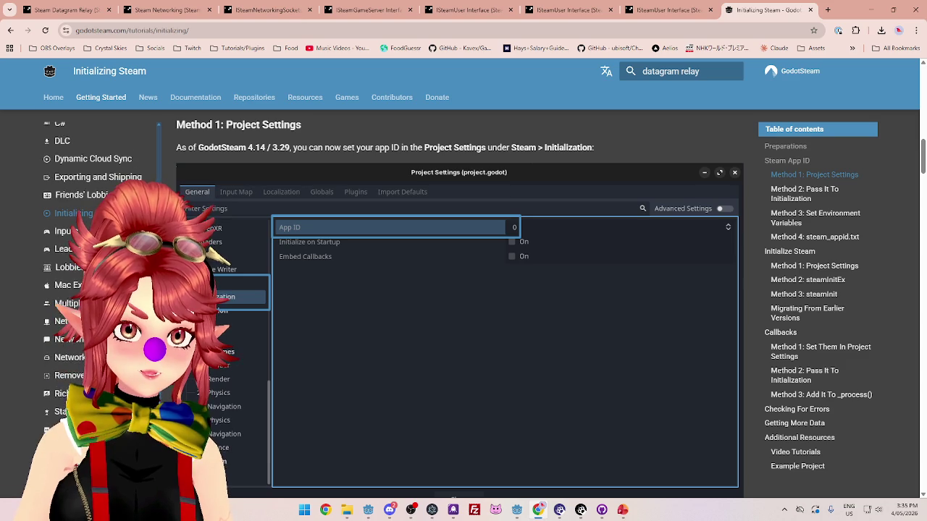
scroll(79, 304, "up", 3)
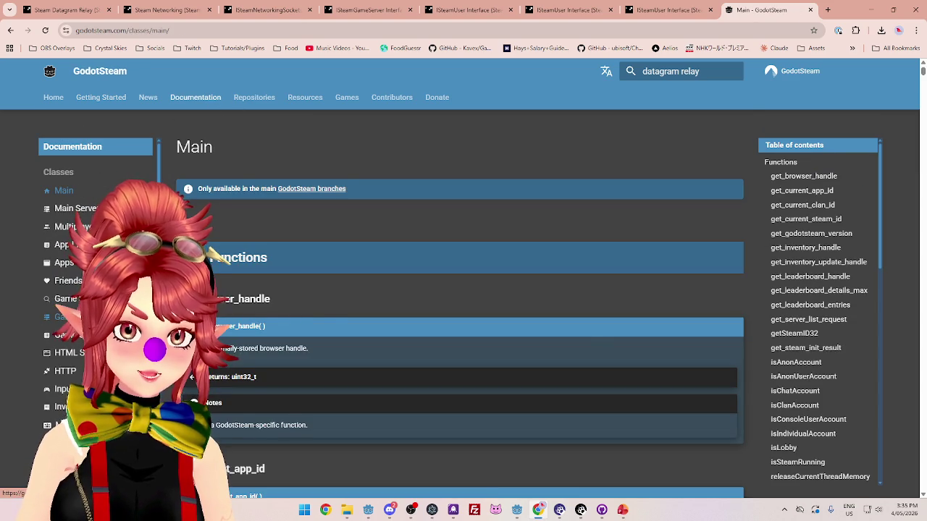
left_click(65, 301)
Jump to the logOnAnonymous entry to read its server callbacks, then return to Godot.
scroll(347, 326, "down", 10)
scroll(791, 319, "down", 5)
scroll(797, 340, "up", 3)
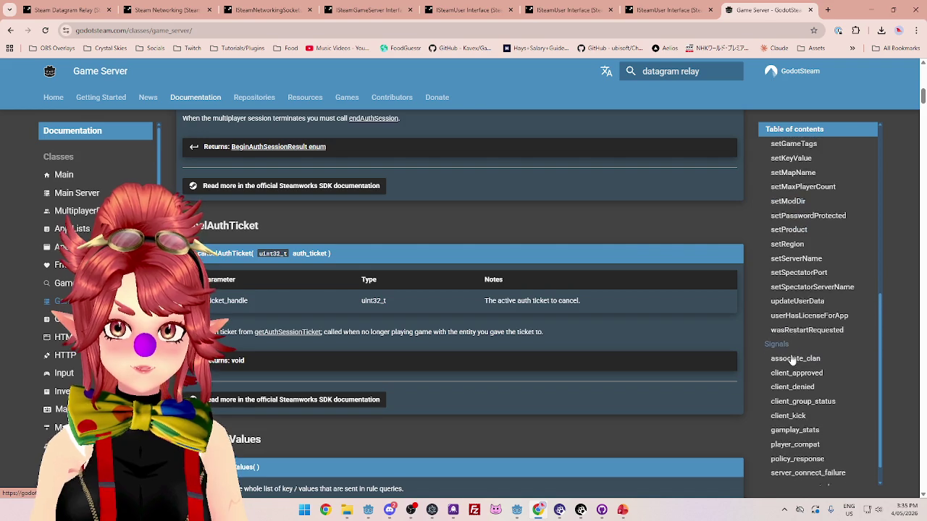
scroll(807, 370, "up", 2)
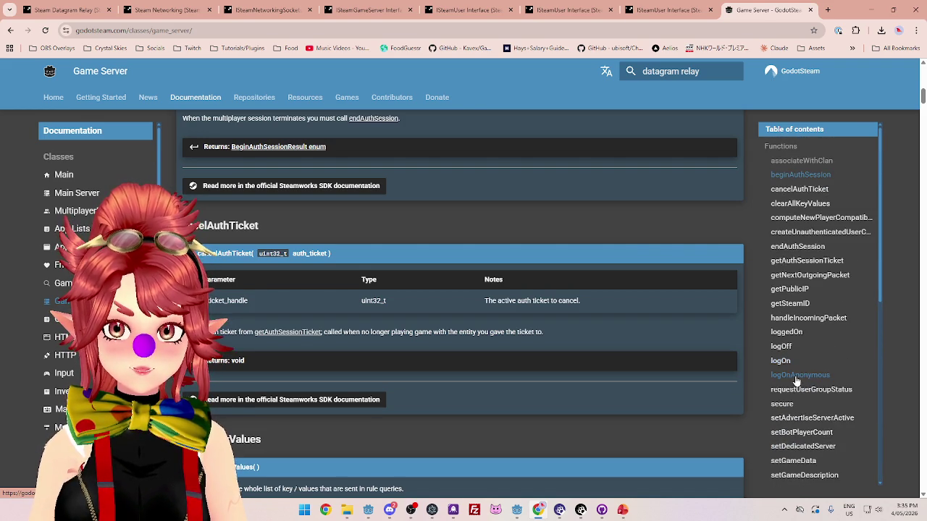
left_click(796, 376)
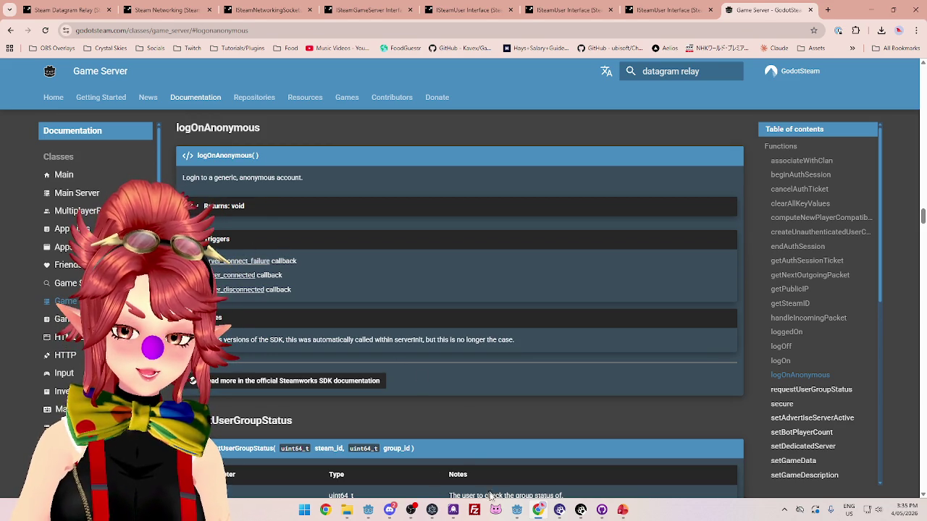
left_click(371, 507)
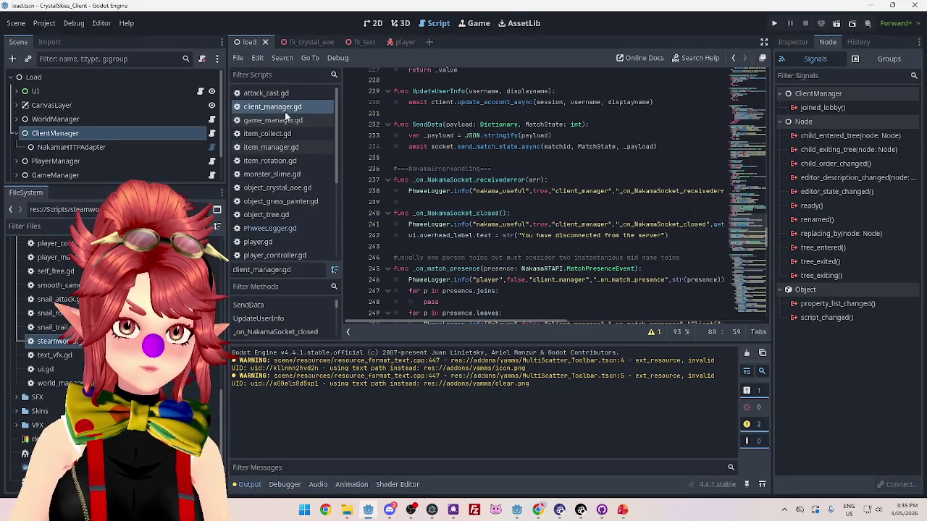
Search client_manager.gd for 'signal' to find its signal declarations.
scroll(286, 206, "down", 3)
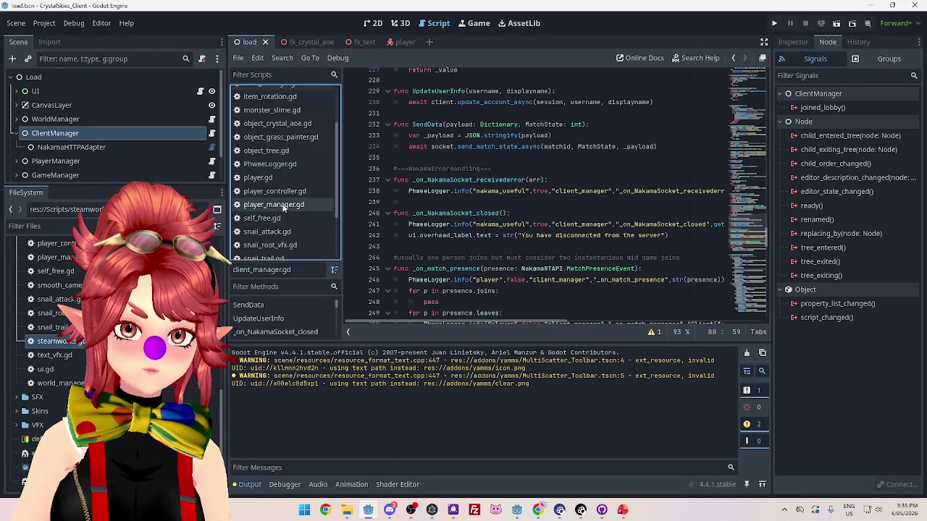
scroll(278, 135, "up", 3)
left_click(271, 120)
left_click(271, 107)
scroll(622, 182, "up", 5)
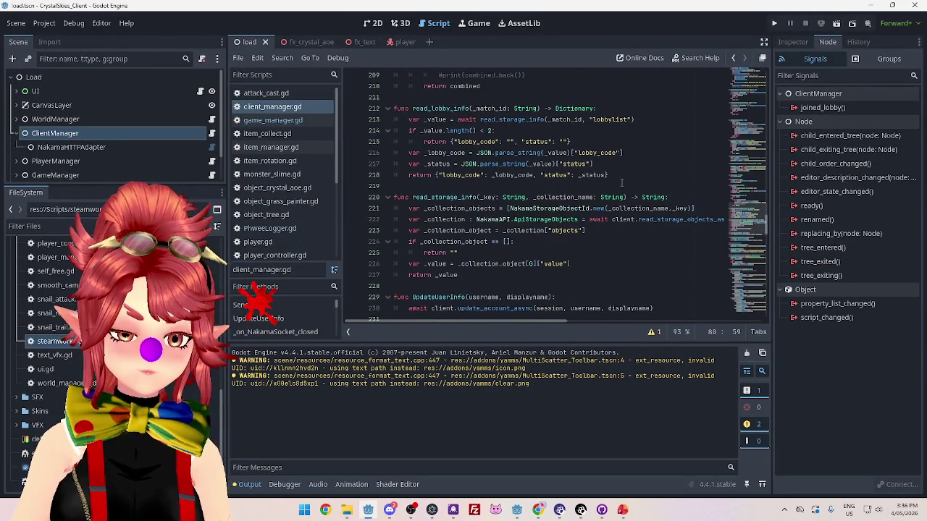
key("ctrl+f")
type("signal")
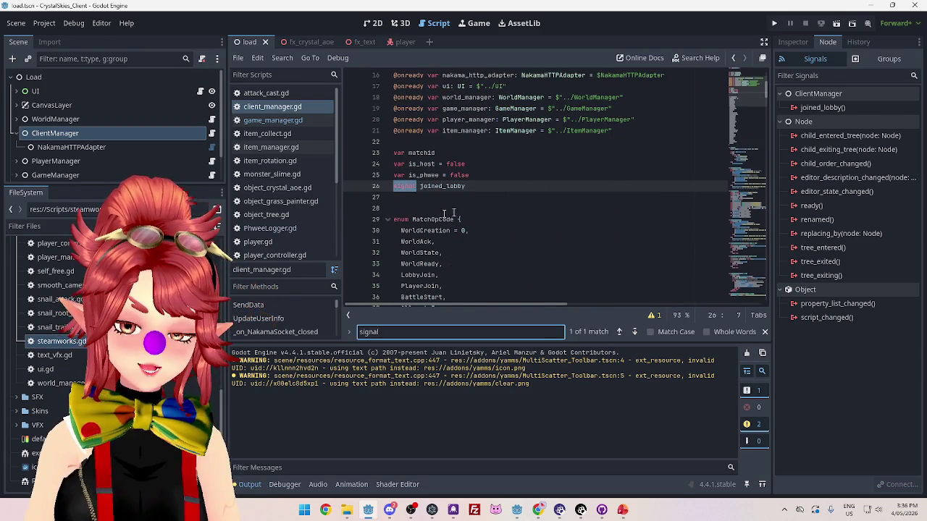
Search for joined_lobby, finding its single declaration, then open game_manager.gd.
left_click(453, 212)
left_click_drag(471, 186, 391, 186)
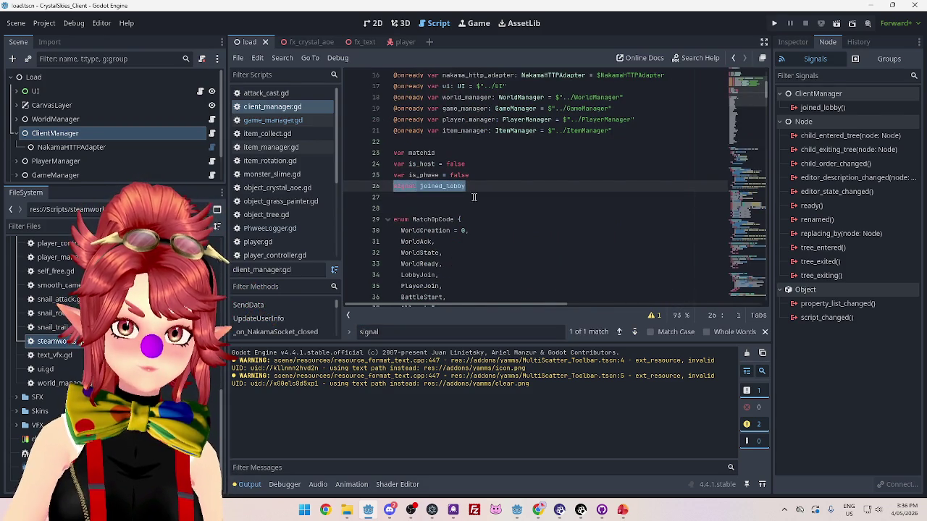
left_click(434, 186)
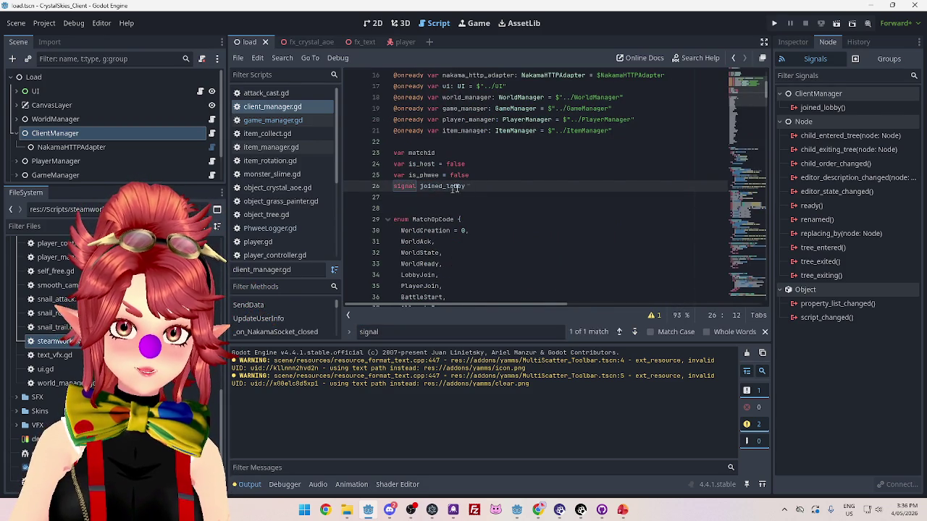
left_click_drag(470, 186, 418, 186)
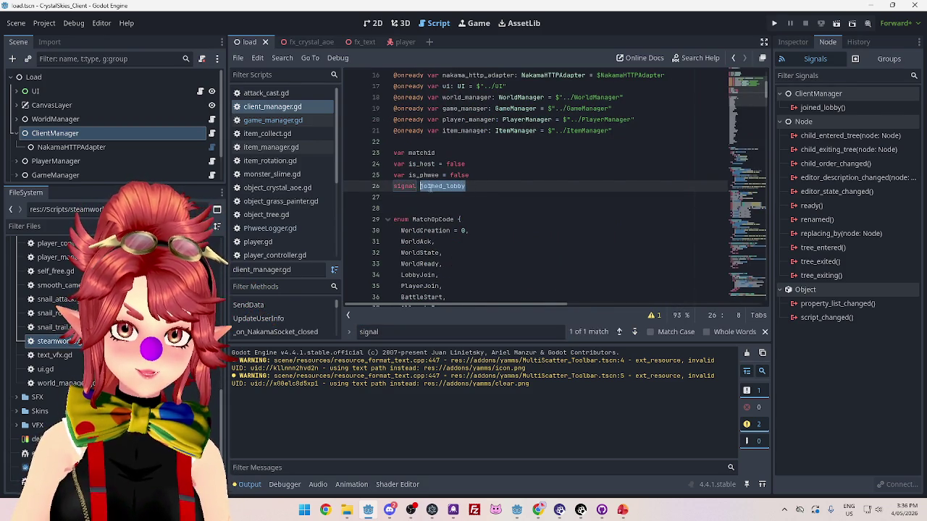
key("ctrl+f")
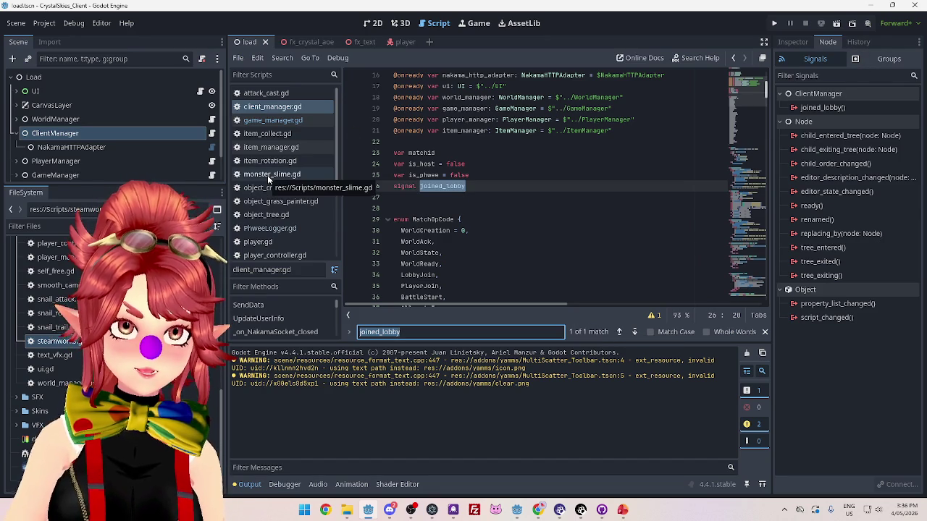
scroll(492, 259, "down", 5)
scroll(492, 259, "up", 5)
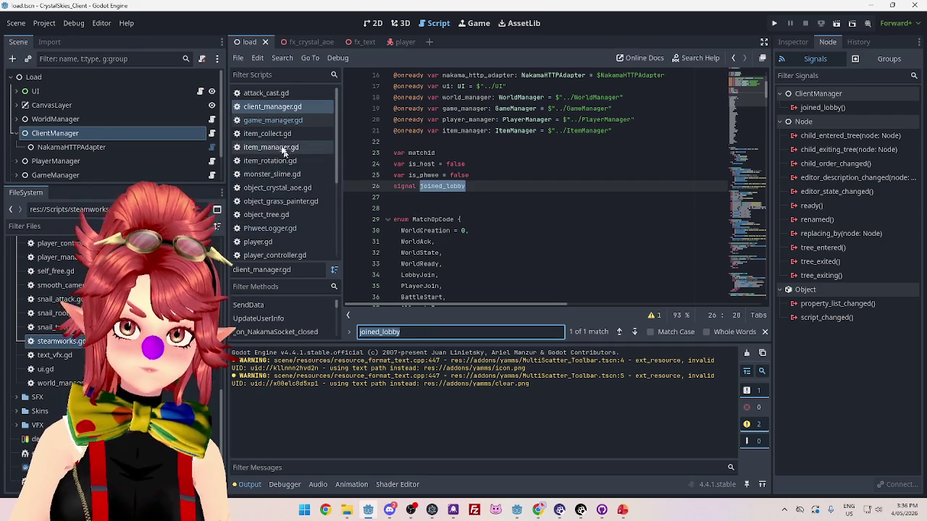
left_click(273, 121)
scroll(497, 174, "down", 7)
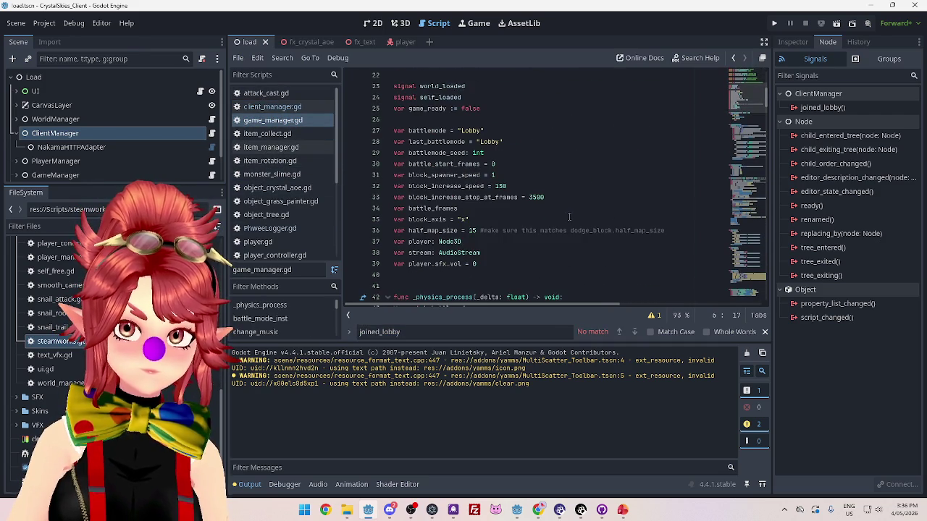
Search game_manager.gd for world_loaded, checking where it is emitted and returning to its declaration.
double_click(440, 86)
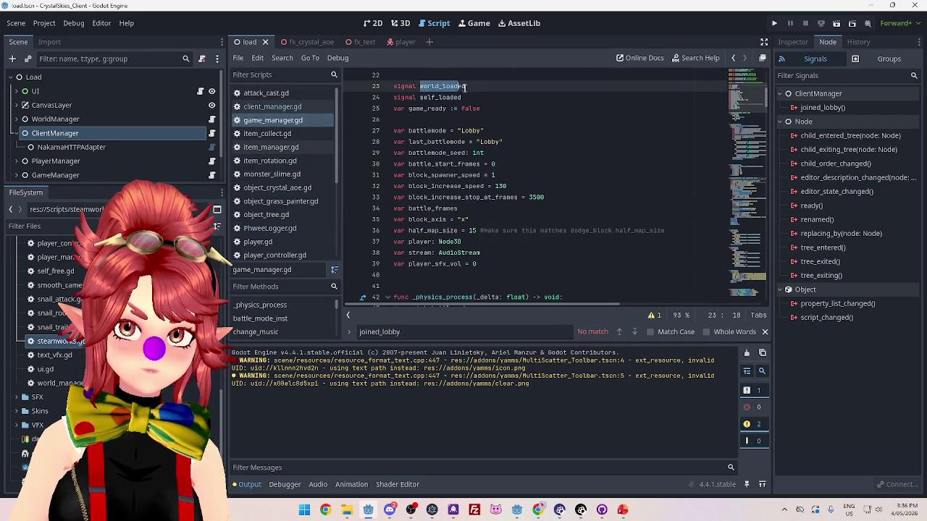
key("ctrl+f")
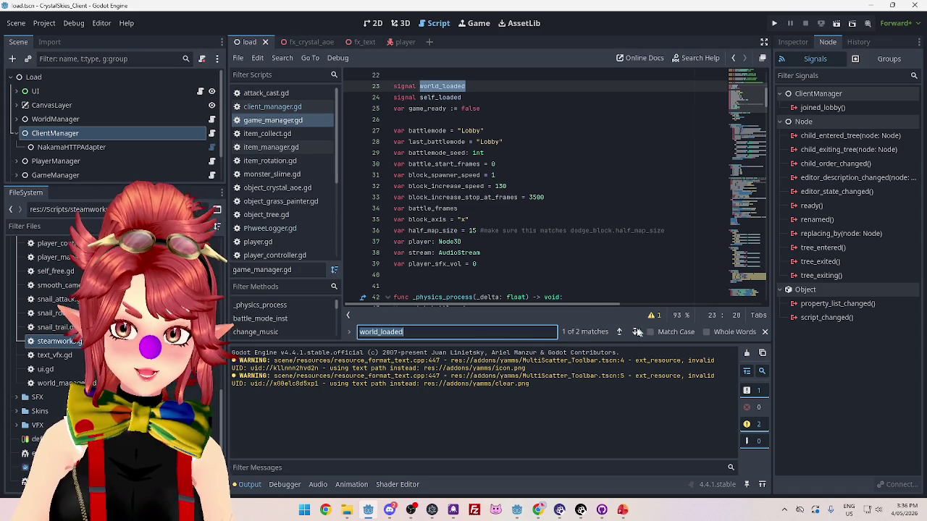
left_click(635, 332)
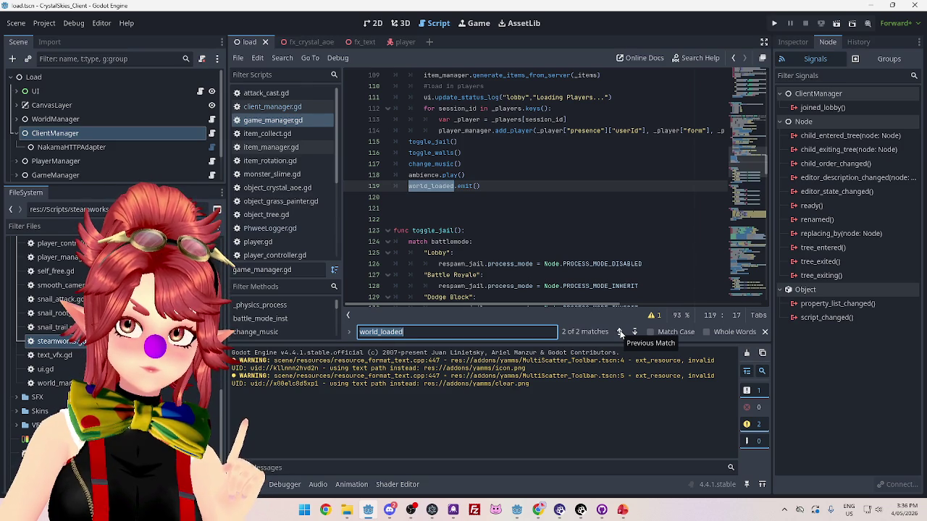
left_click(620, 333)
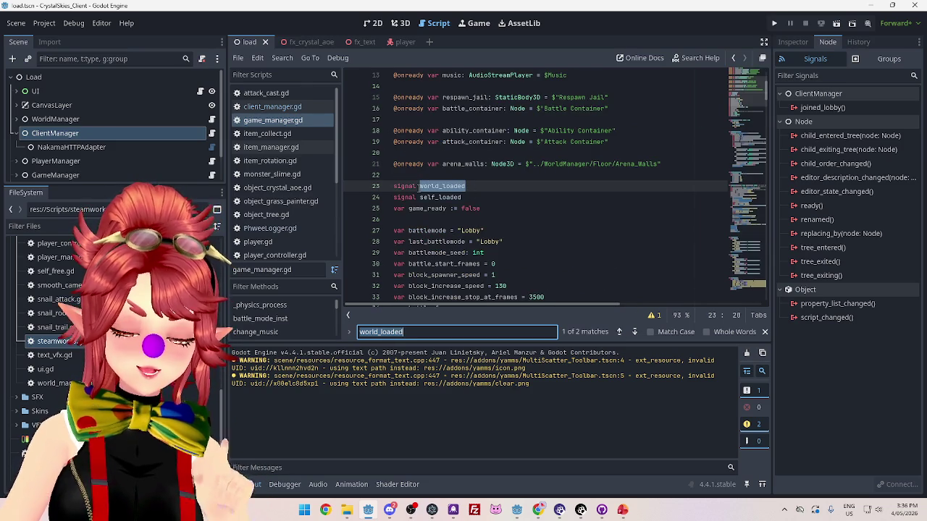
Scroll through game_manager.gd and search for 'connect', starting a project-wide search.
scroll(463, 185, "down", 9)
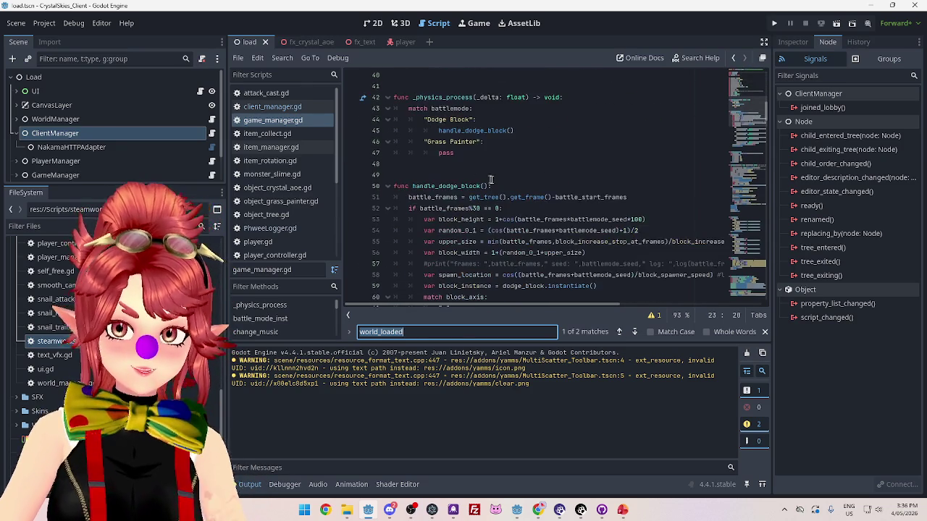
scroll(492, 180, "down", 4)
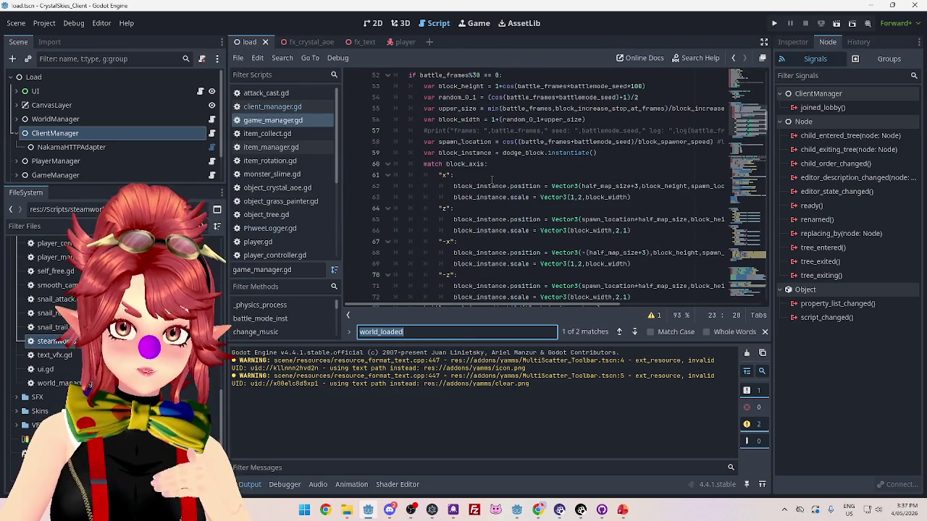
scroll(491, 179, "up", 6)
scroll(492, 196, "up", 6)
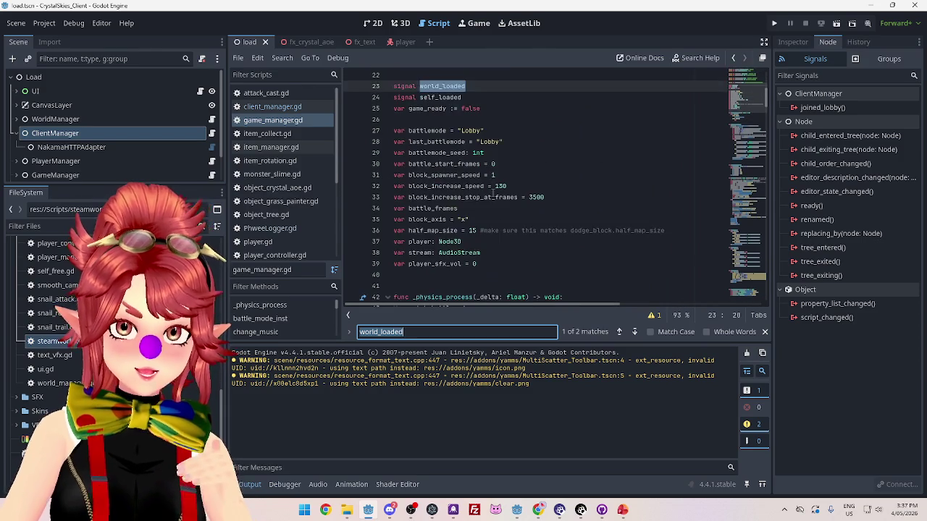
scroll(490, 199, "down", 14)
scroll(489, 204, "down", 8)
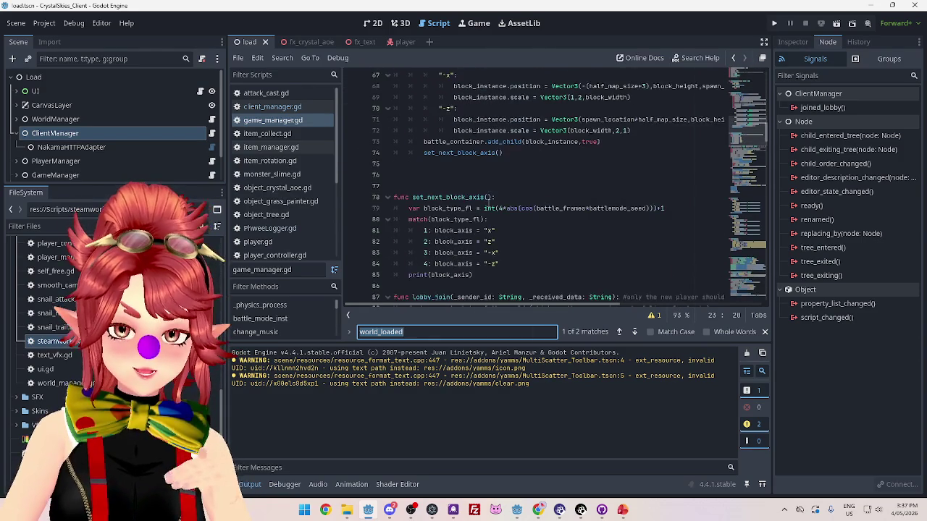
scroll(488, 203, "down", 1)
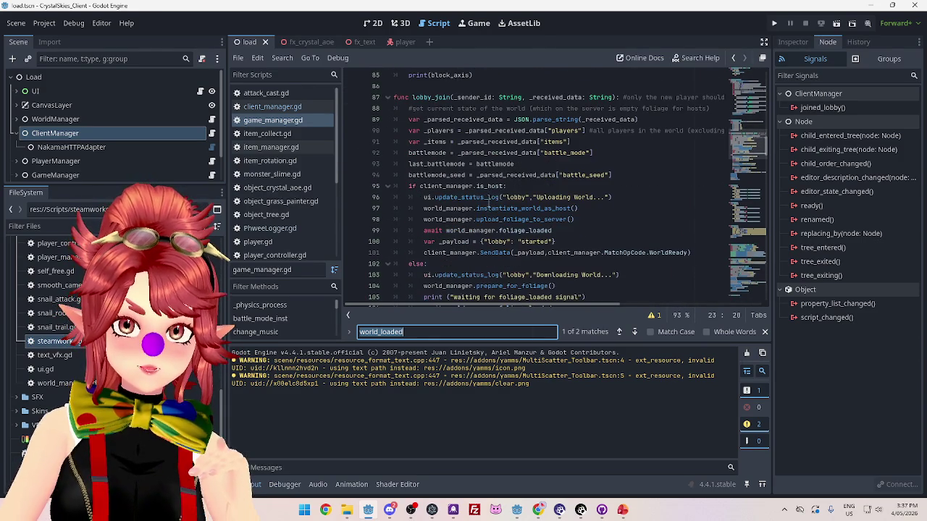
scroll(489, 204, "down", 6)
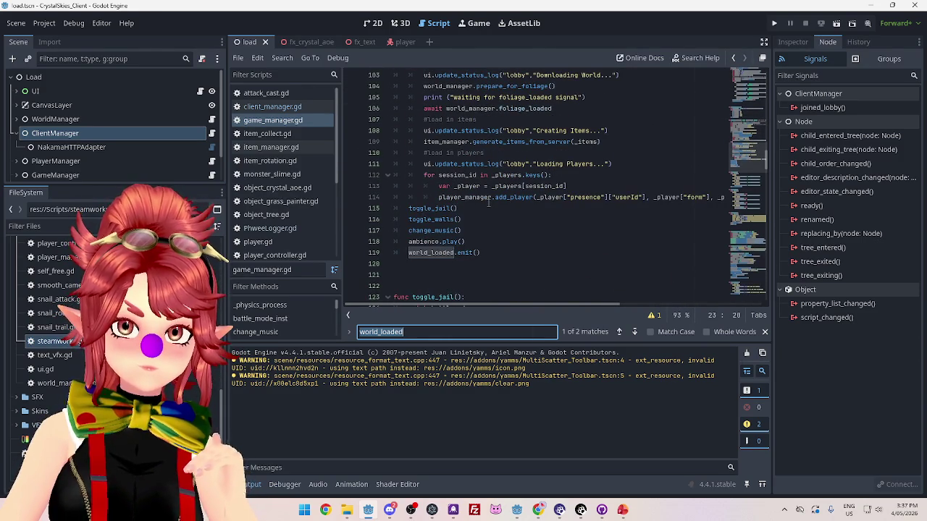
type("c")
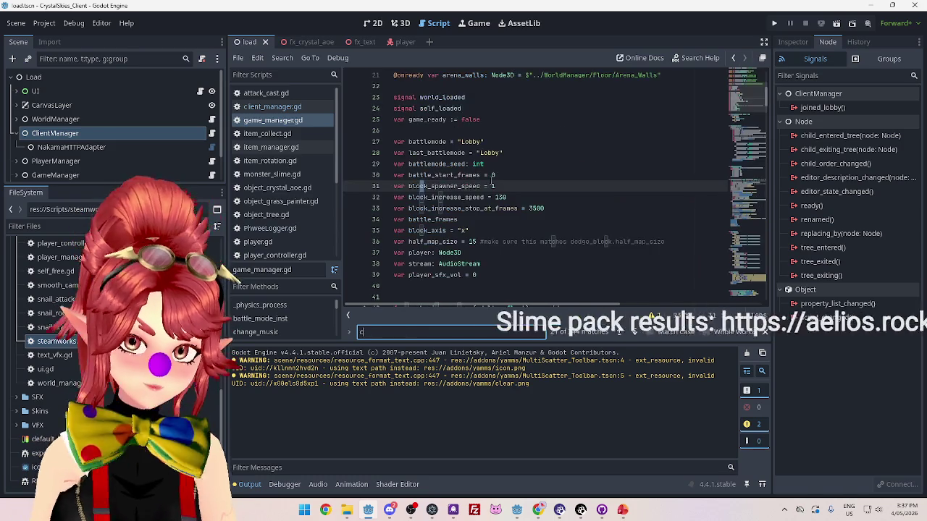
type("onnect")
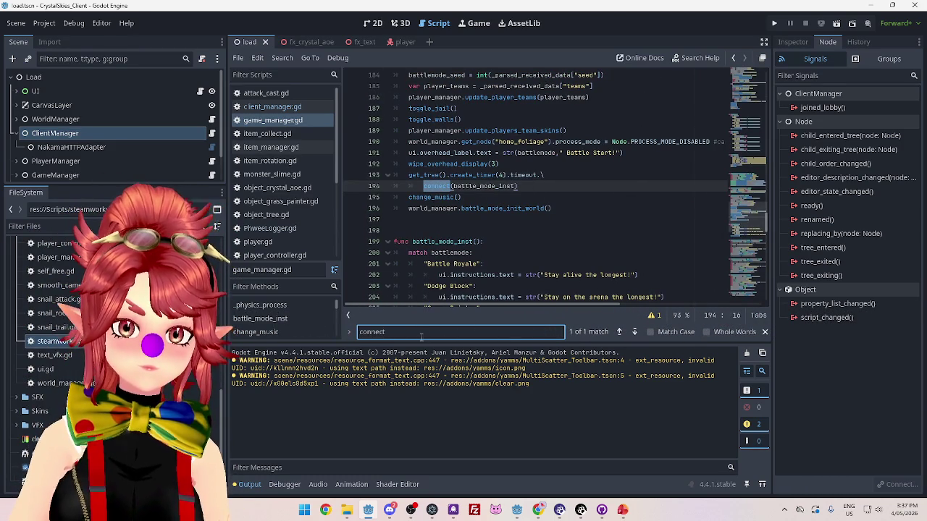
key("ctrl+shift+f")
Run Find in Files for 'connect' and open the line 160 match in client_manager.gd.
left_click(473, 298)
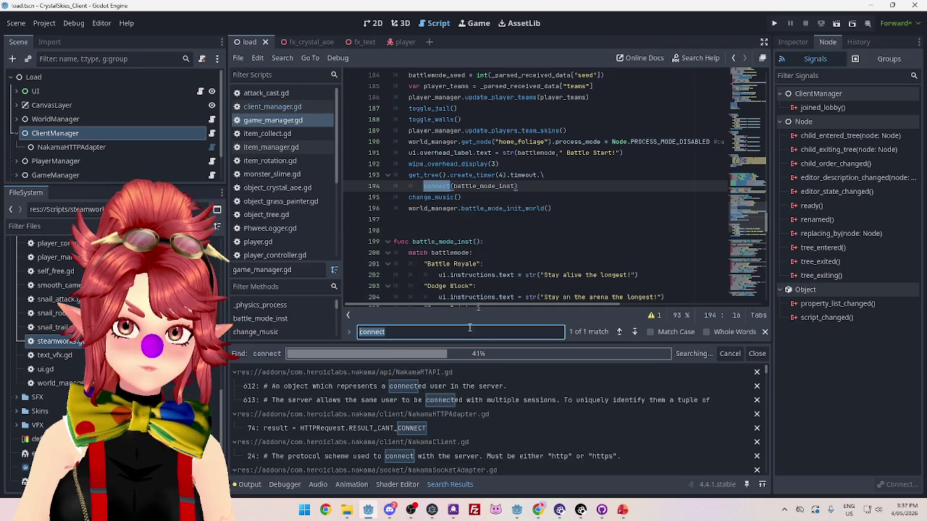
scroll(480, 412, "down", 5)
left_click_drag(767, 374, 767, 467)
left_click(431, 426)
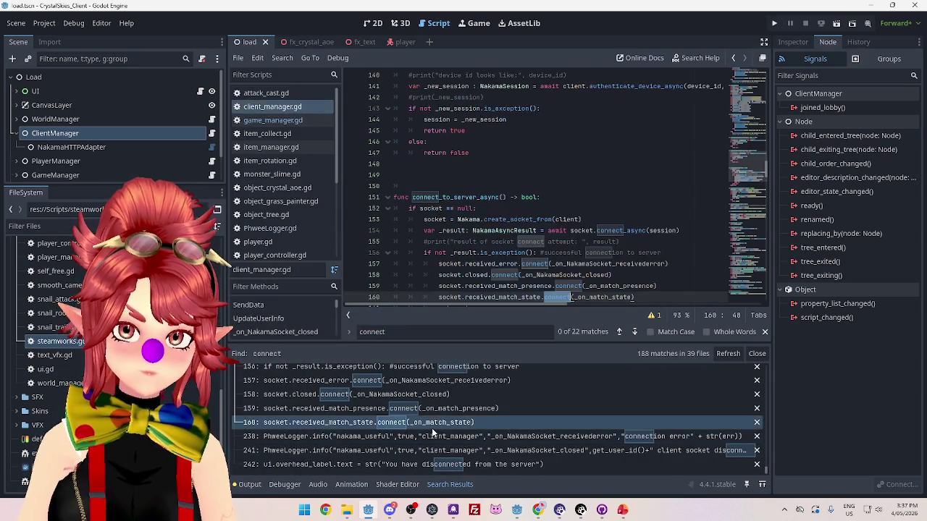
scroll(467, 230, "down", 1)
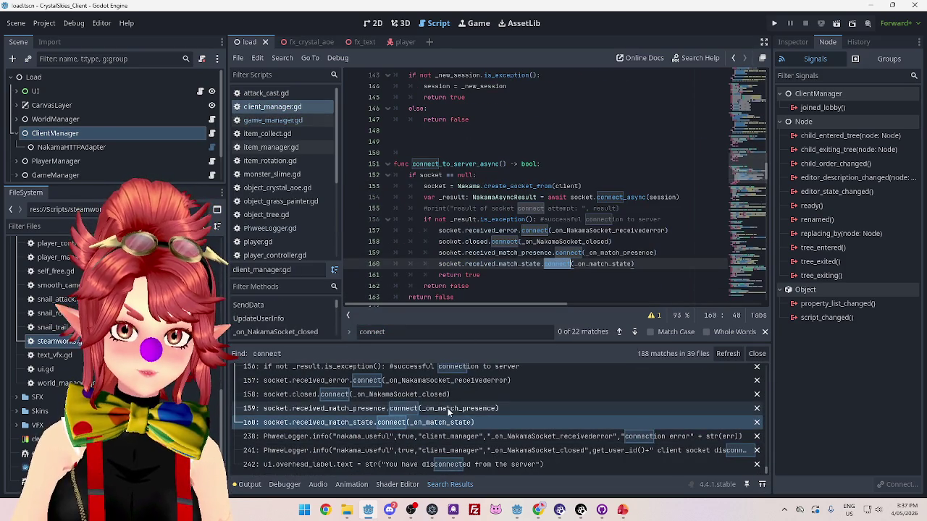
scroll(450, 218, "down", 1)
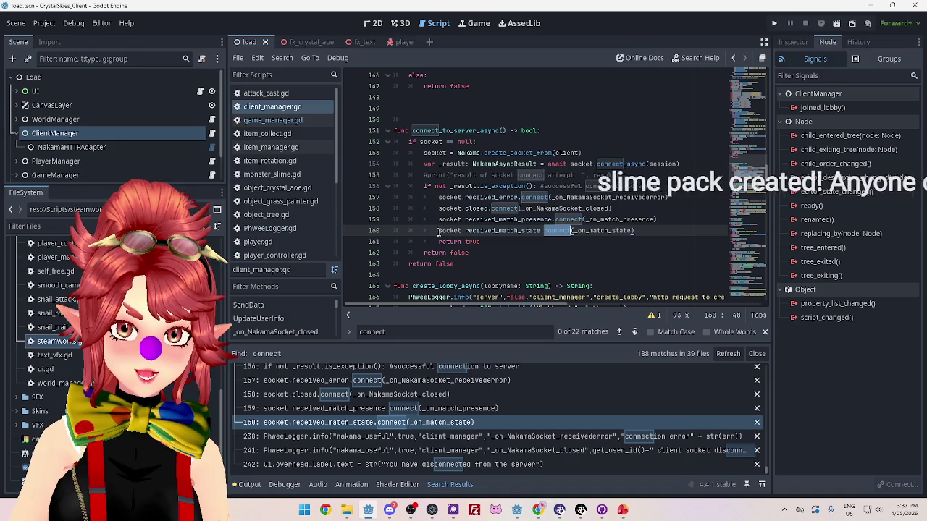
Select the socket.received_match_state connection line and bring up the server project's ServerManager.gd.
double_click(450, 230)
left_click_drag(464, 230, 646, 231)
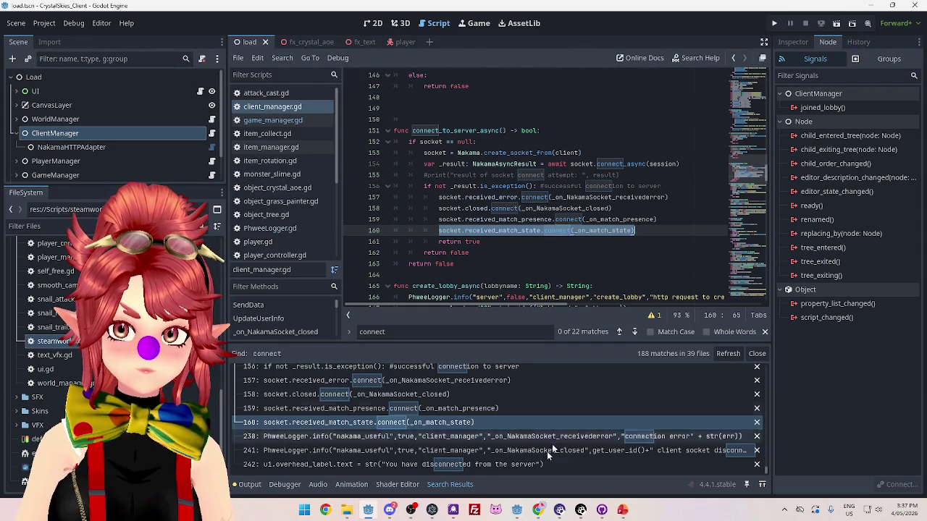
mouse_move(517, 509)
left_click(553, 473)
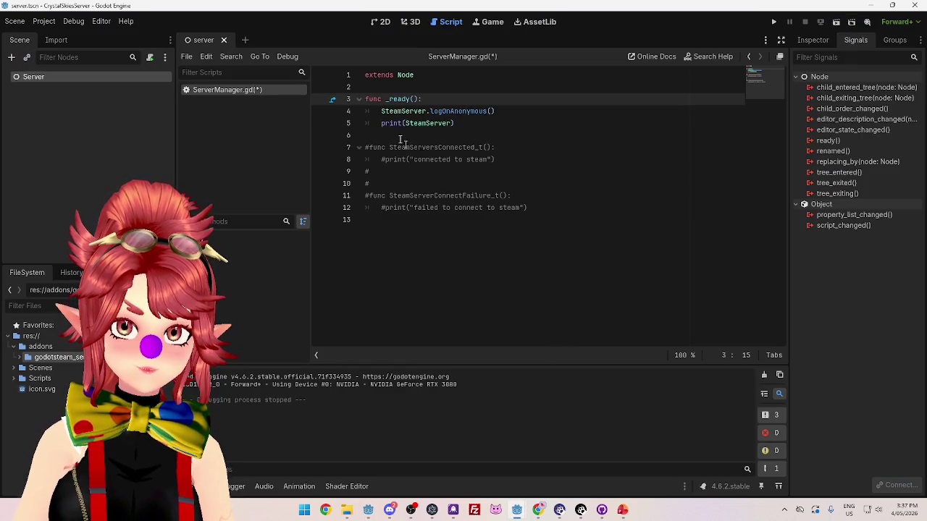
Paste the connection line into _ready and replace socket with SteamServer.
left_click(470, 124)
key("Return")
type("socket.received_match_state.connect(_on_match_state)")
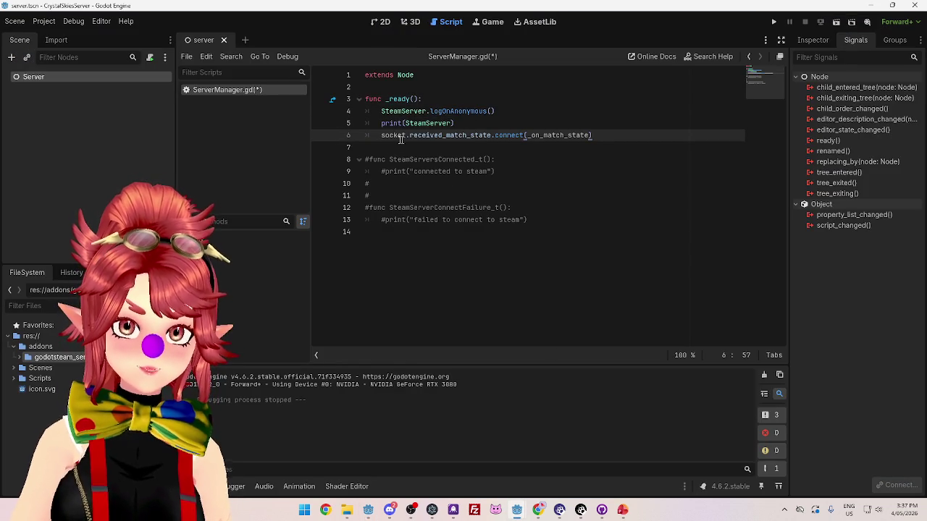
left_click_drag(381, 111, 429, 110)
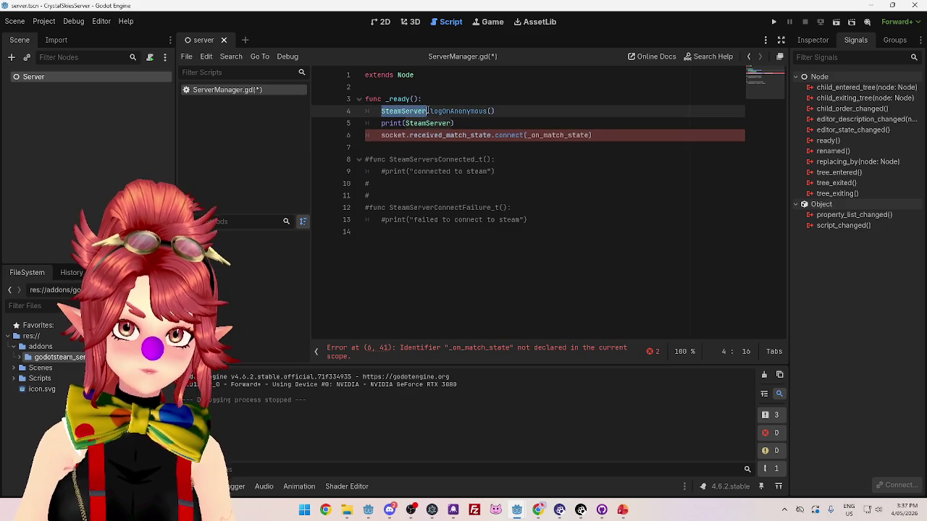
key("ctrl+c")
double_click(391, 134)
key("ctrl+v")
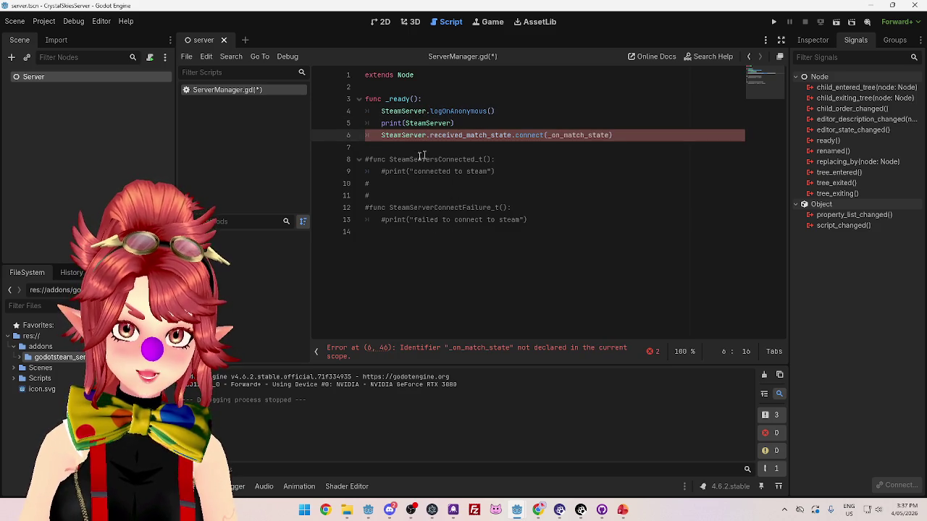
Replace received_match_state with SteamServersConnected_t and rename the commented function.
left_click_drag(390, 159, 484, 161)
key("ctrl+c")
left_click_drag(430, 135, 512, 135)
key("ctrl+v")
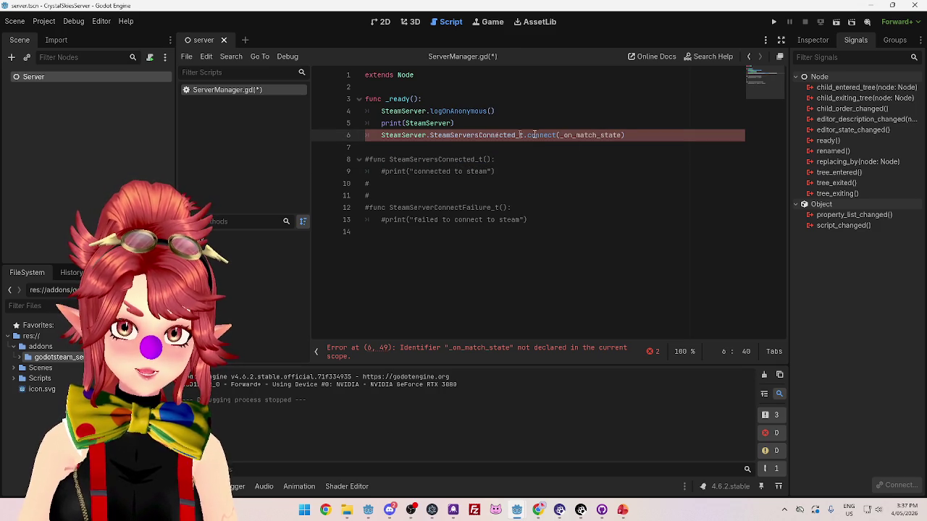
double_click(599, 135)
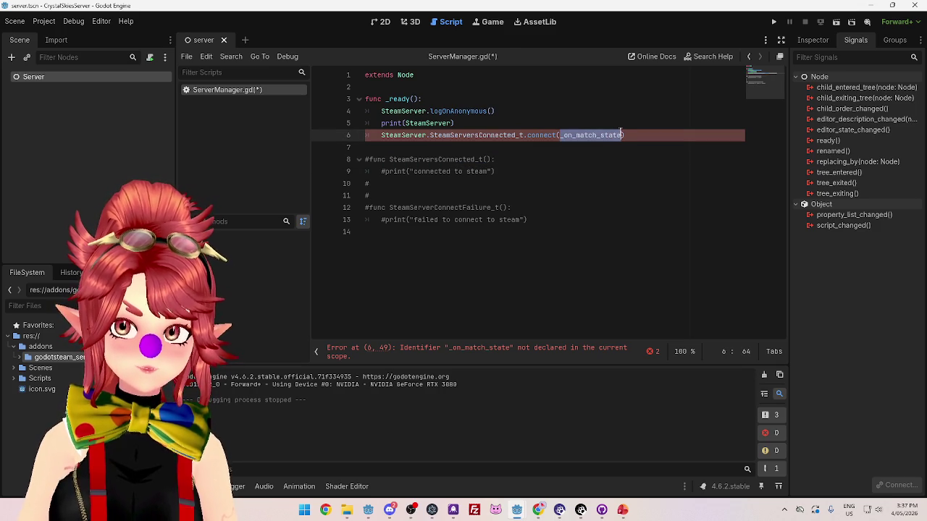
left_click(423, 208)
left_click_drag(391, 160, 487, 160)
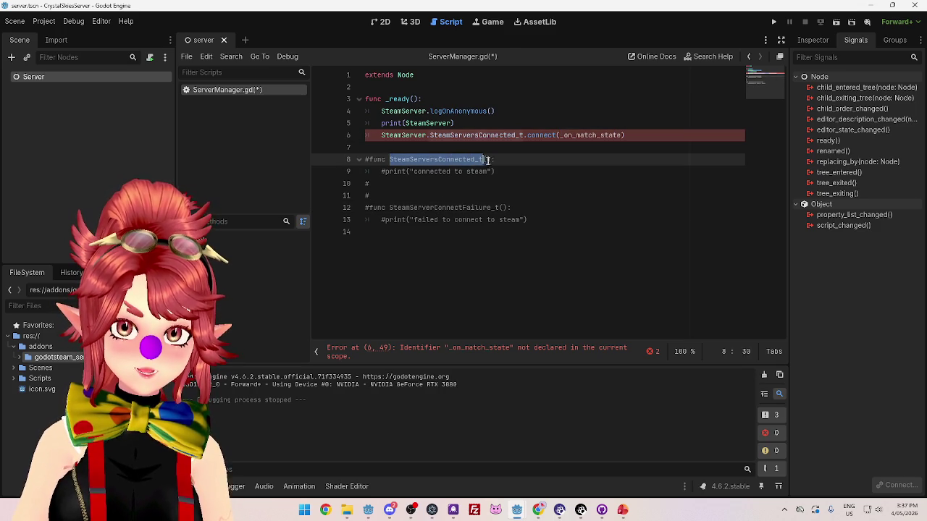
type("Con")
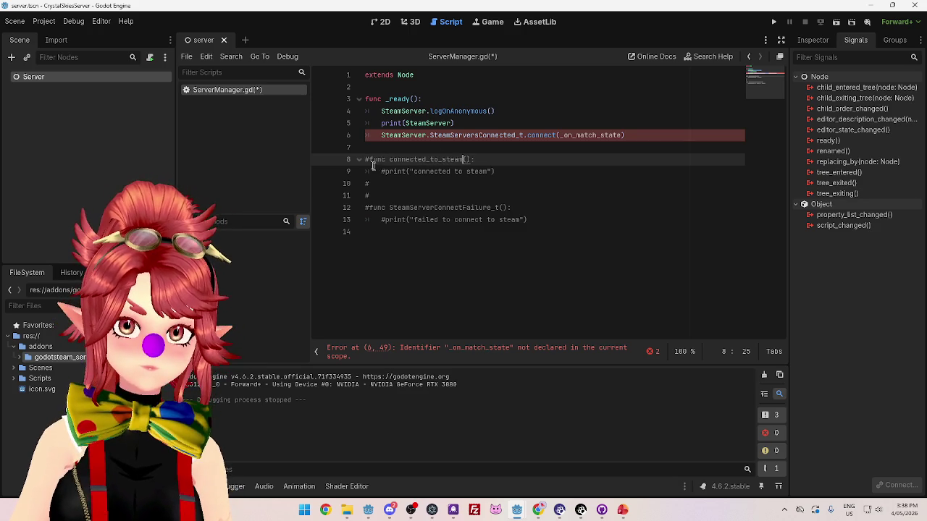
Uncomment the connected_to_steam function and use it as the callback instead of _on_match_state.
left_click_drag(498, 175, 342, 156)
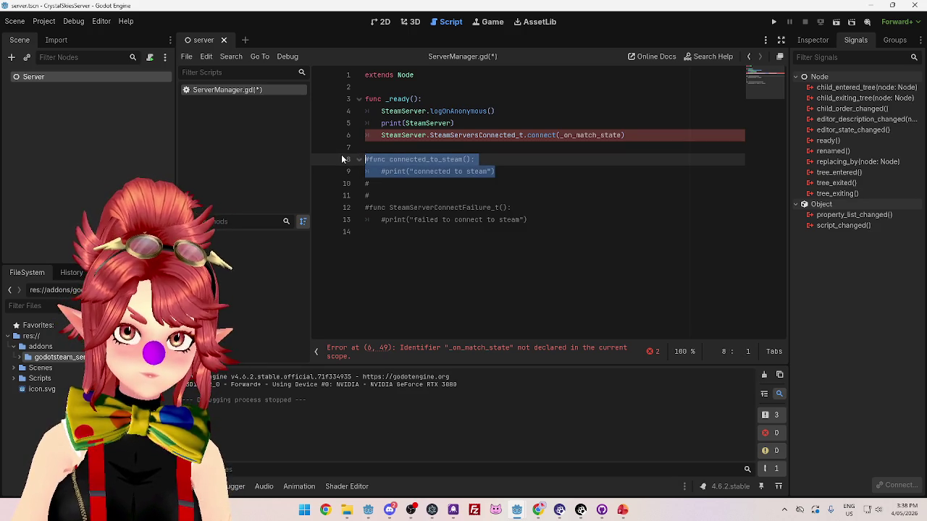
key("ctrl+k")
left_click(385, 159)
left_click_drag(385, 160, 460, 159)
left_click_drag(561, 135, 622, 136)
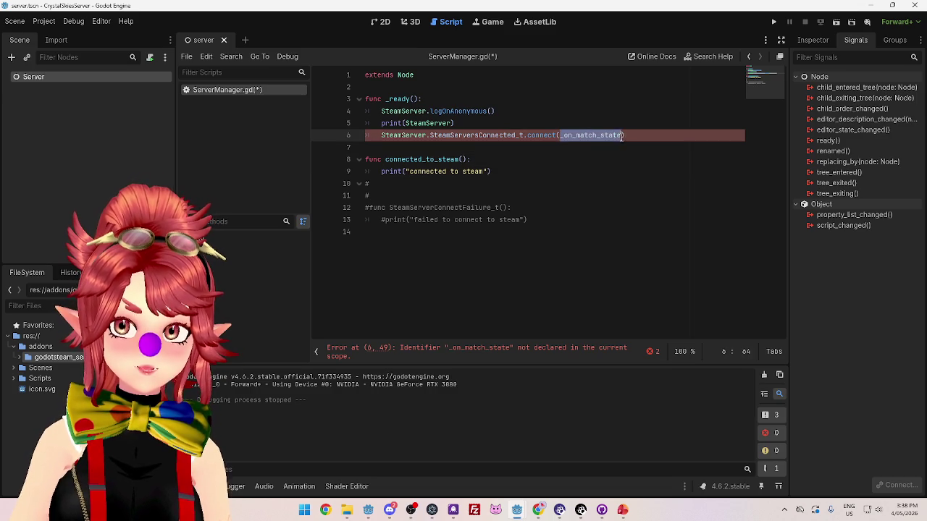
key("ctrl+v")
left_click(594, 201)
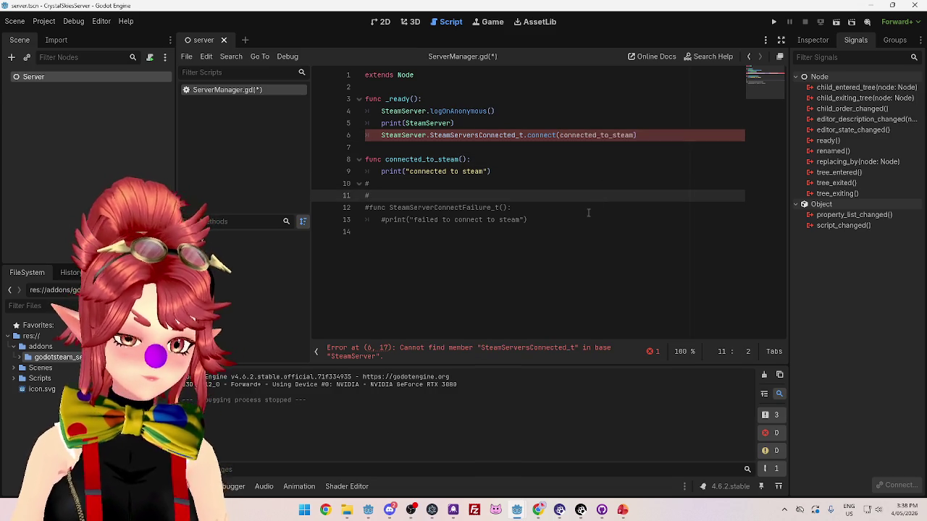
mouse_move(399, 139)
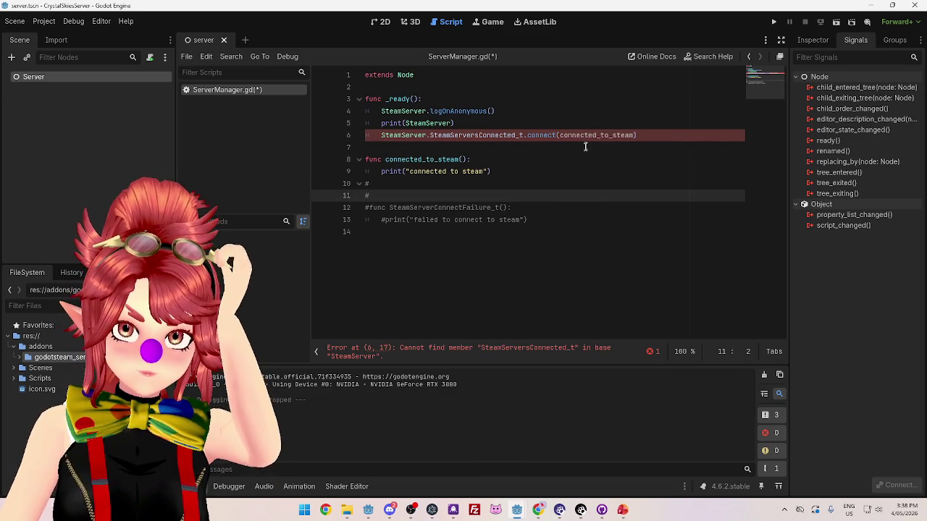
mouse_move(609, 135)
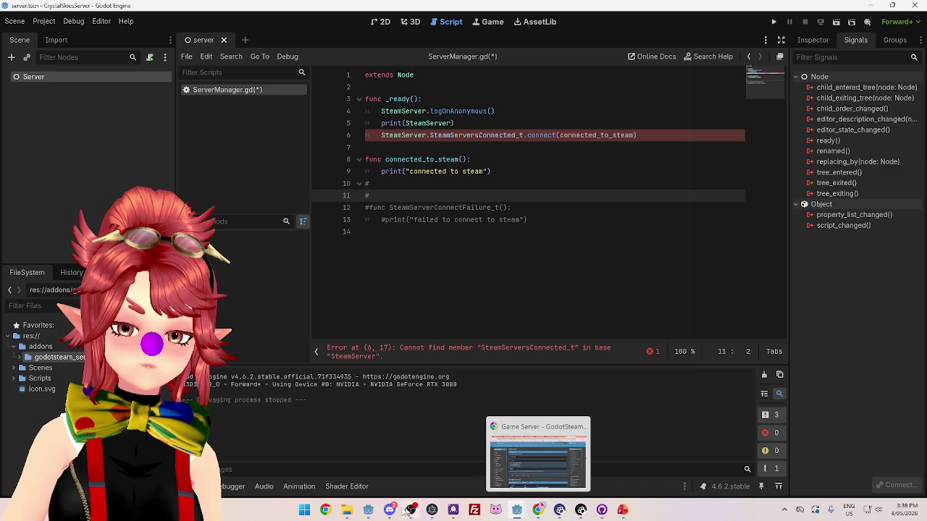
Glance at the client project, then insert a blank line below extends Node in ServerManager.gd.
left_click(334, 445)
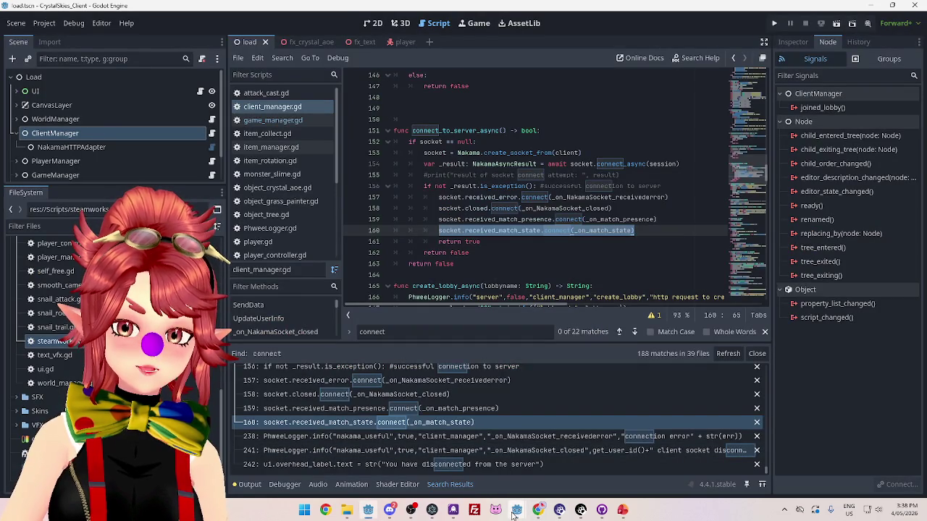
mouse_move(513, 509)
left_click(561, 470)
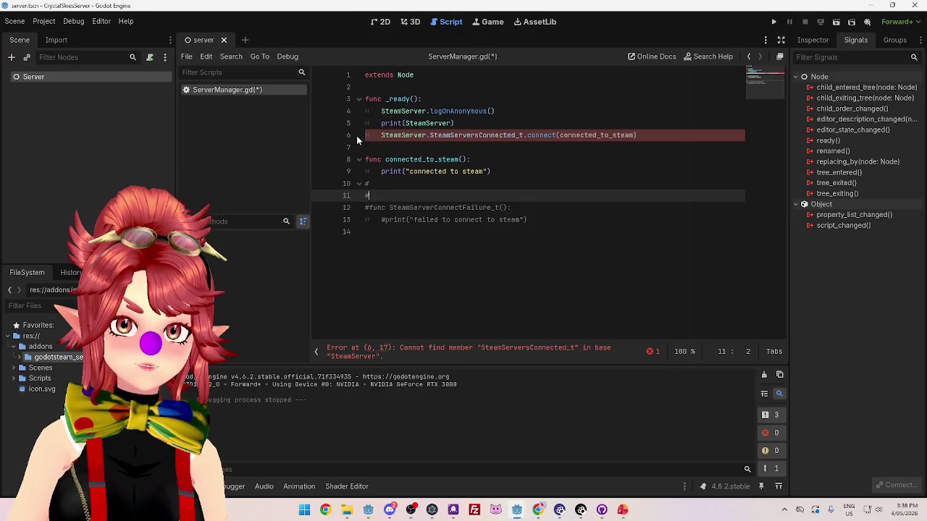
left_click(438, 85)
key("Return")
Declare signal SteamServersConnected_t on line 3 of ServerManager.gd.
key("Up")
key("Return")
type("signal")
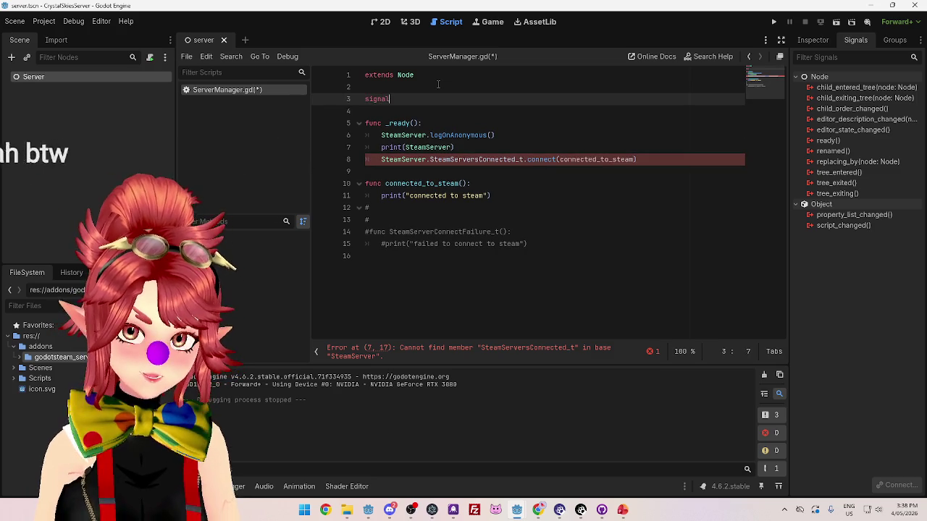
left_click_drag(430, 160, 523, 159)
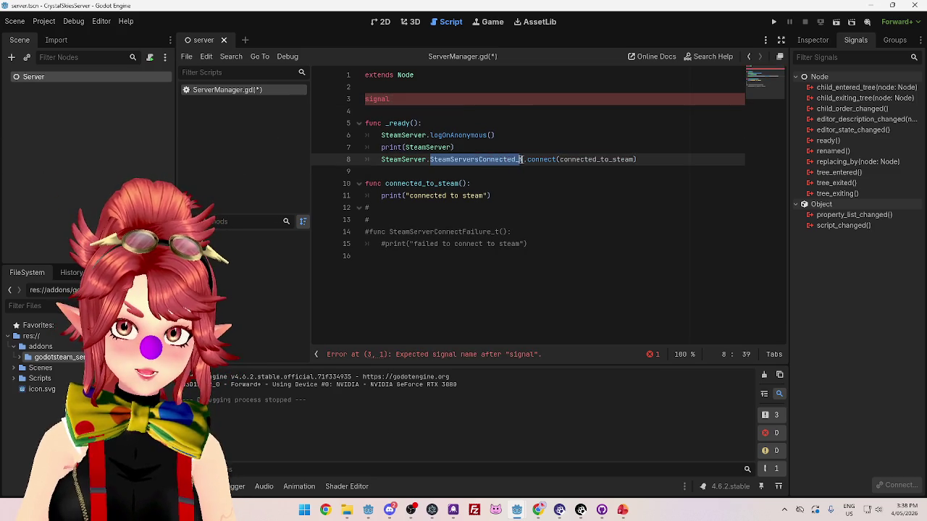
left_click(437, 98)
left_click(608, 199)
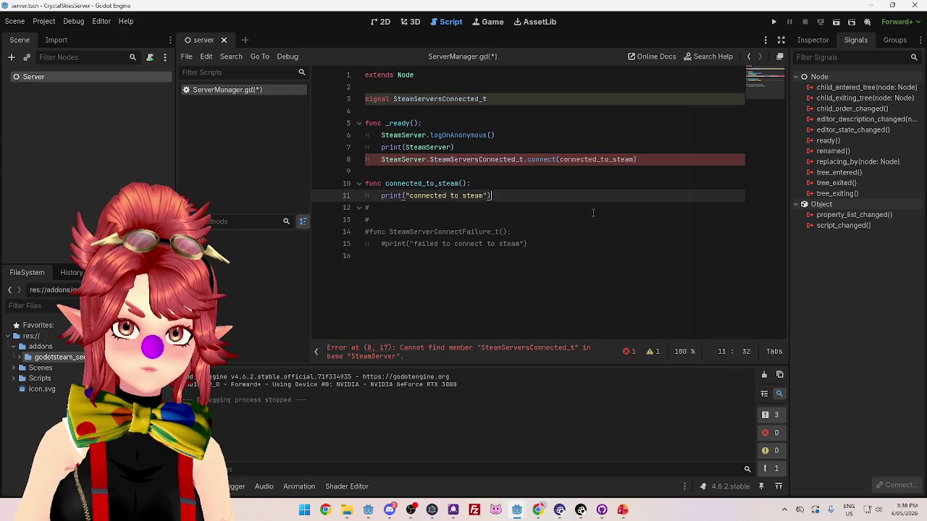
Compare with the client project's code and add blank lines below the signal declaration.
left_click(369, 511)
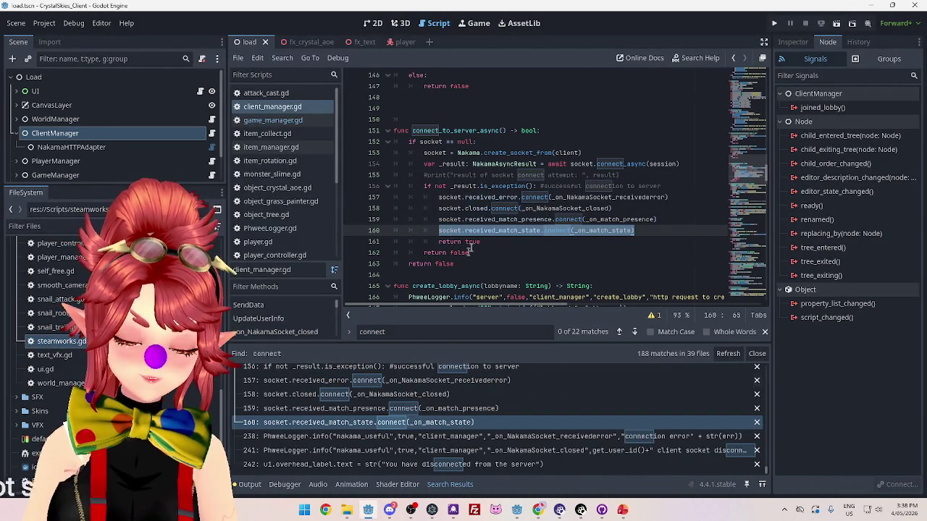
scroll(470, 248, "down", 2)
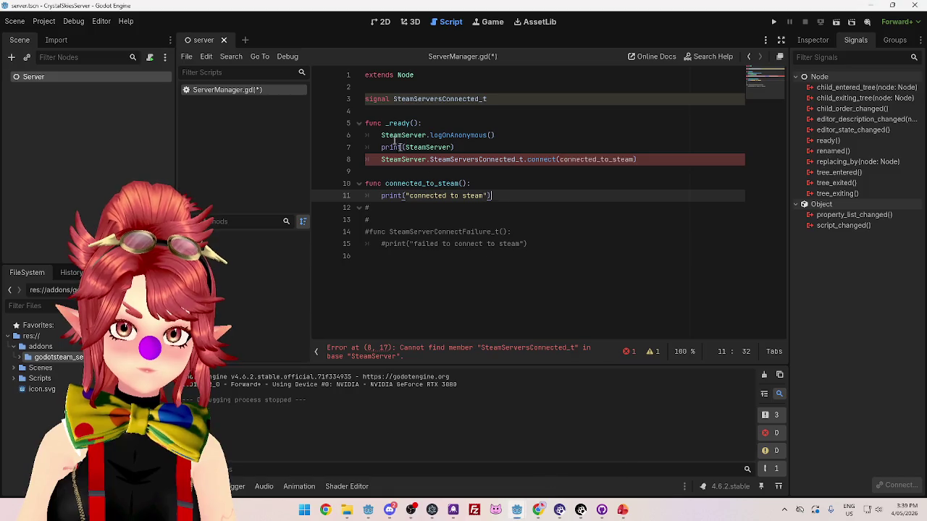
left_click(432, 112)
key("Return")
key("Return")
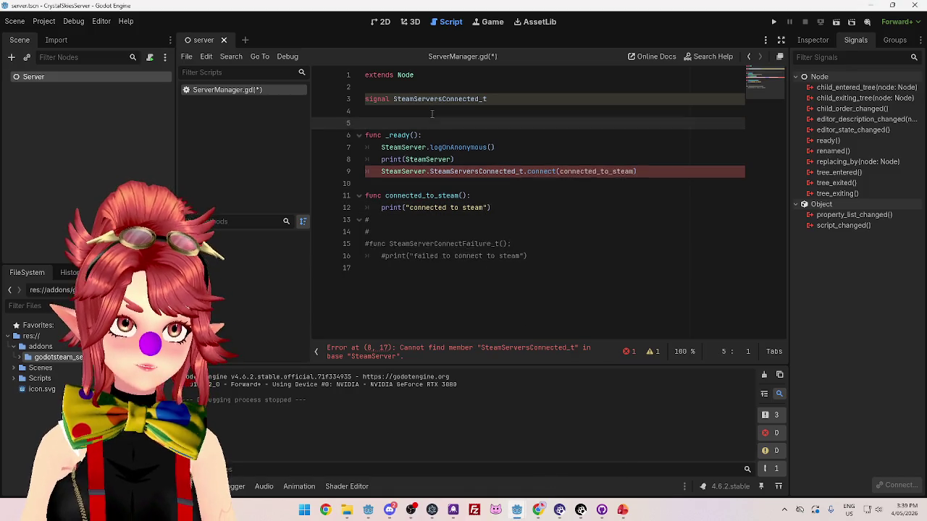
key("Up")
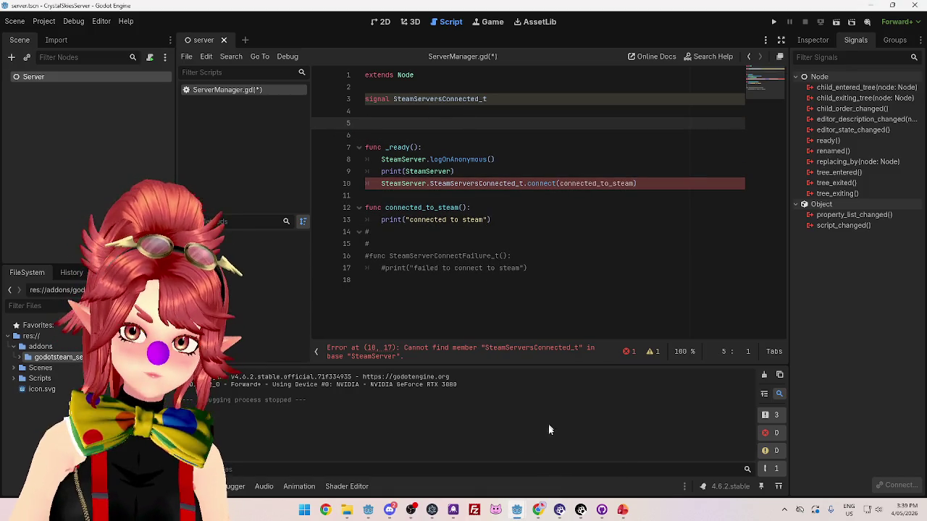
Select the socket variable declaration in client_manager.gd, then return to ServerManager.gd line 4.
left_click(368, 509)
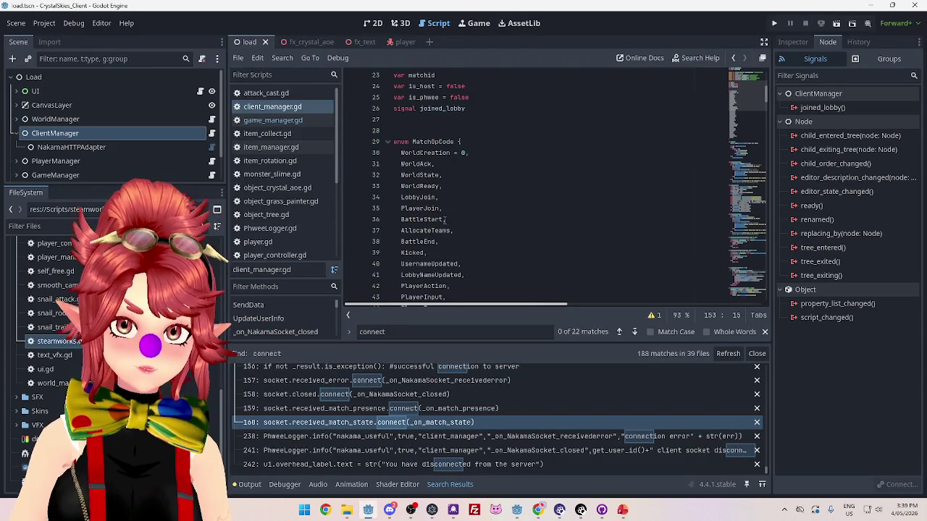
scroll(444, 219, "up", 4)
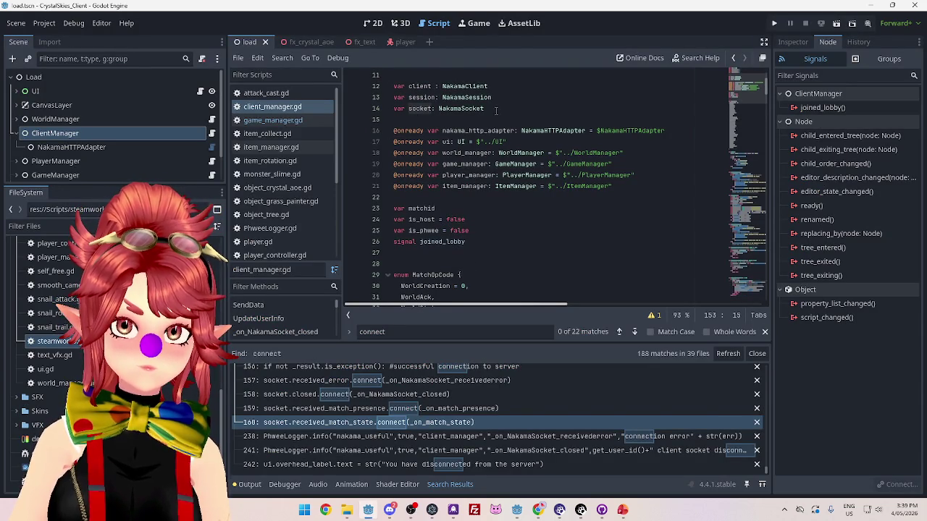
left_click_drag(496, 109, 368, 107)
key("ctrl+c")
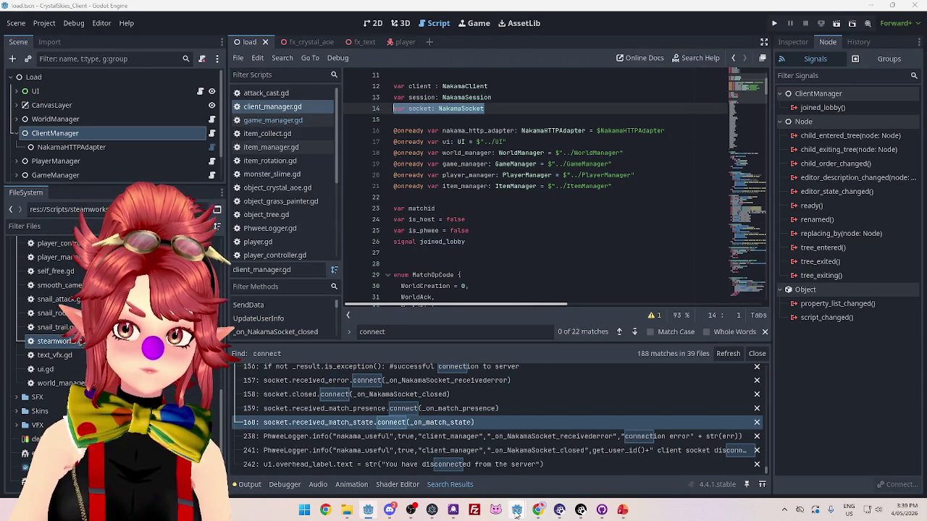
mouse_move(517, 510)
left_click(549, 462)
left_click(387, 111)
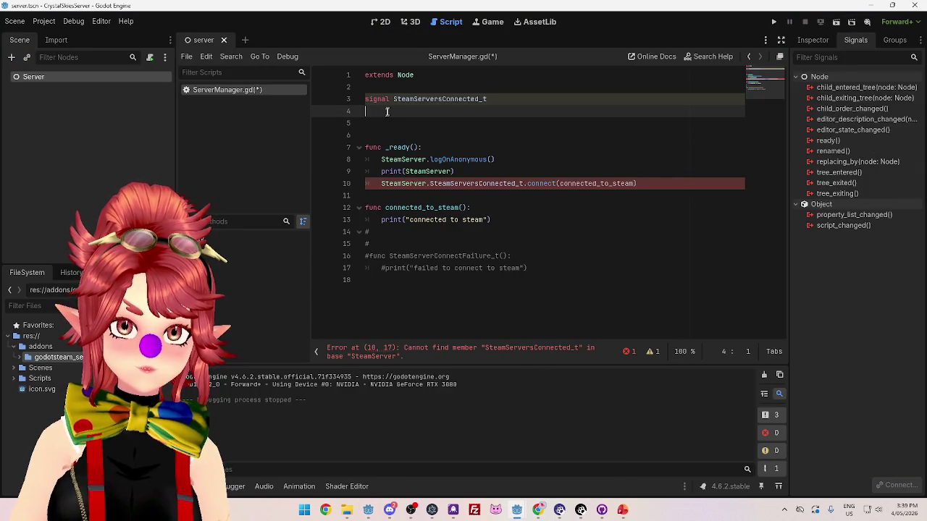
Replace line 3 with a var server: SteamServer declaration.
left_click_drag(497, 98, 365, 99)
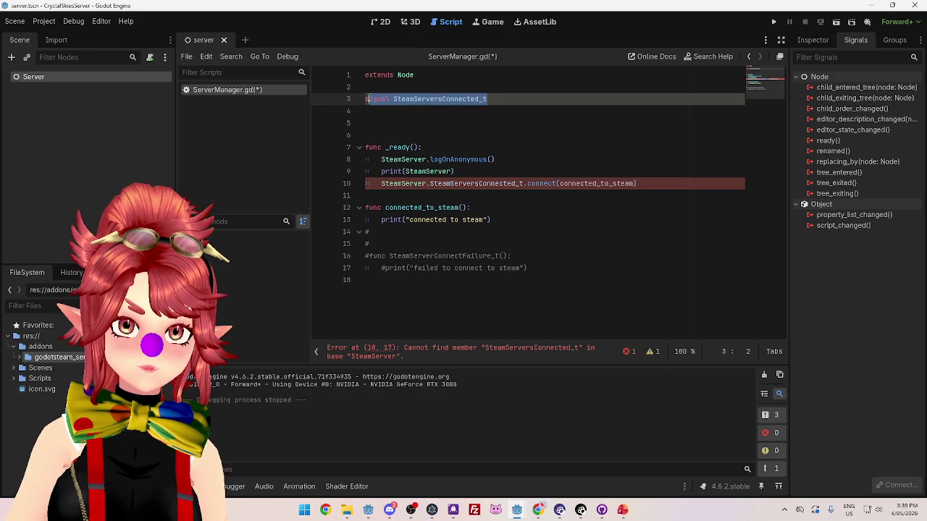
key("ctrl+v")
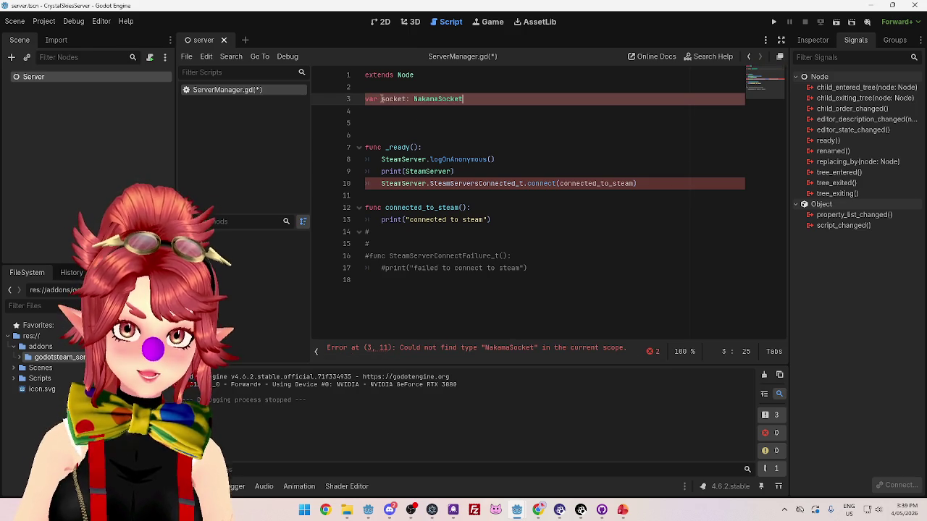
left_click_drag(383, 160, 427, 160)
key("ctrl+c")
double_click(416, 100)
key("ctrl+v")
double_click(395, 99)
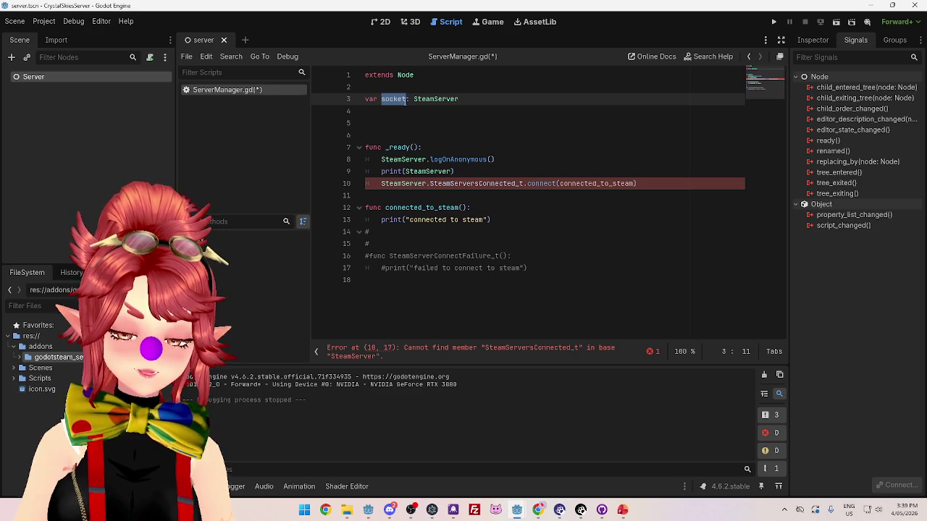
type("server")
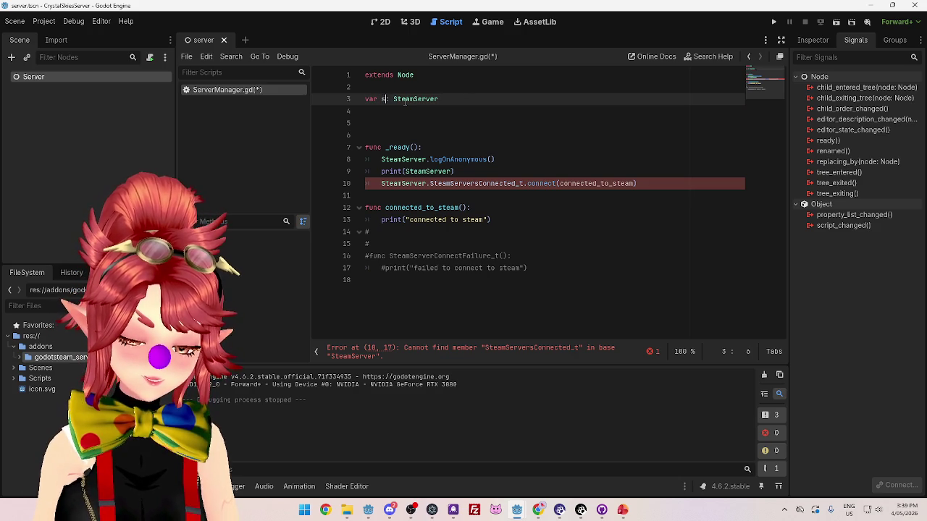
left_click(438, 121)
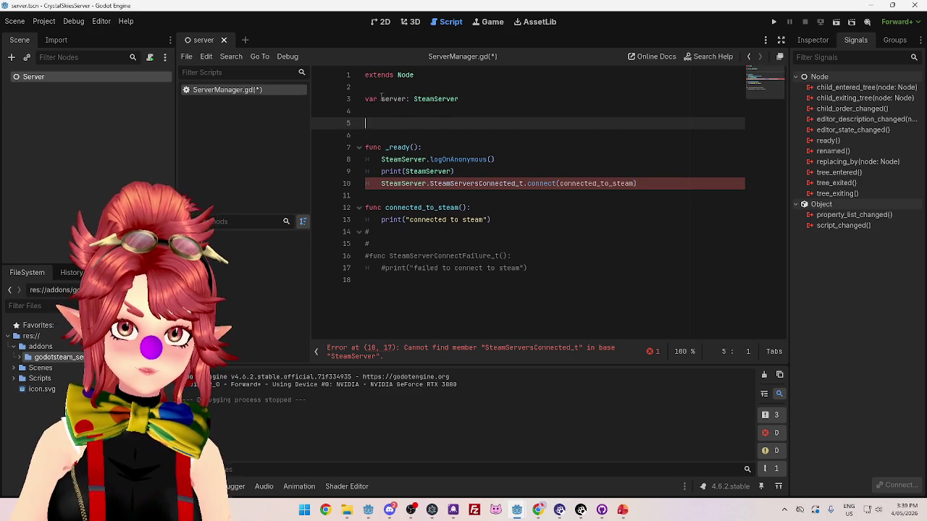
left_click_drag(381, 99, 409, 100)
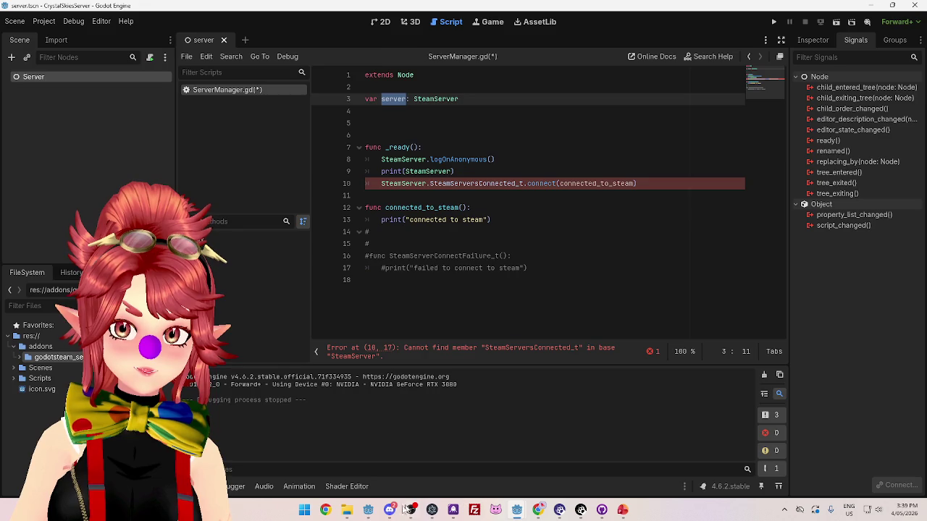
Check the client project's socket declaration, then return to the server editor.
left_click(367, 510)
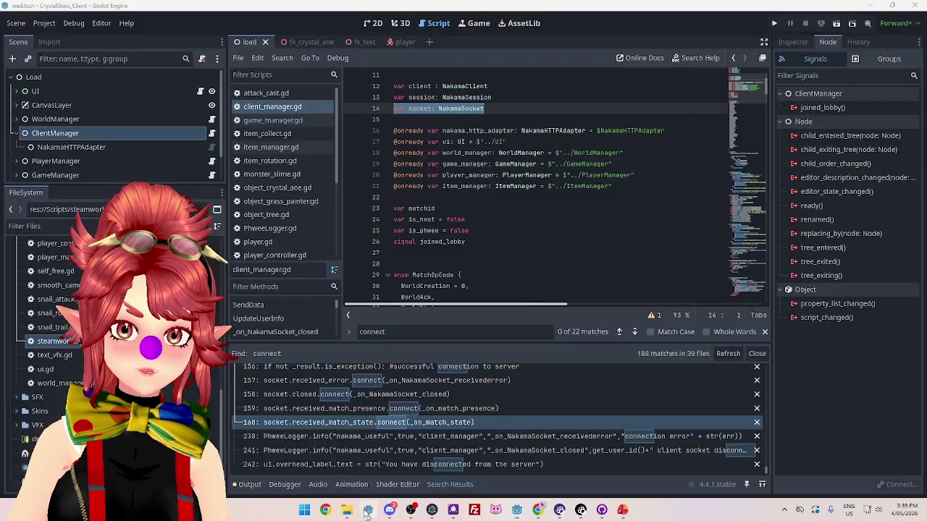
left_click(418, 108)
left_click_drag(767, 87, 763, 181)
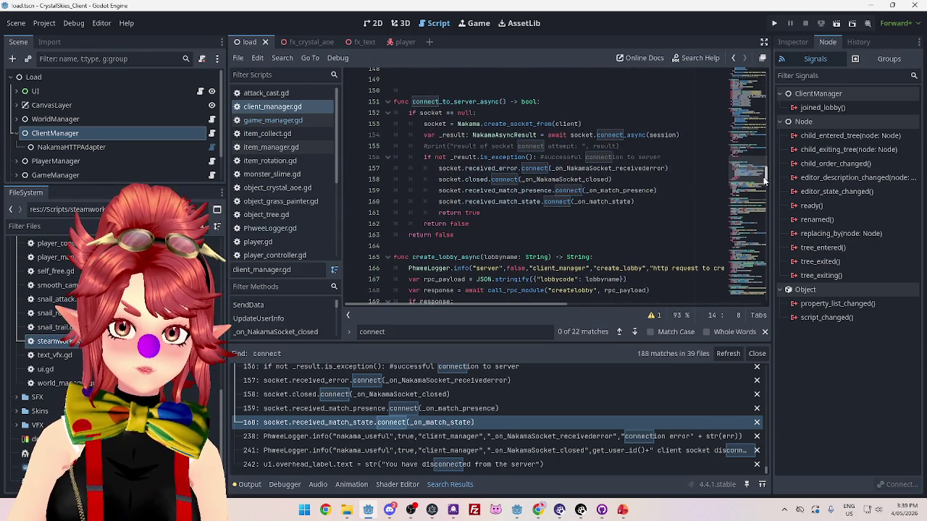
left_click(879, 9)
Connect the signal through server on line 10, save ServerManager.gd and run the server project.
double_click(403, 183)
type("server")
left_click(464, 208)
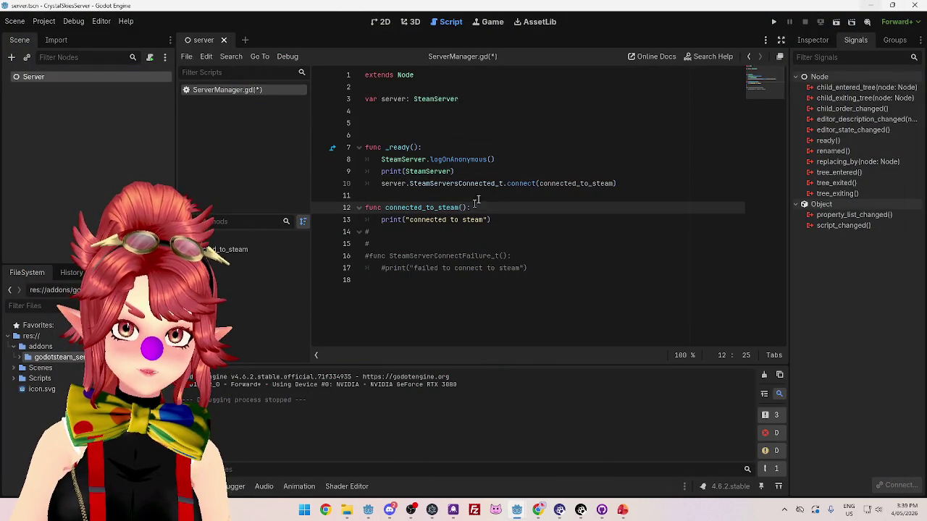
left_click(499, 160)
key("ctrl+s")
left_click(774, 22)
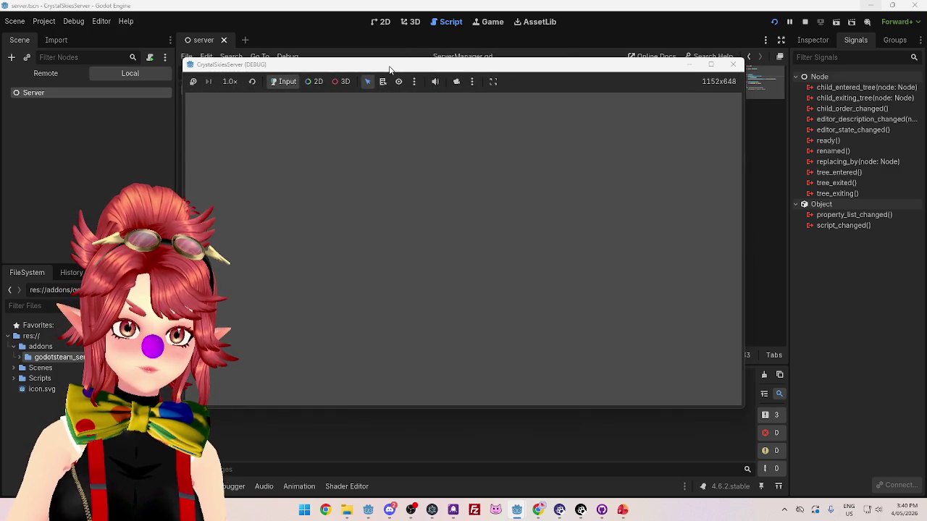
Close the running CrystalSkiesServer window and switch to the client project's editor.
mouse_move(391, 69)
left_mouse_down()
mouse_move(486, 71)
mouse_move(441, 79)
left_mouse_up()
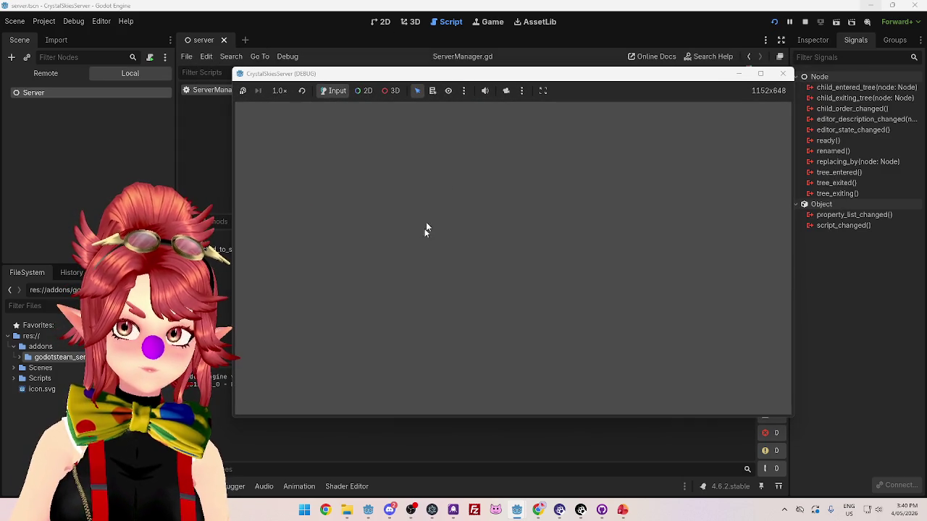
left_click(782, 73)
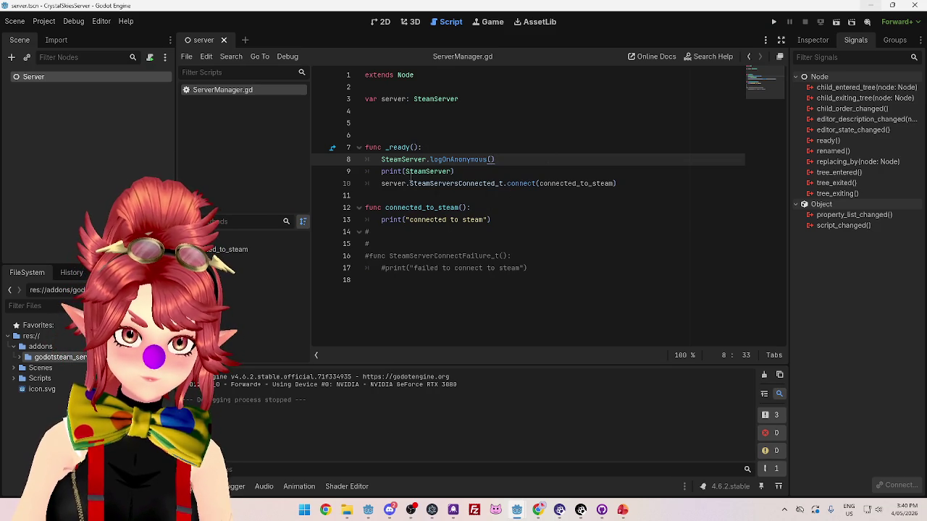
left_click(508, 171)
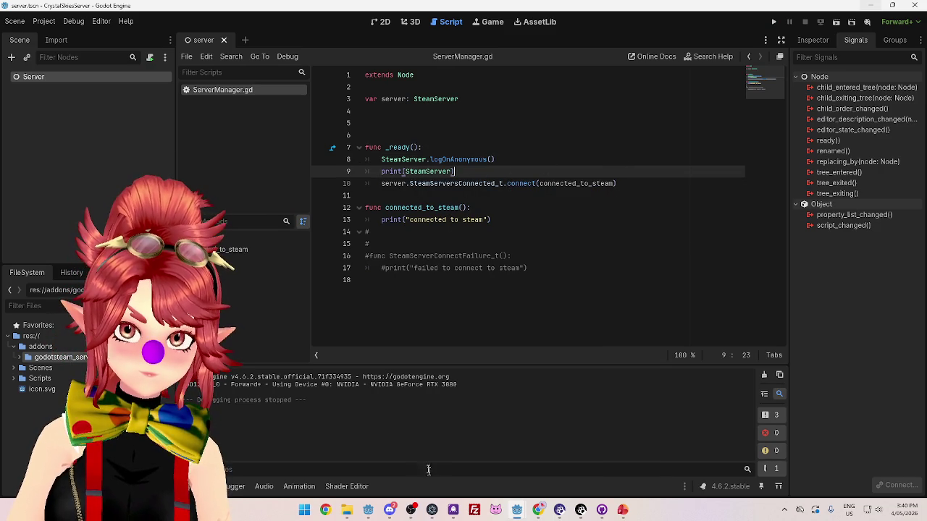
mouse_move(516, 510)
mouse_move(444, 469)
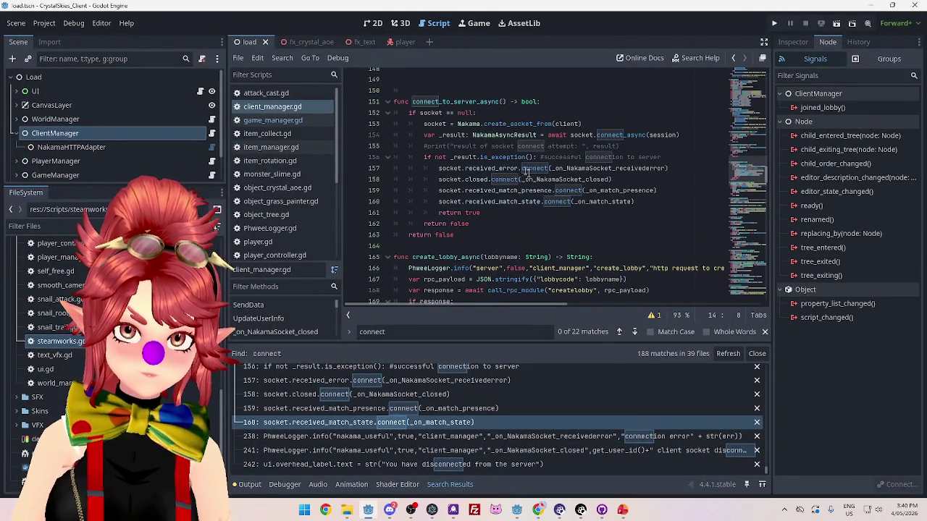
Inspect the socket.received_error connection on line 157 of client_manager.gd.
left_click(617, 168)
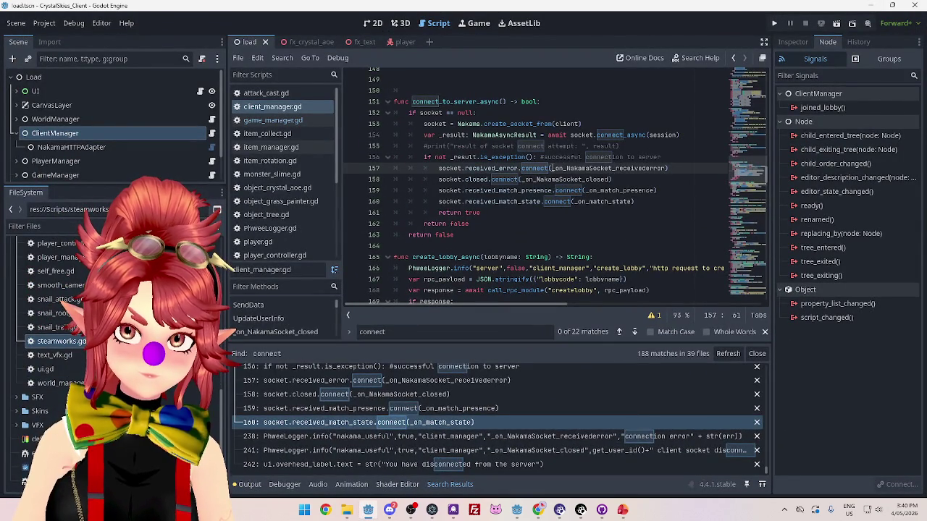
left_click_drag(464, 168, 519, 168)
left_click(440, 168)
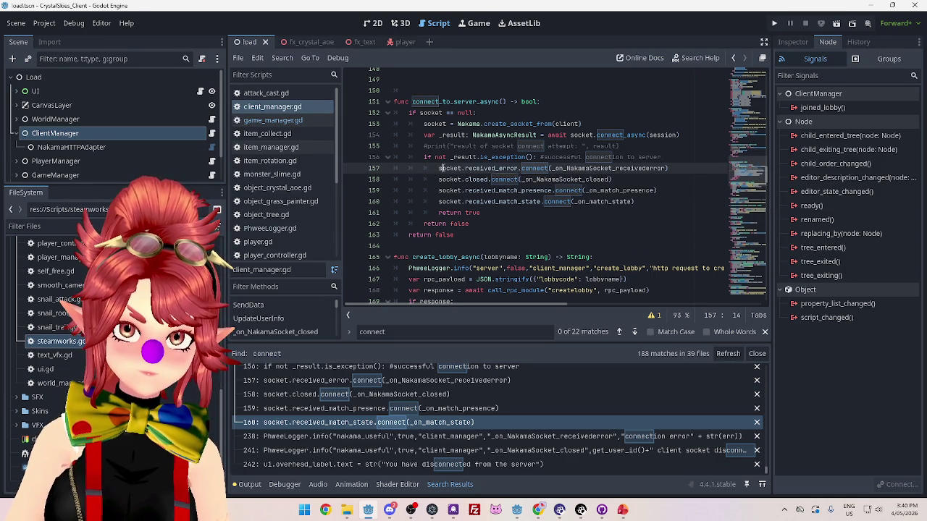
left_click_drag(439, 168, 464, 168)
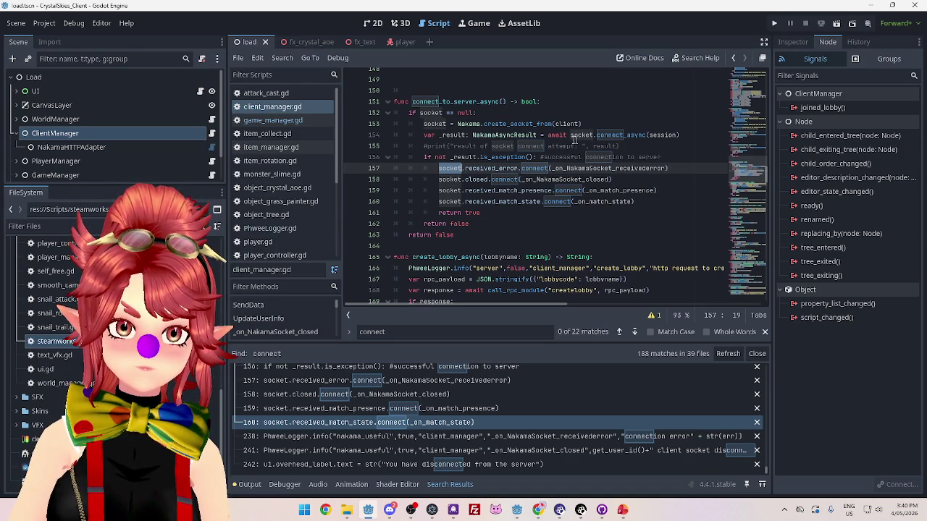
Scroll client_manager.gd up to the device authentication code, then bring ServerManager.gd forward.
scroll(585, 190, "down", 8)
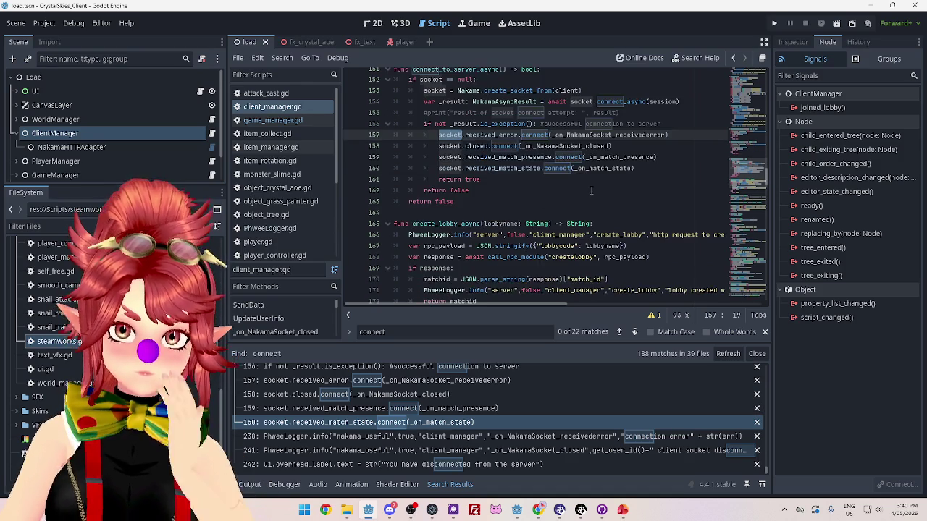
mouse_move(758, 190)
left_mouse_down()
mouse_move(760, 306)
mouse_move(763, 229)
left_mouse_up()
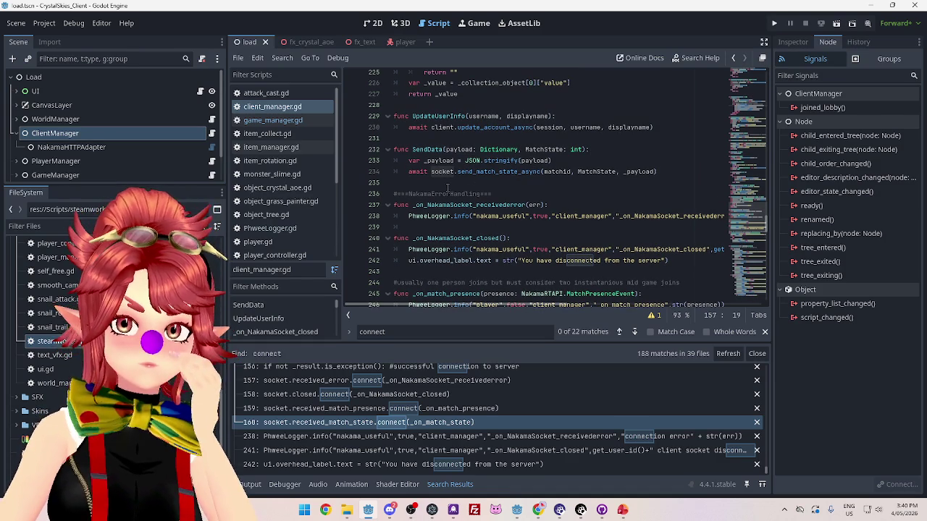
scroll(492, 178, "up", 7)
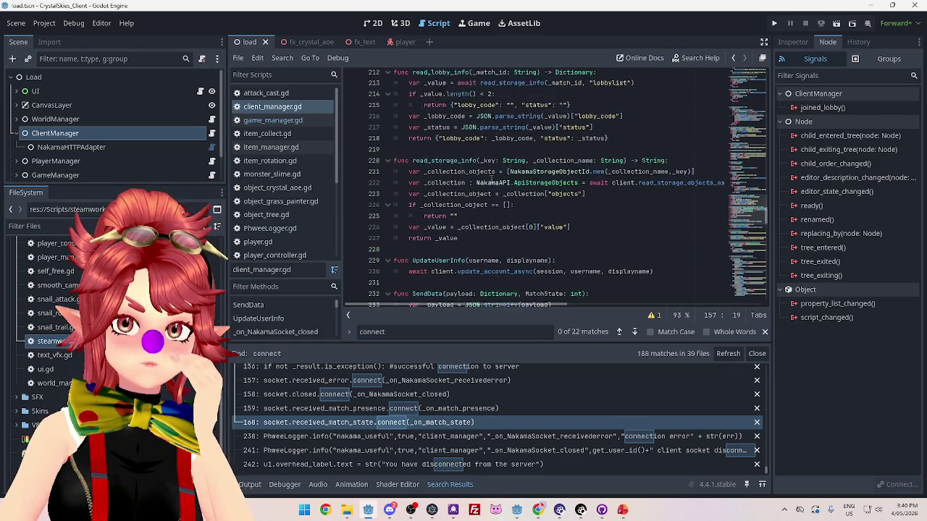
scroll(491, 178, "up", 8)
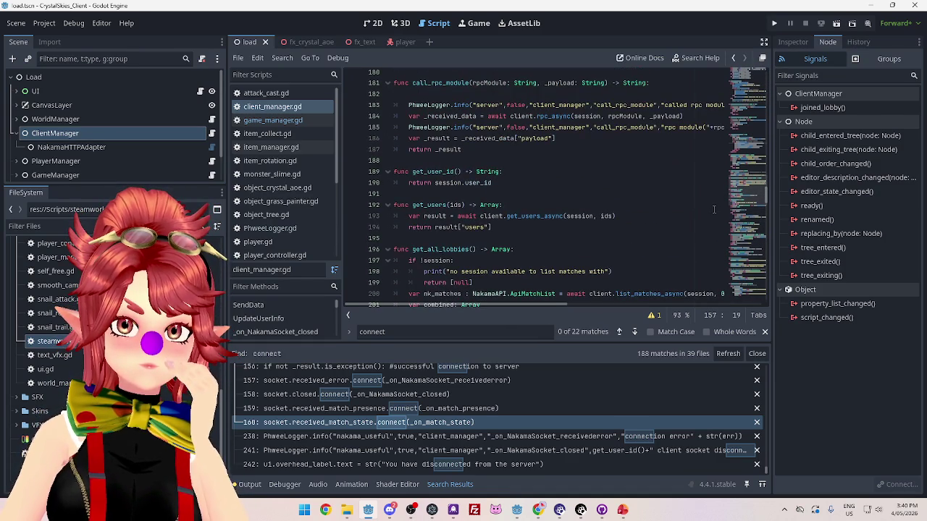
left_click(764, 154)
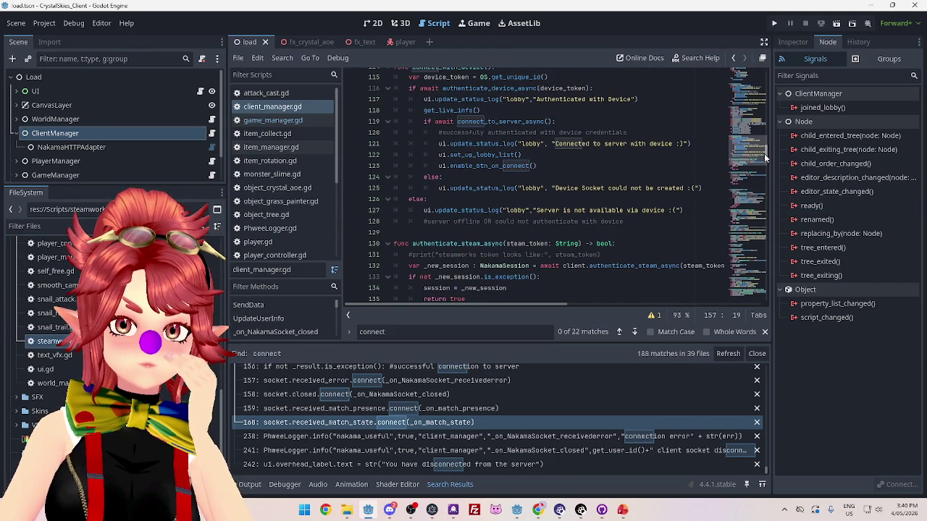
mouse_move(764, 153)
left_mouse_down()
mouse_move(772, 80)
mouse_move(774, 121)
left_mouse_up()
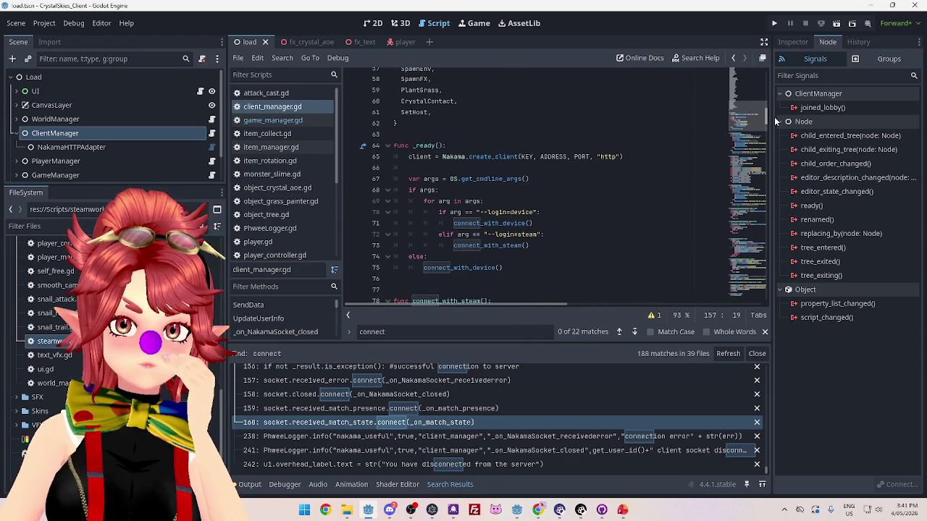
left_click(872, 5)
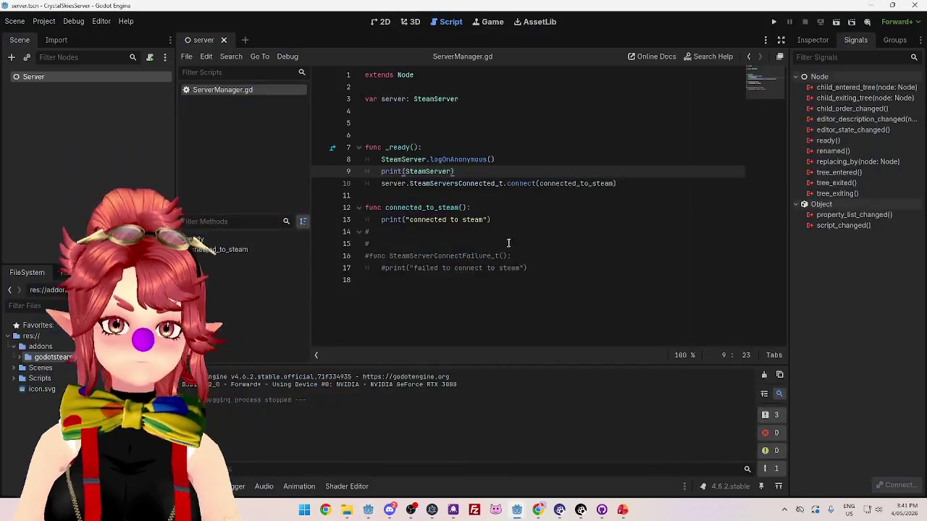
Delete the blank line above func _ready() and save ServerManager.gd.
left_click(503, 148)
left_click(465, 136)
key("BackSpace")
key("BackSpace")
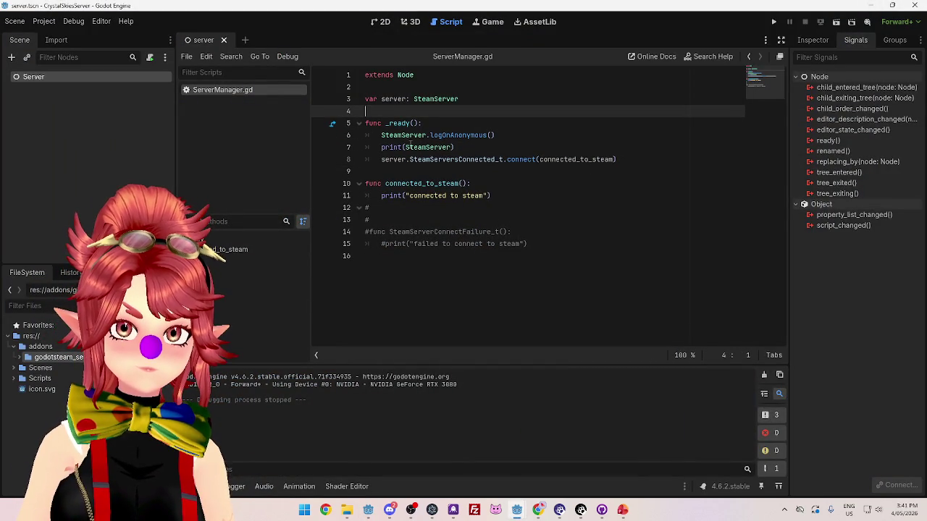
left_click(433, 171)
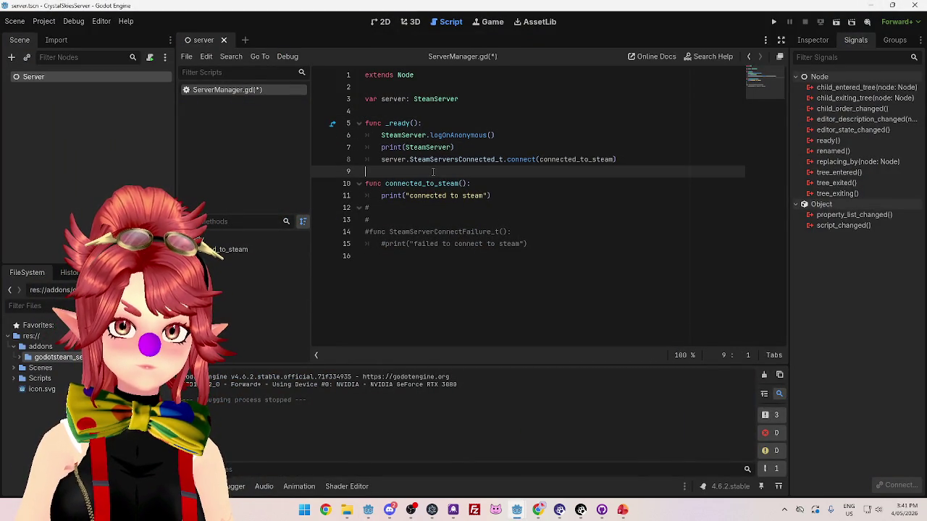
key("ctrl+s")
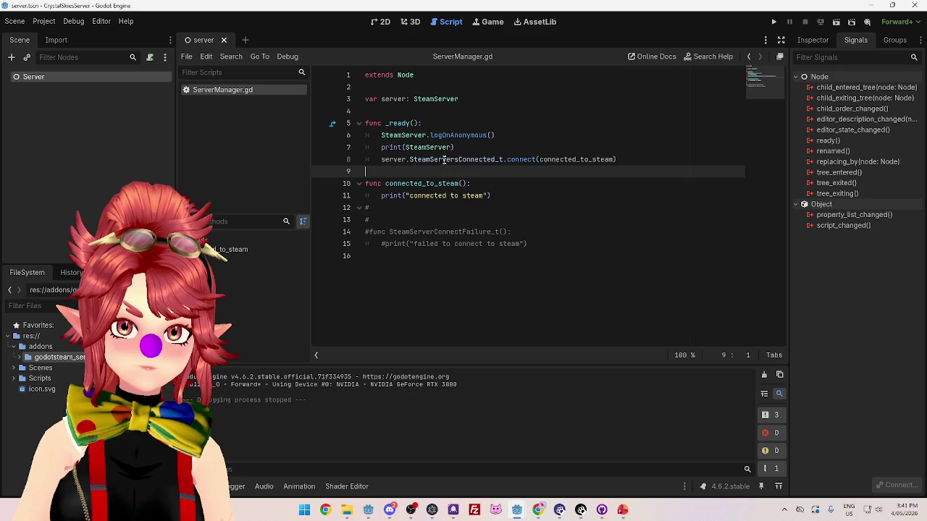
left_click(464, 147)
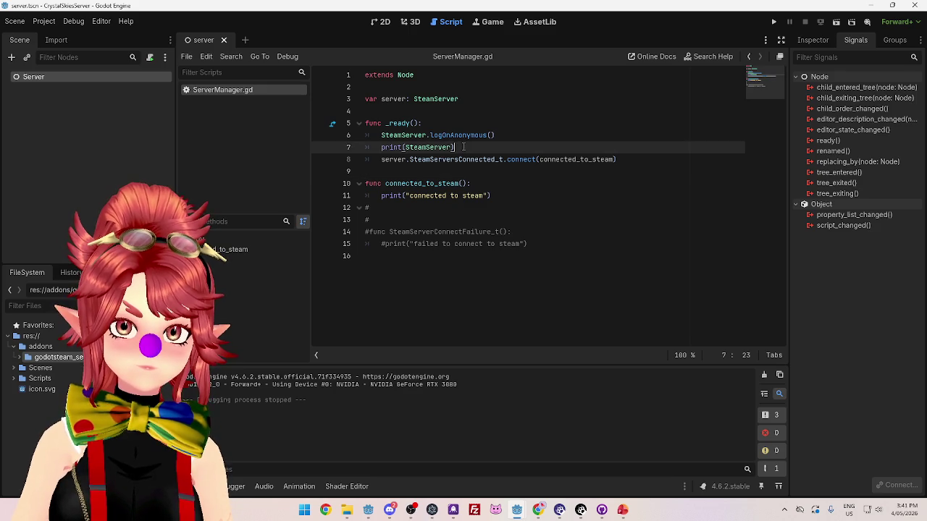
mouse_move(433, 147)
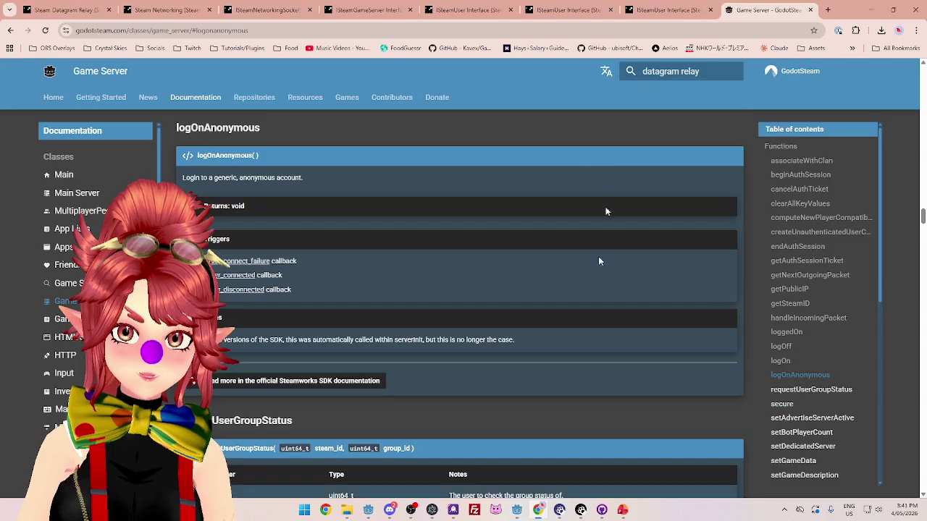
Read the GodotSteam docs for logOnAnonymous, getSteamID and getAuthSessionTicket.
left_click(538, 509)
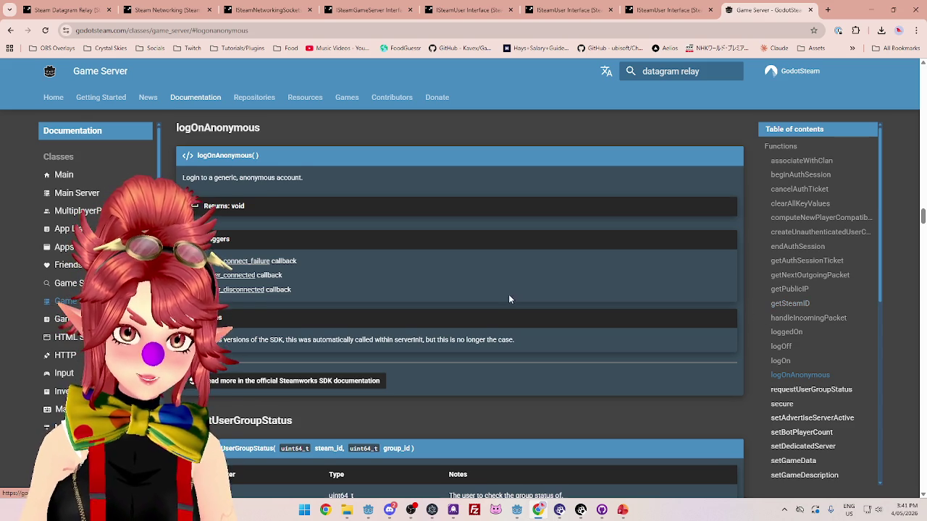
scroll(508, 294, "down", 2)
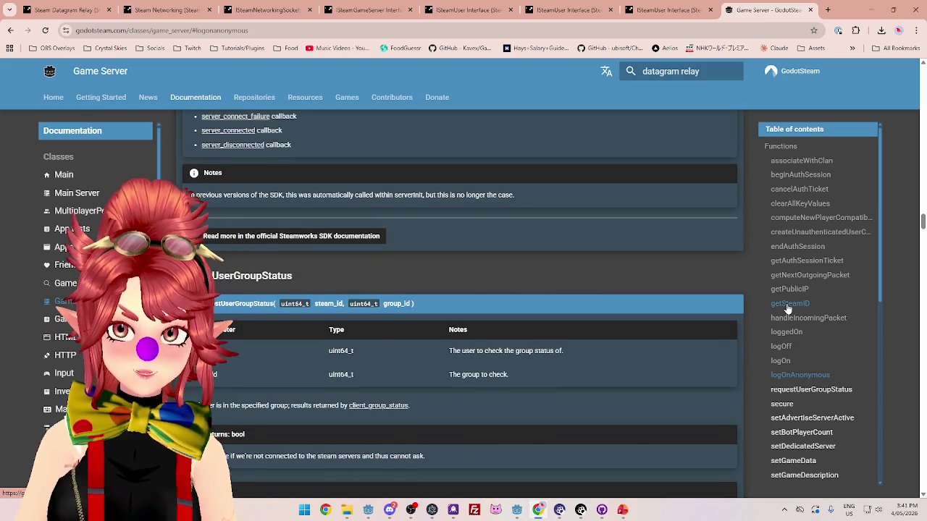
left_click(784, 303)
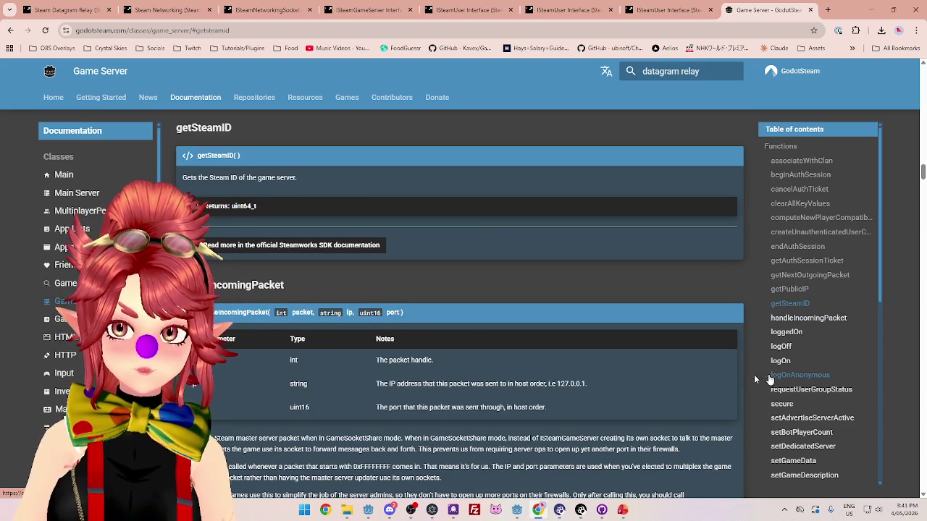
scroll(341, 333, "down", 3)
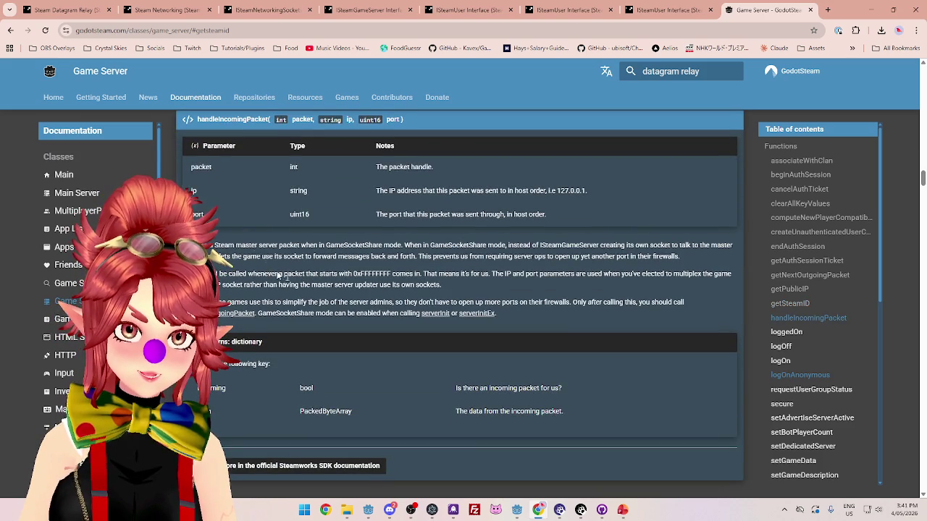
left_click(793, 377)
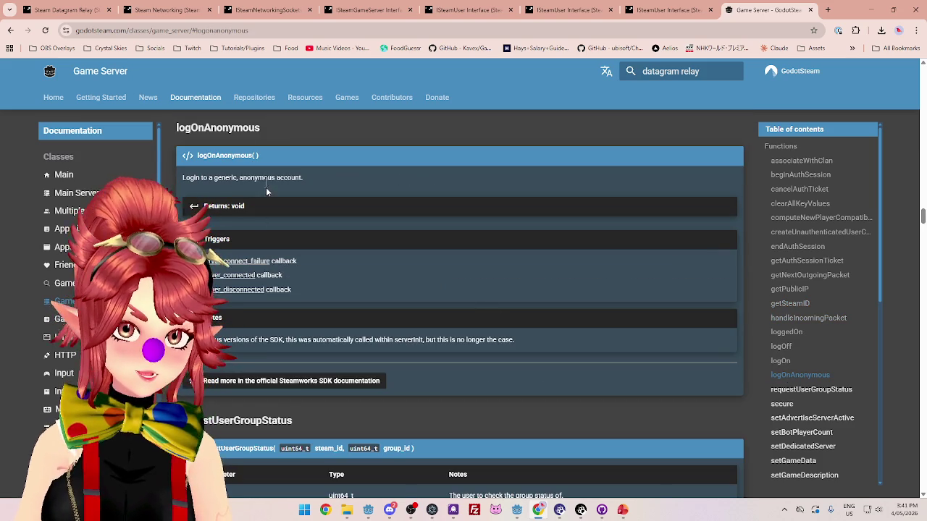
left_click_drag(224, 178, 291, 177)
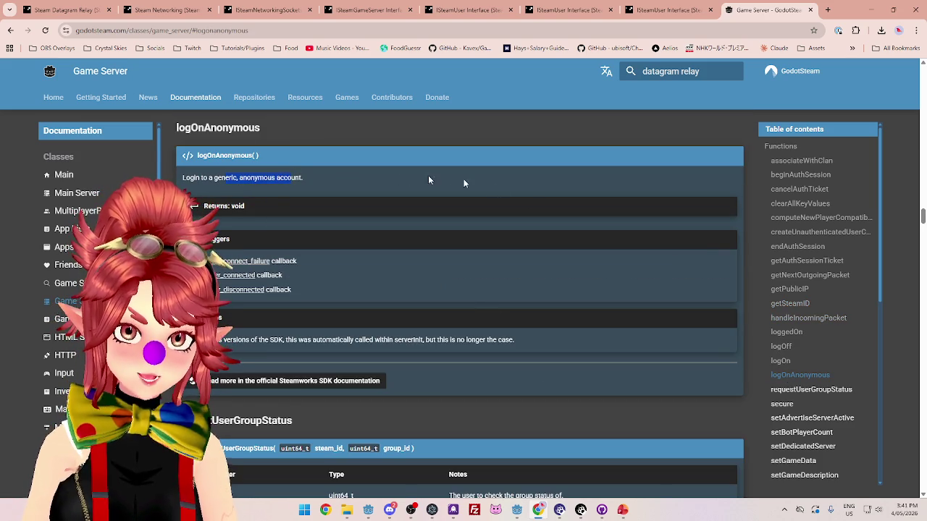
left_click(793, 305)
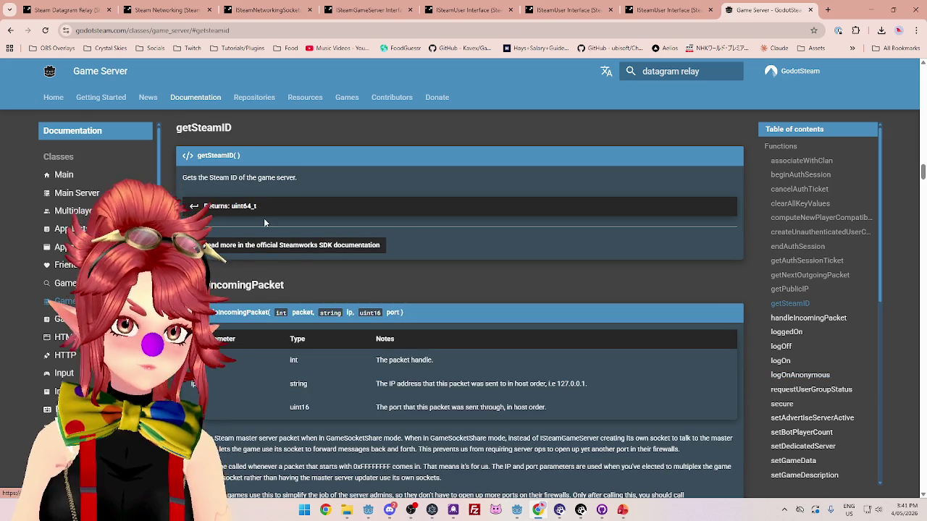
left_click(789, 259)
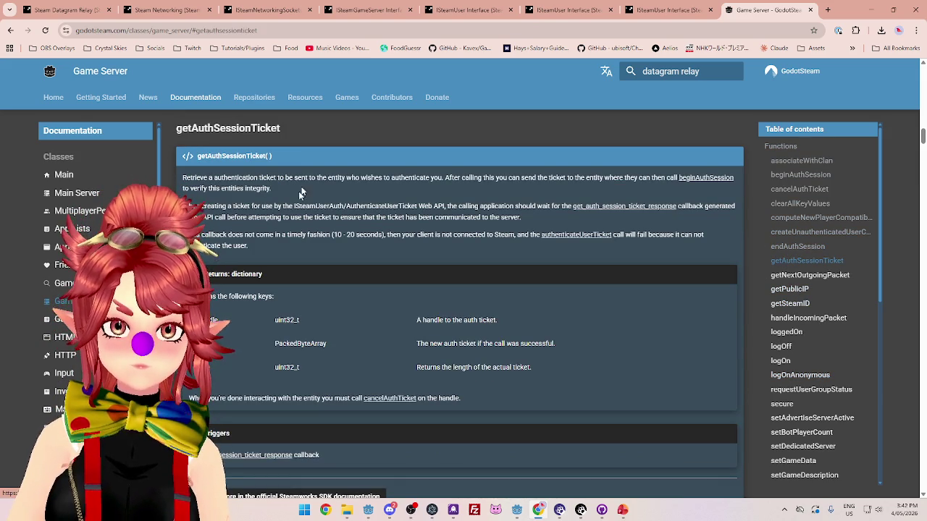
triple_click(282, 161)
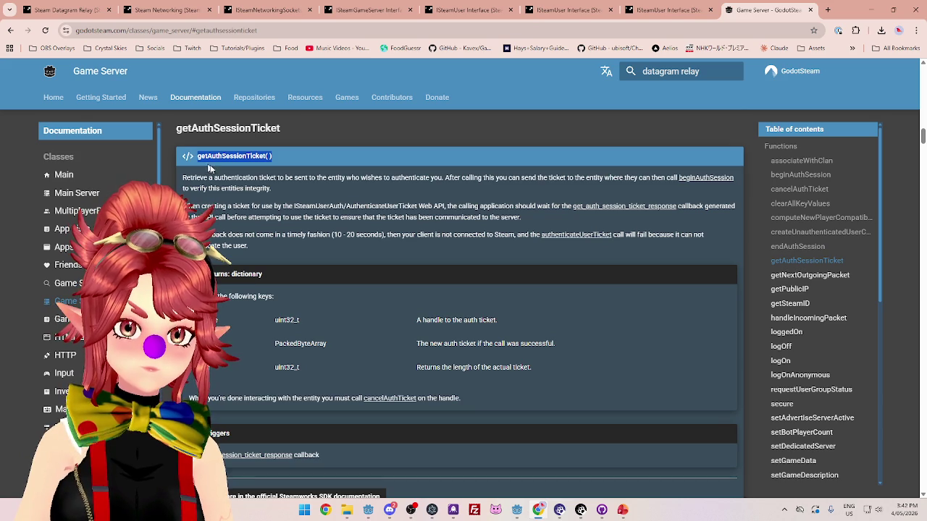
mouse_move(517, 509)
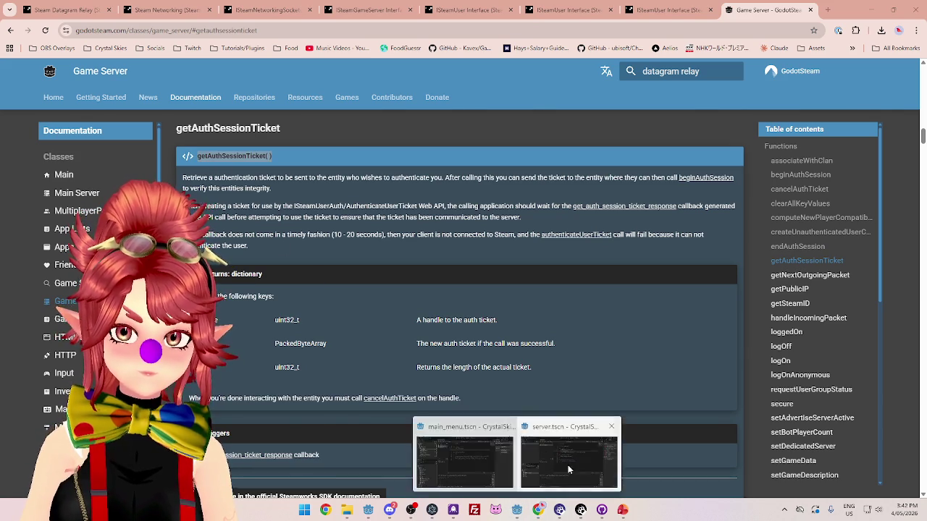
Back in the server script, add a blank line after the logOnAnonymous() call.
left_click(568, 465)
left_click(511, 140)
key("Return")
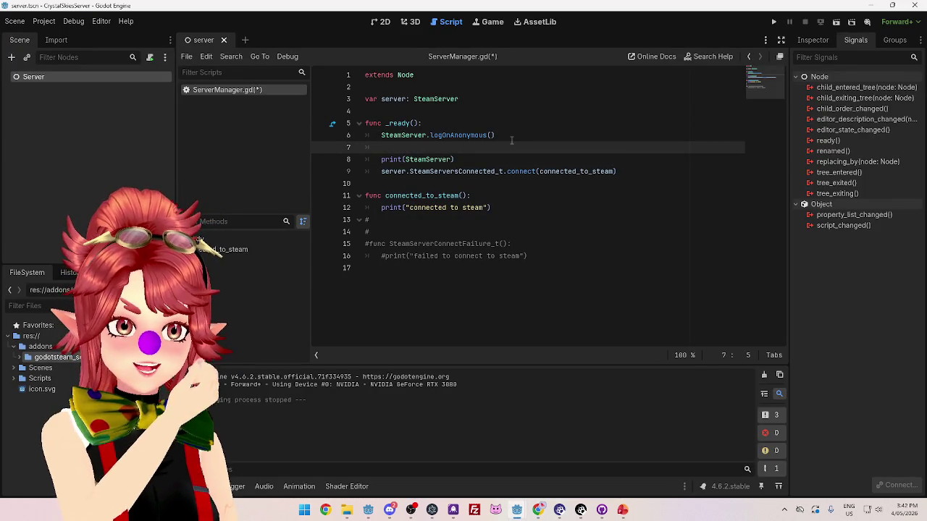
Assign the logOnAnonymous() result by prefixing line 6 with 'server ='.
left_click(361, 149)
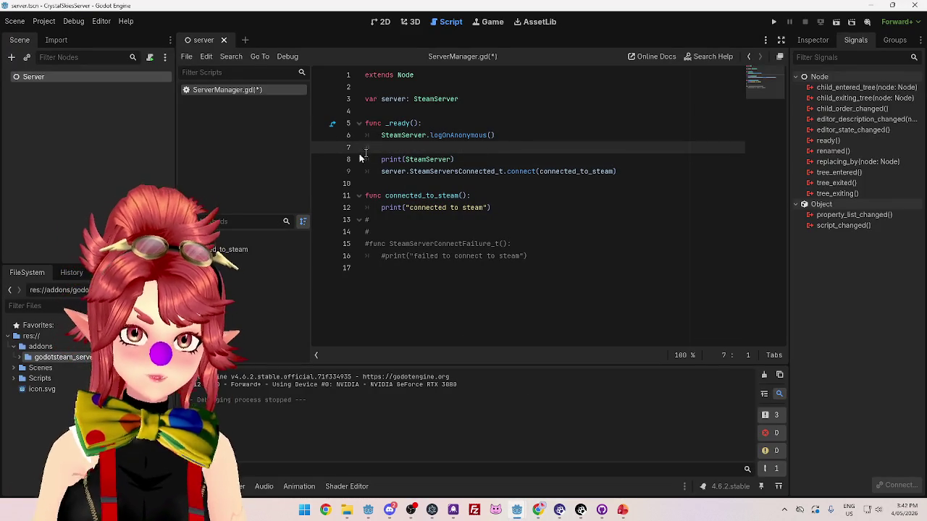
left_click(407, 172)
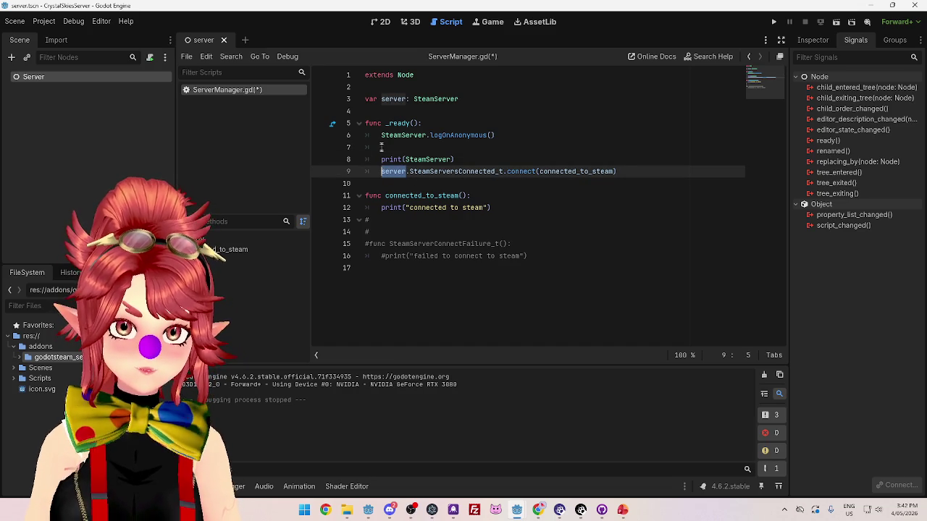
left_click(382, 136)
type("server =")
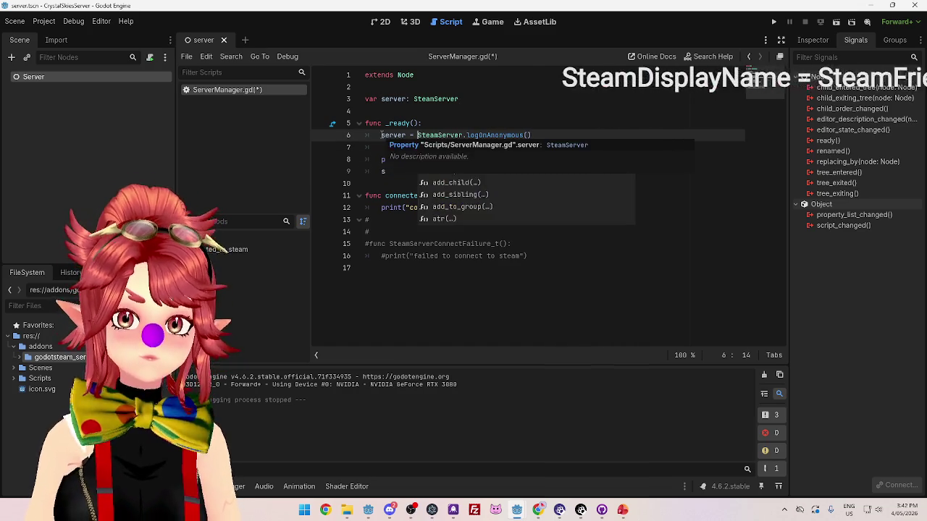
Remove the empty line below the logon call and switch to the client project.
left_click(389, 147)
key("BackSpace")
key("BackSpace")
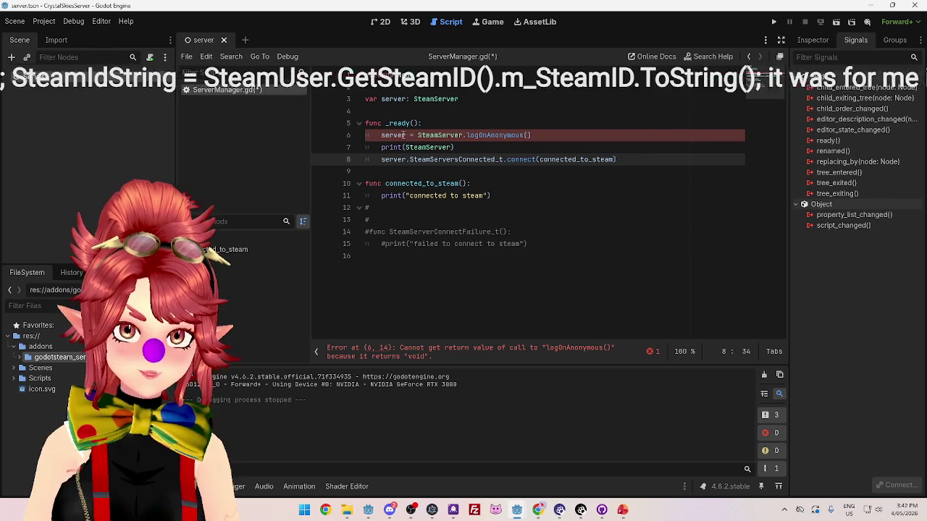
left_click(538, 509)
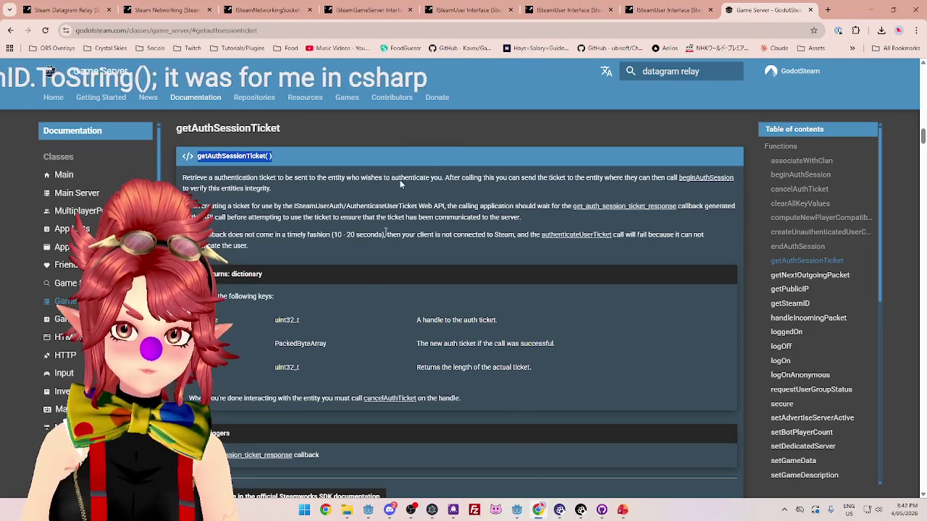
left_click(368, 510)
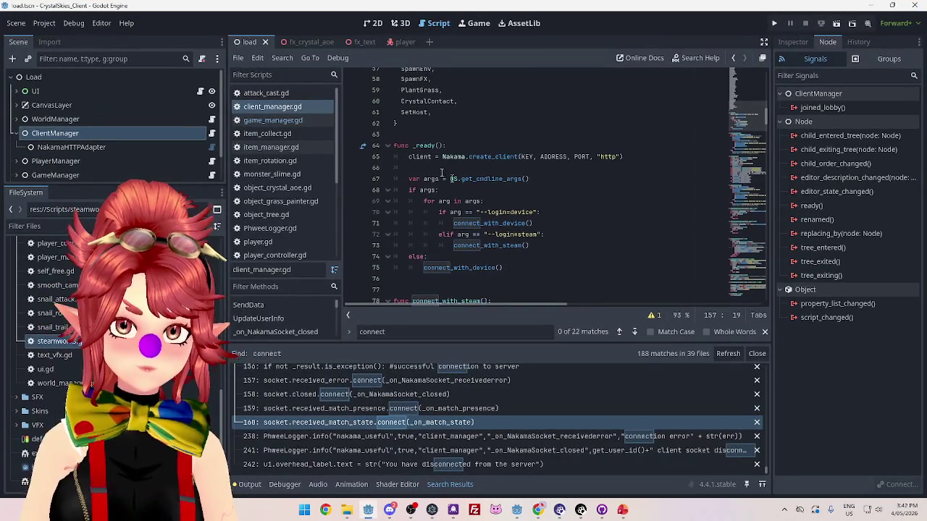
Bring the client project's load.tscn editor window to the front.
scroll(620, 173, "down", 1)
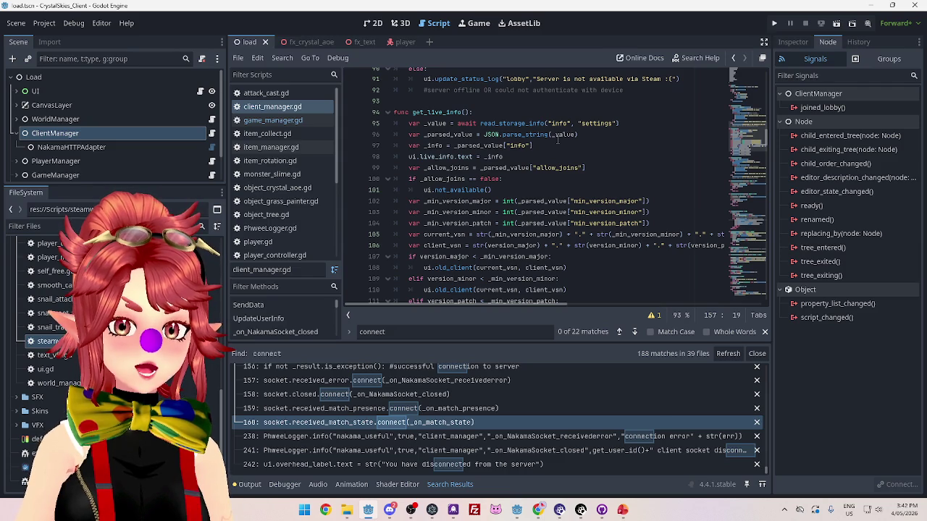
left_click(538, 510)
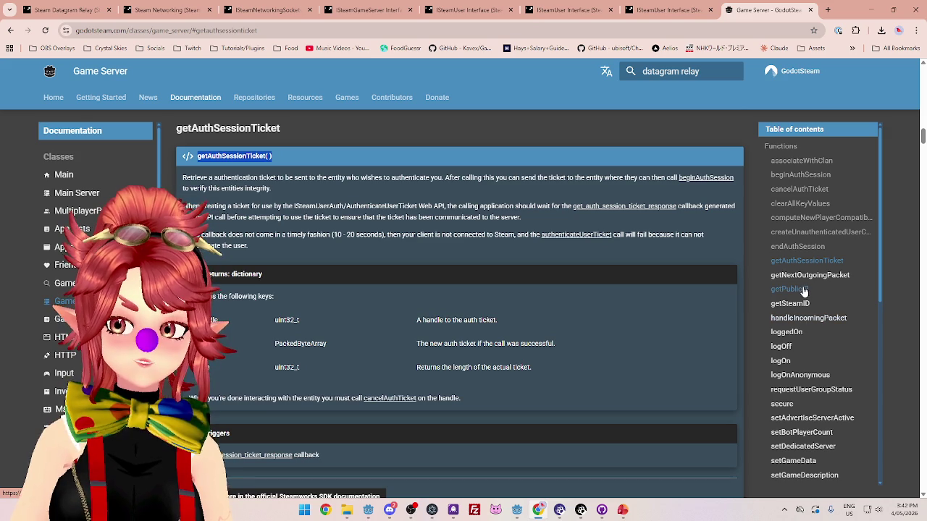
left_click(873, 10)
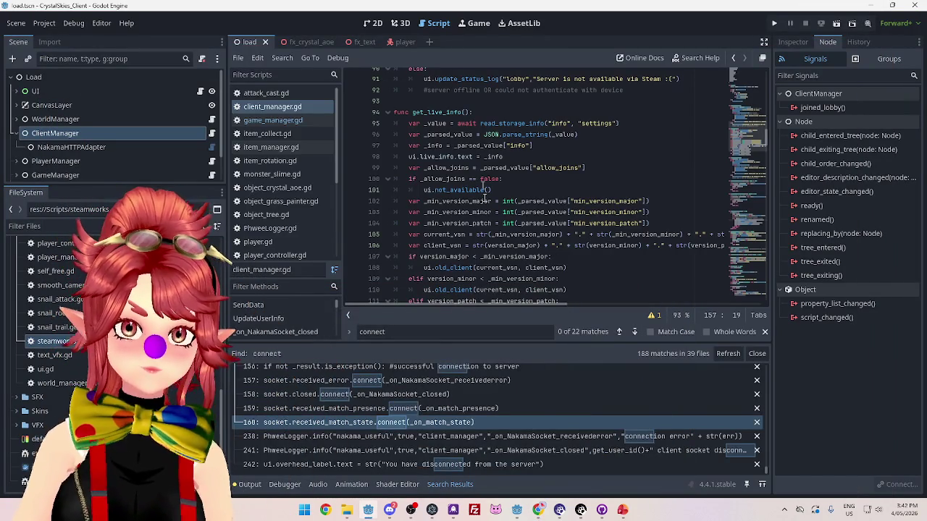
left_click(538, 510)
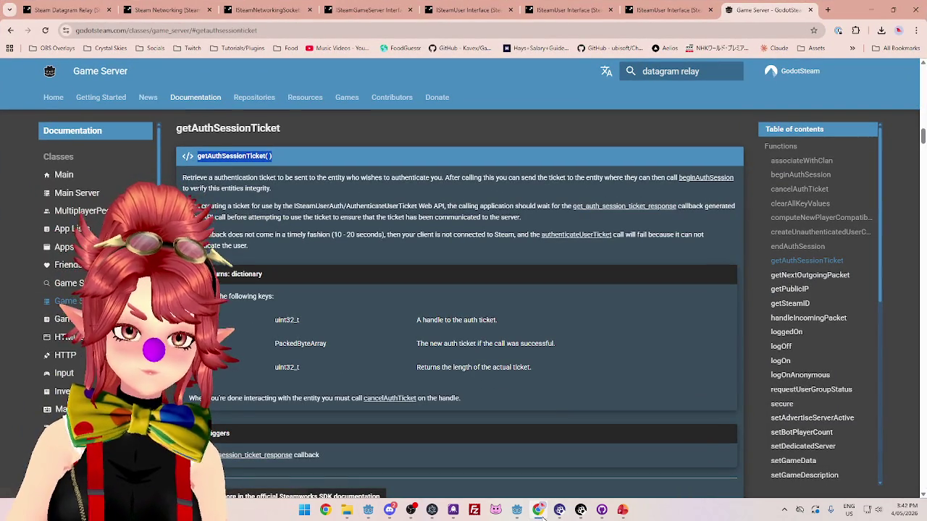
mouse_move(516, 509)
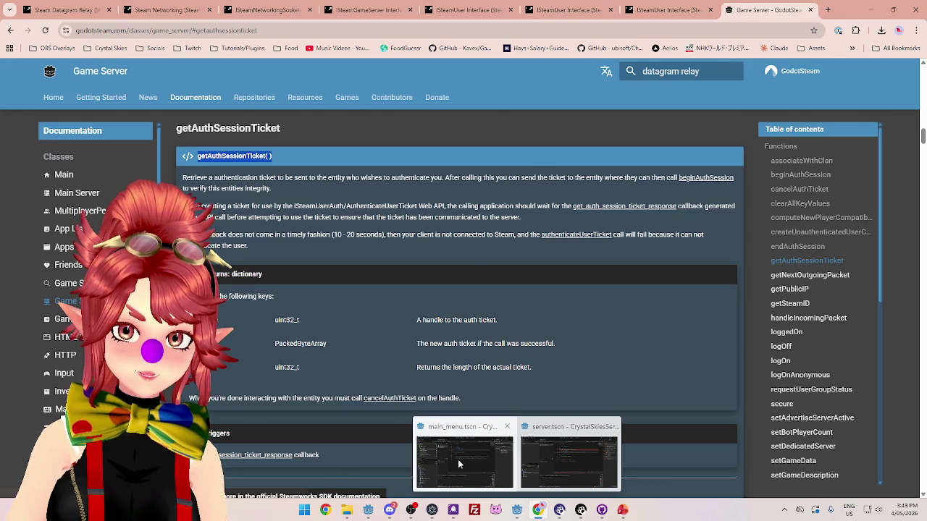
mouse_move(458, 460)
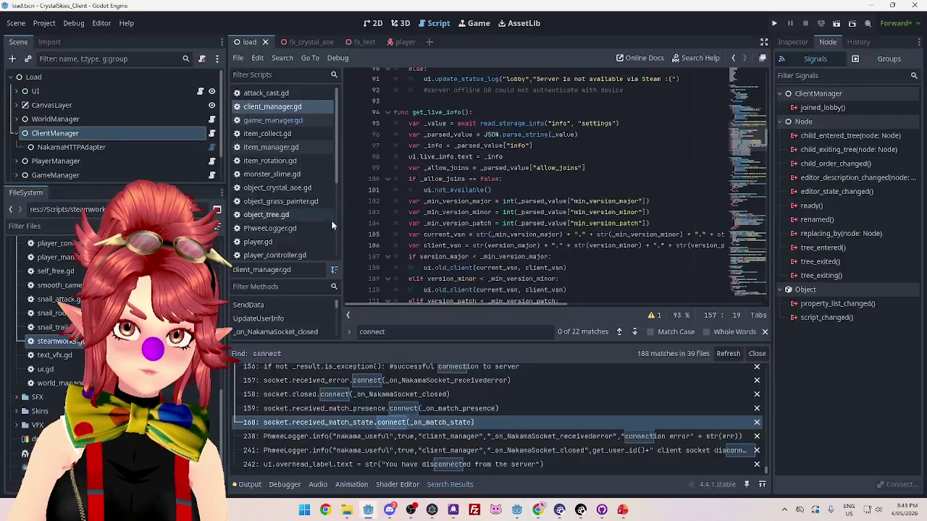
left_click(569, 456)
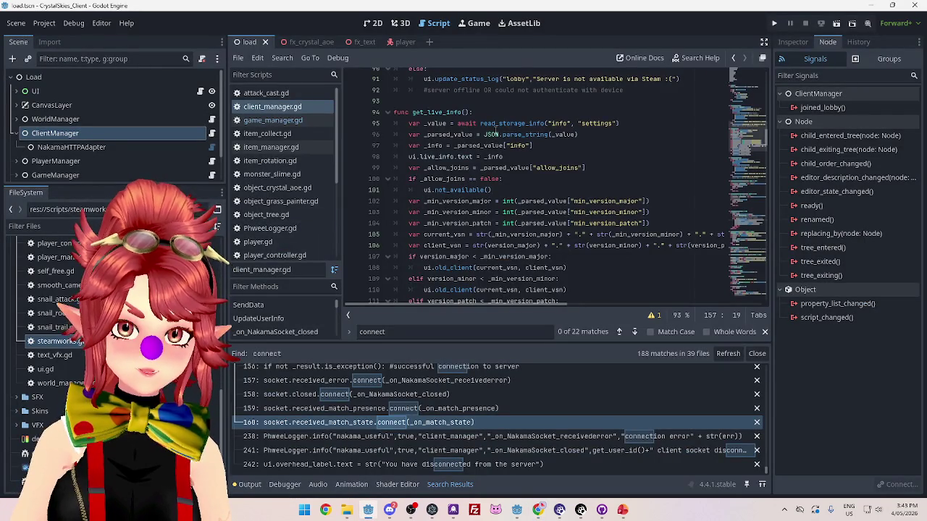
Scroll client_manager.gd to the get_live_info() call inside connect_with_steam.
scroll(443, 194, "up", 5)
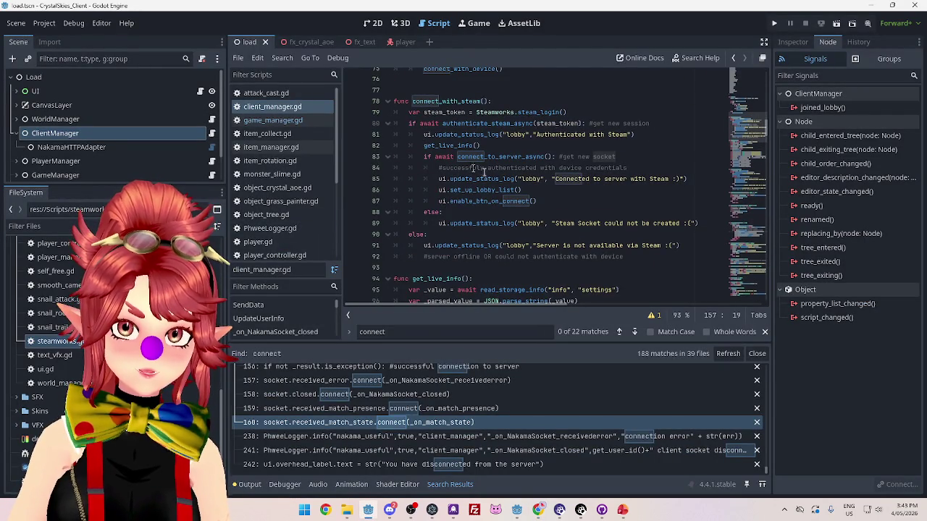
scroll(483, 171, "up", 2)
scroll(499, 178, "up", 3)
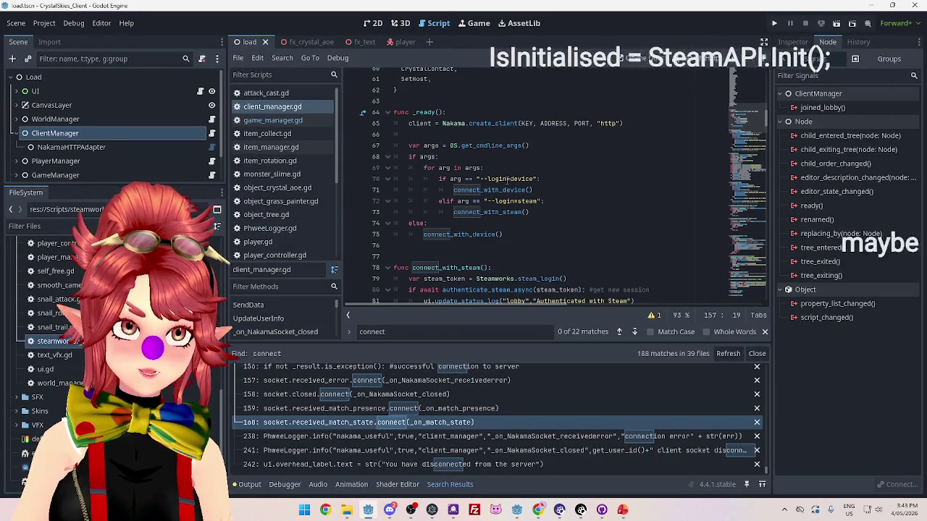
scroll(609, 205, "up", 1)
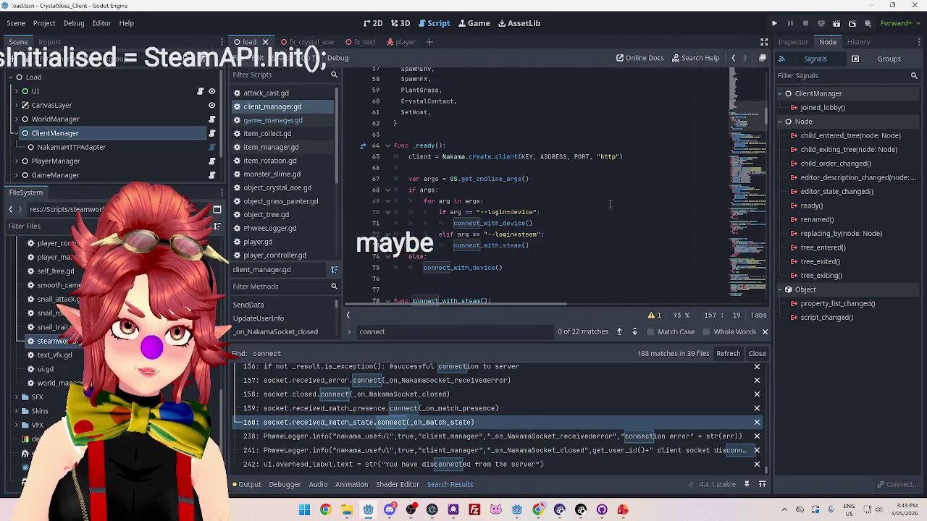
scroll(498, 200, "down", 3)
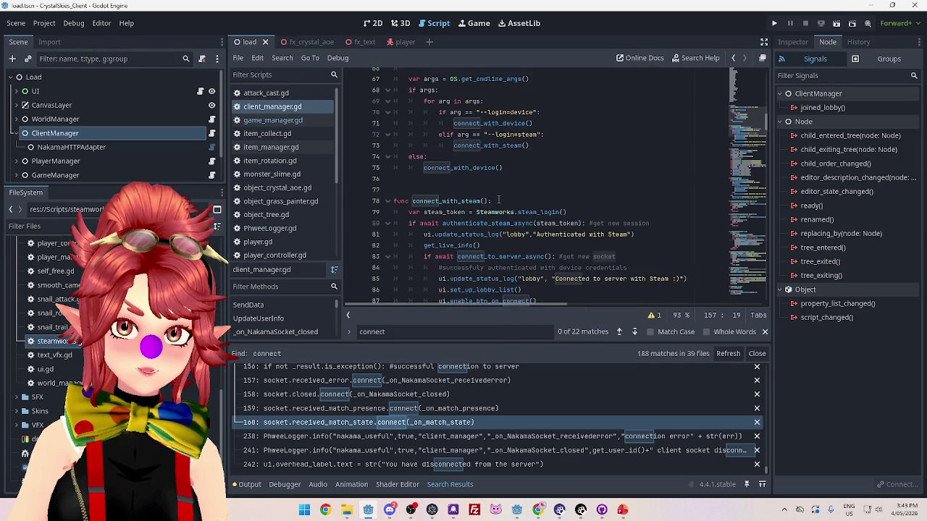
scroll(499, 200, "down", 3)
left_click(497, 146)
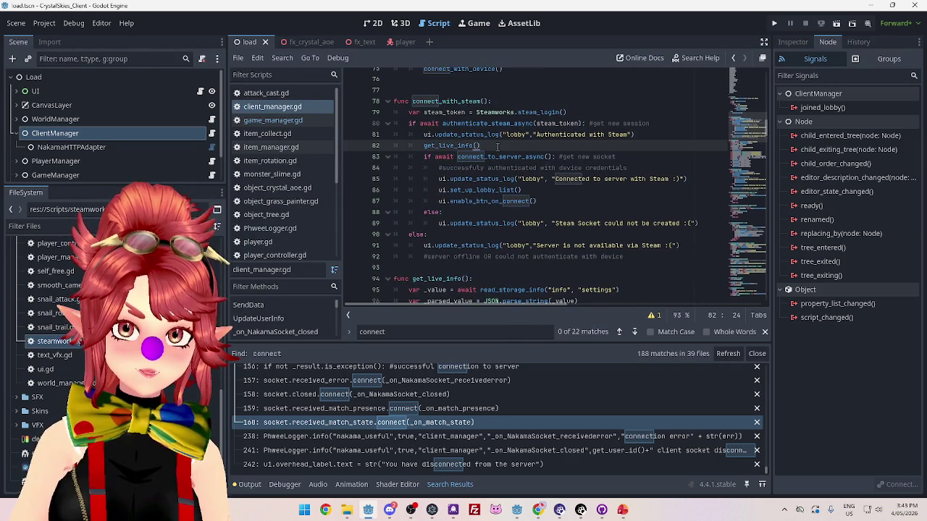
Review connect_to_server_async's socket creation, connect_async call and signal connections.
scroll(511, 187, "down", 3)
scroll(511, 190, "up", 3)
scroll(510, 190, "down", 8)
scroll(511, 189, "down", 3)
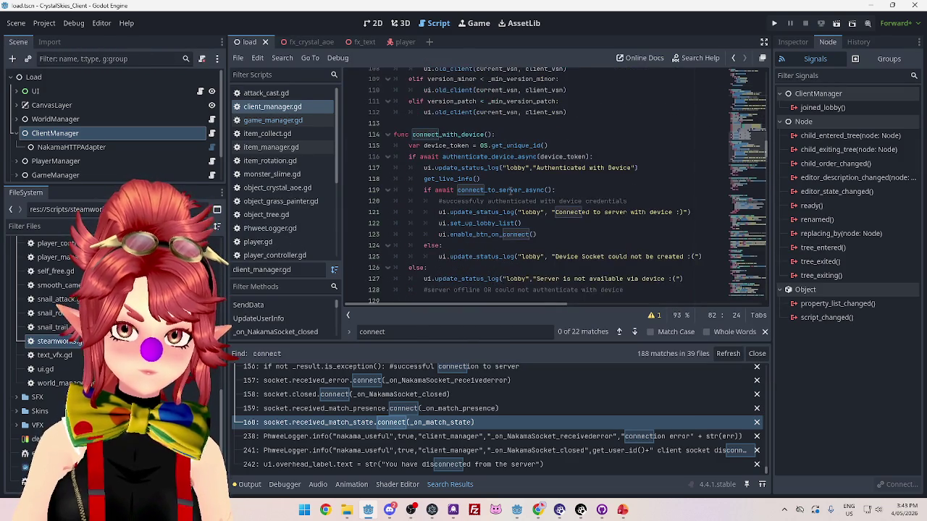
scroll(510, 189, "down", 14)
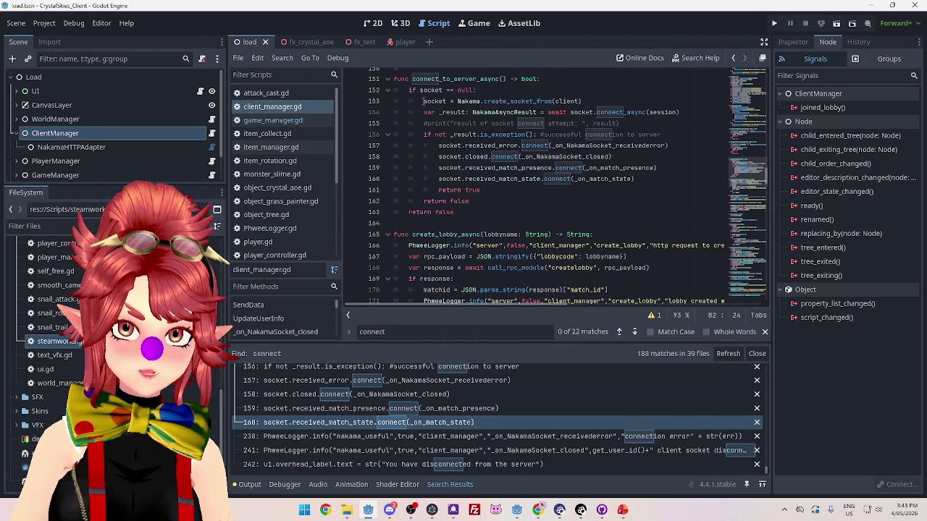
left_click_drag(423, 101, 617, 100)
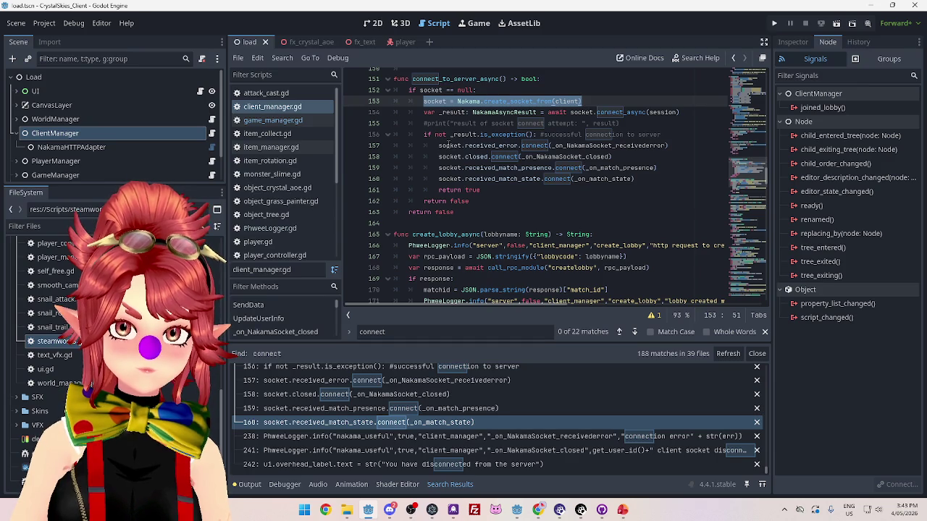
left_click_drag(439, 146, 640, 138)
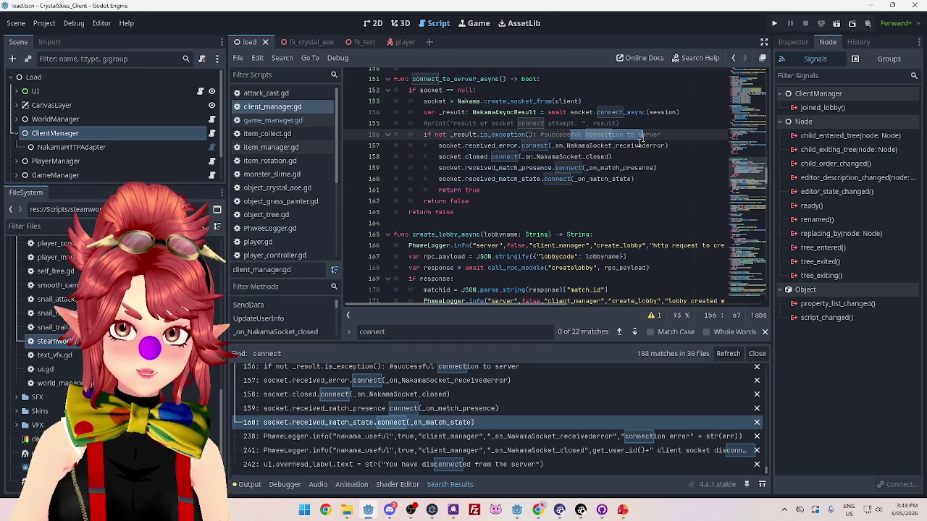
mouse_move(440, 146)
left_mouse_down()
mouse_move(674, 146)
mouse_move(438, 146)
left_mouse_up()
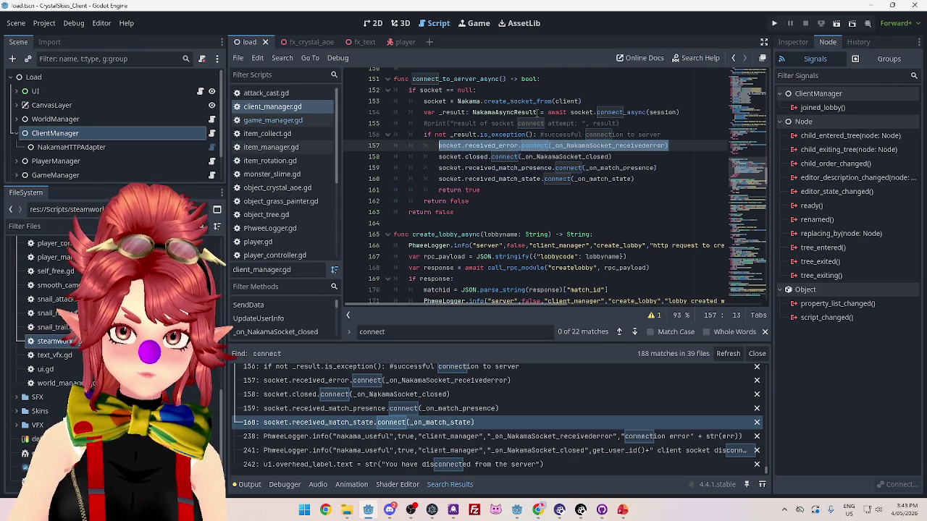
left_click_drag(548, 113, 646, 112)
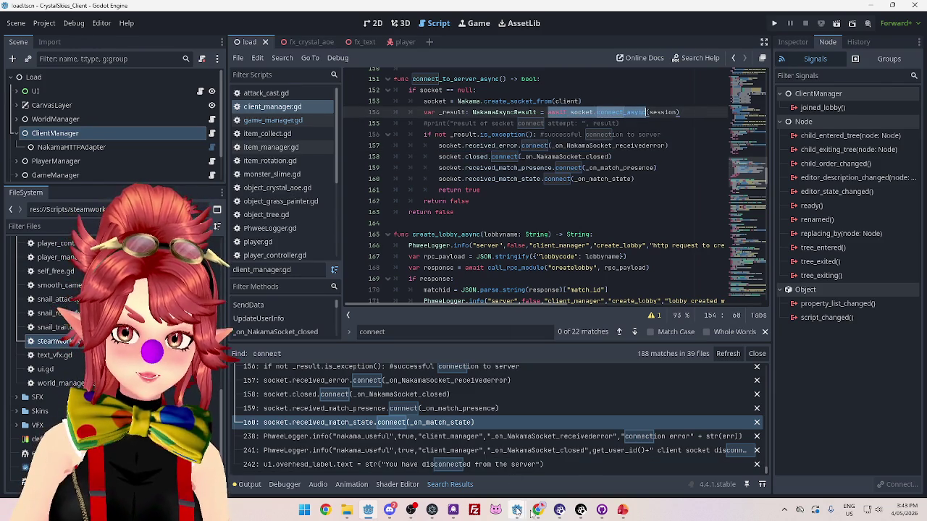
left_click(536, 511)
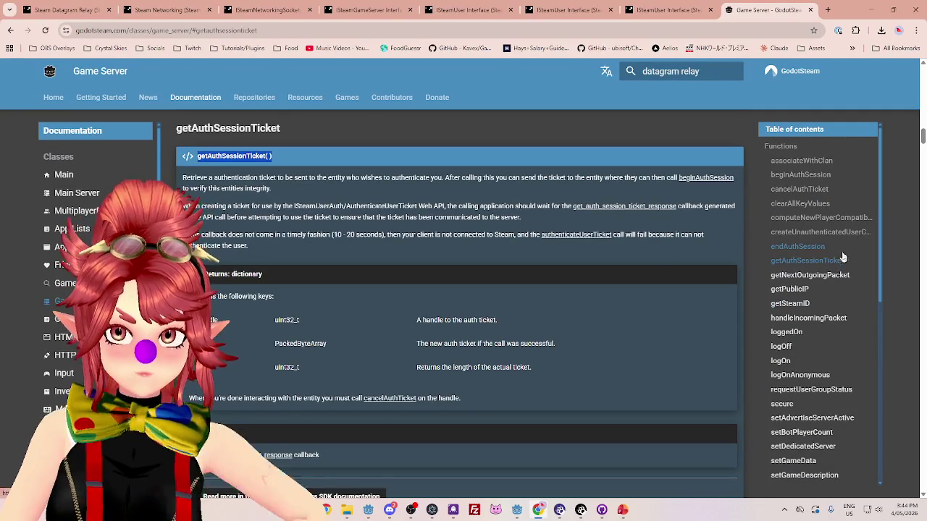
Find and select the server_connected signal in the Game Server docs' Signals section.
scroll(829, 275, "up", 1)
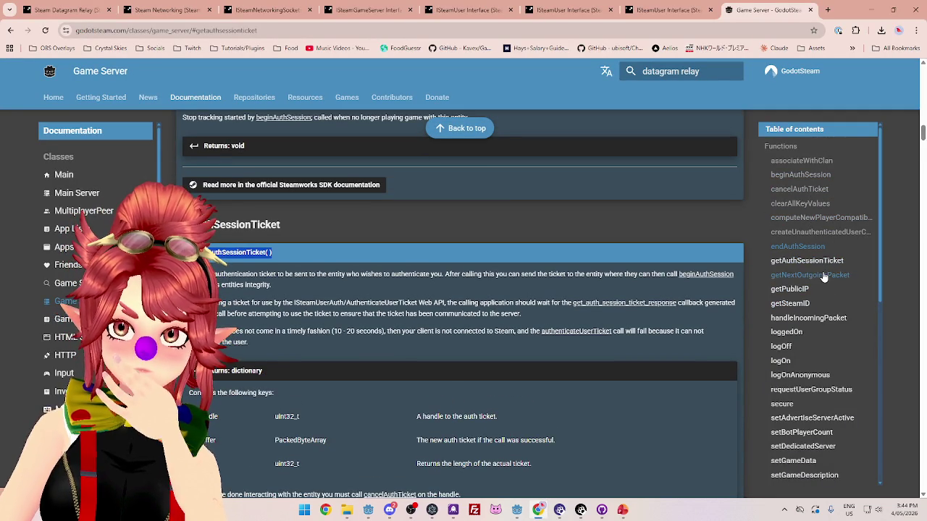
left_click(812, 237)
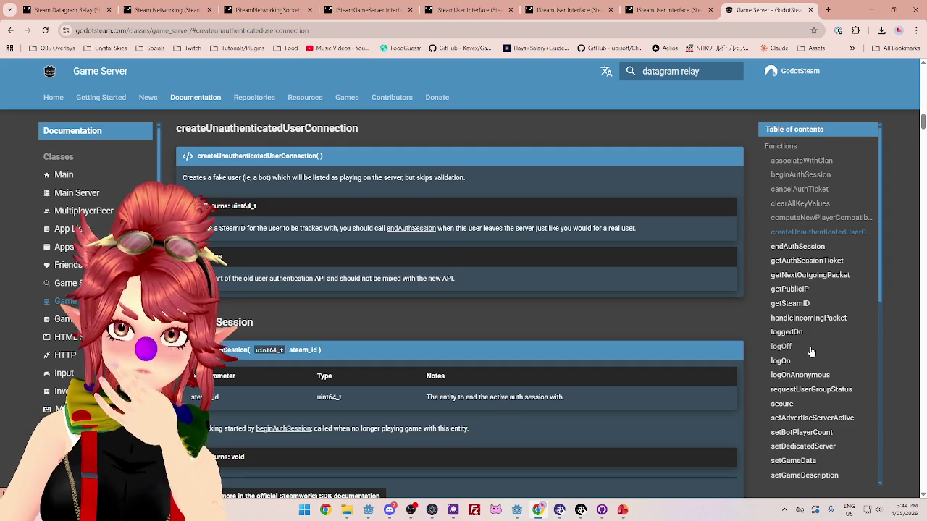
scroll(805, 345, "down", 1)
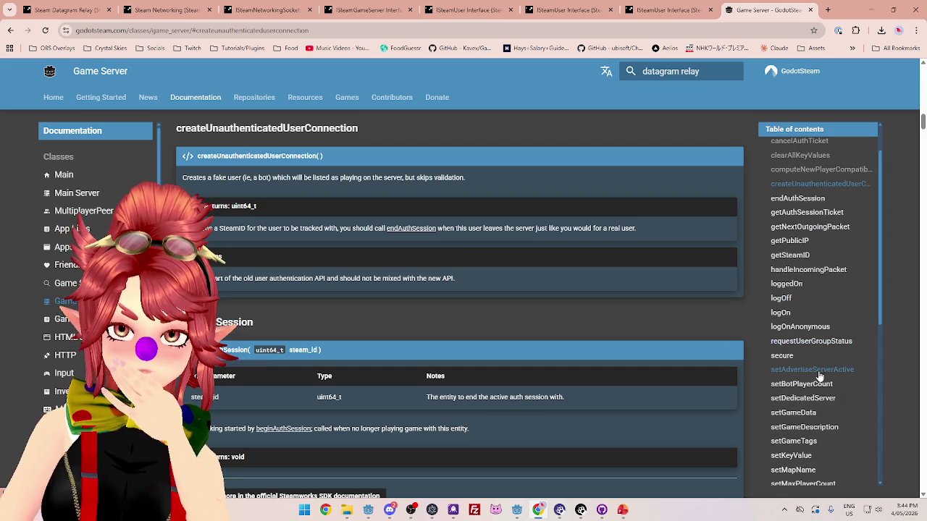
scroll(820, 376, "down", 5)
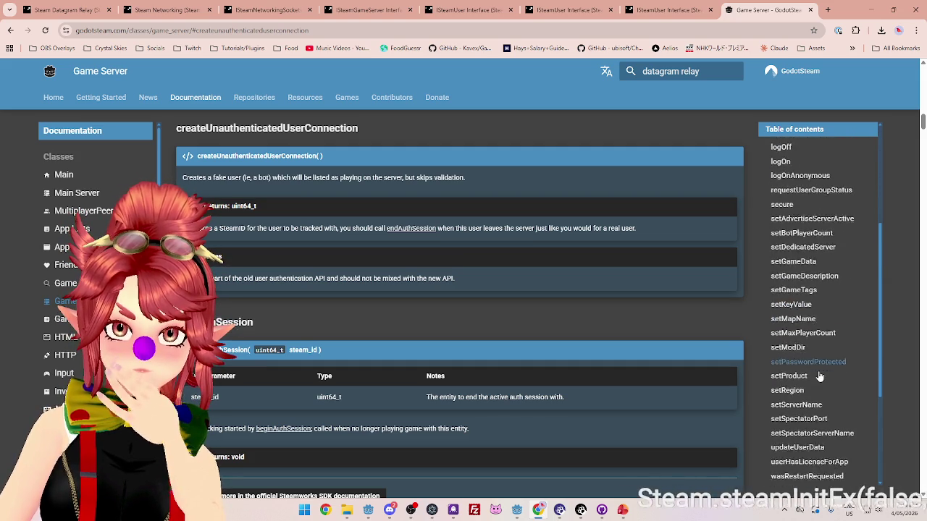
scroll(819, 376, "down", 2)
scroll(821, 378, "down", 1)
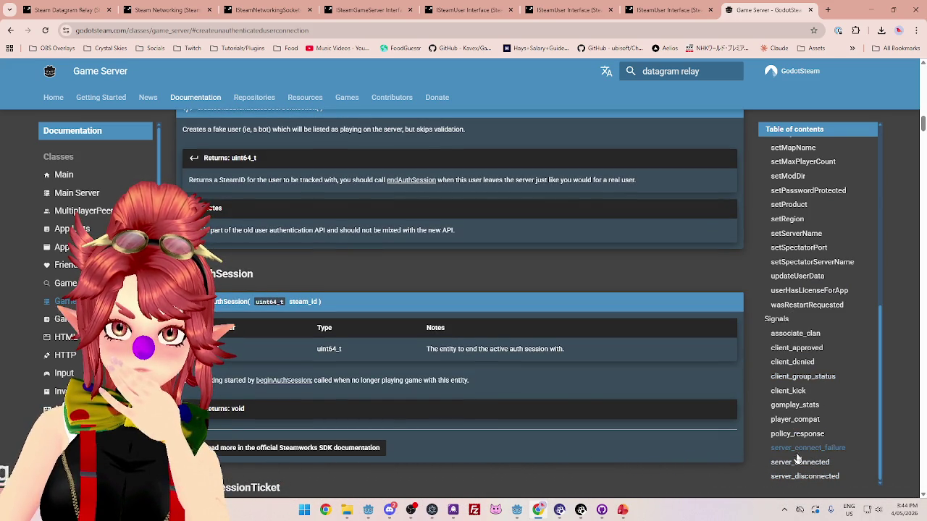
scroll(803, 456, "up", 4)
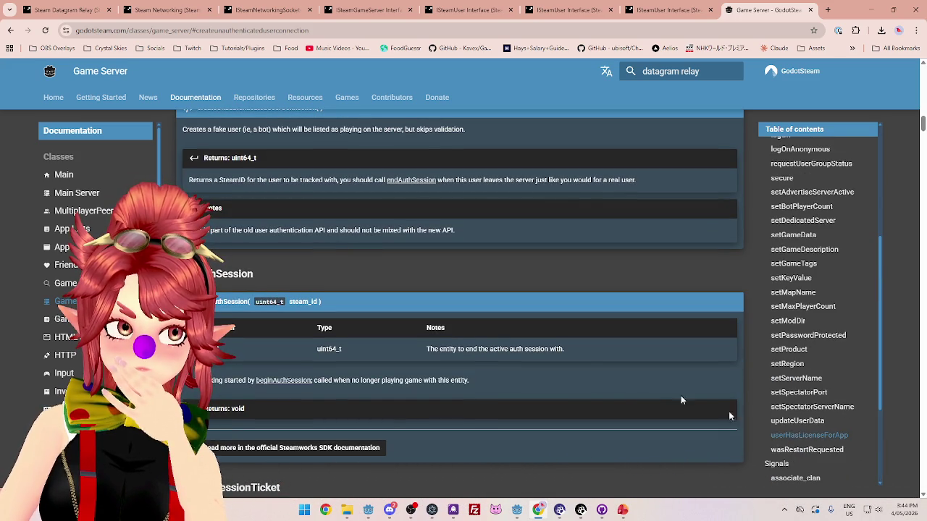
scroll(823, 439, "down", 2)
scroll(824, 438, "down", 2)
left_click(802, 461)
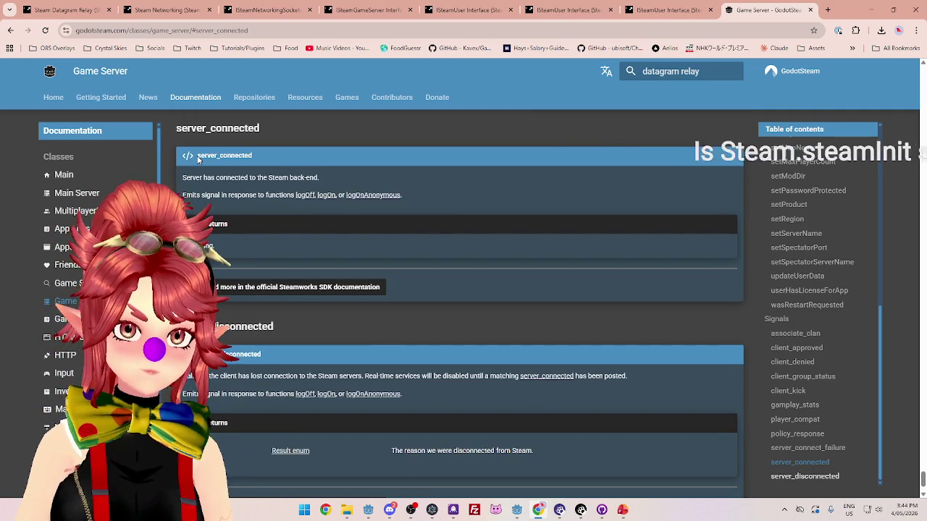
left_click_drag(195, 156, 262, 160)
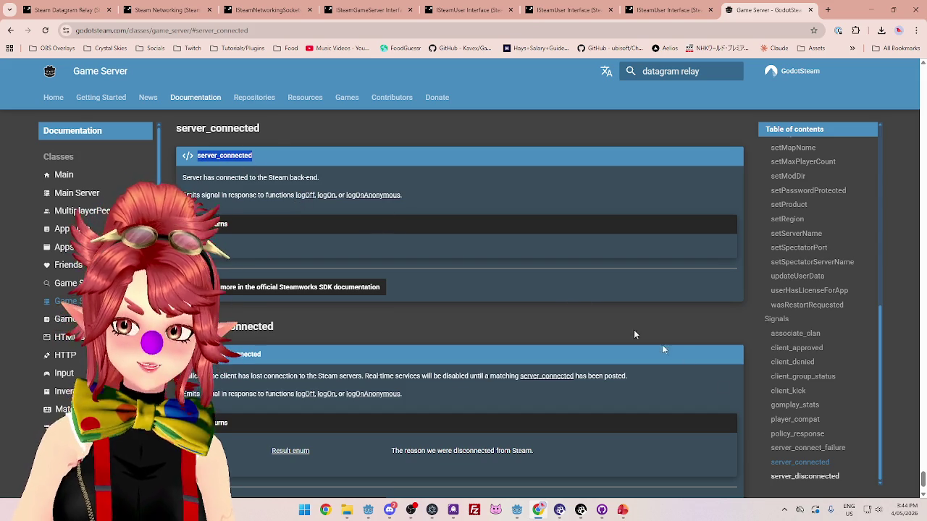
mouse_move(516, 510)
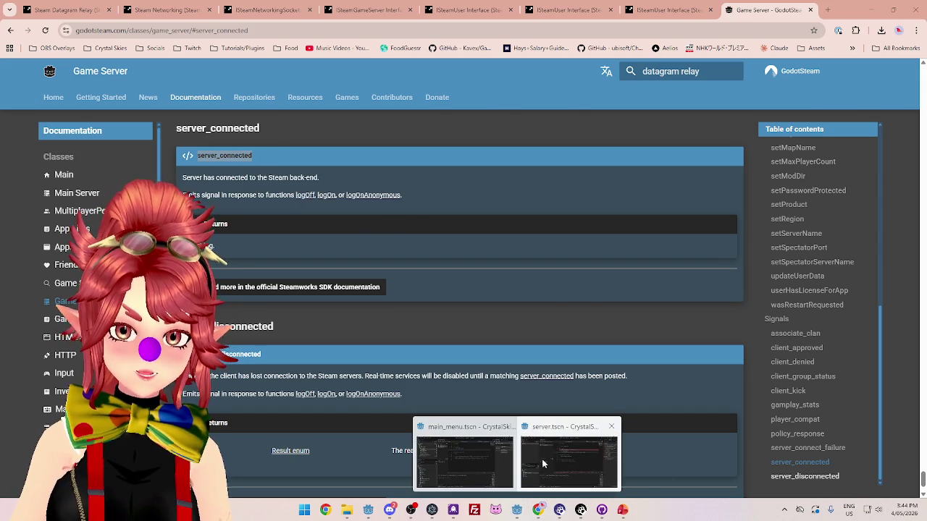
left_click(549, 454)
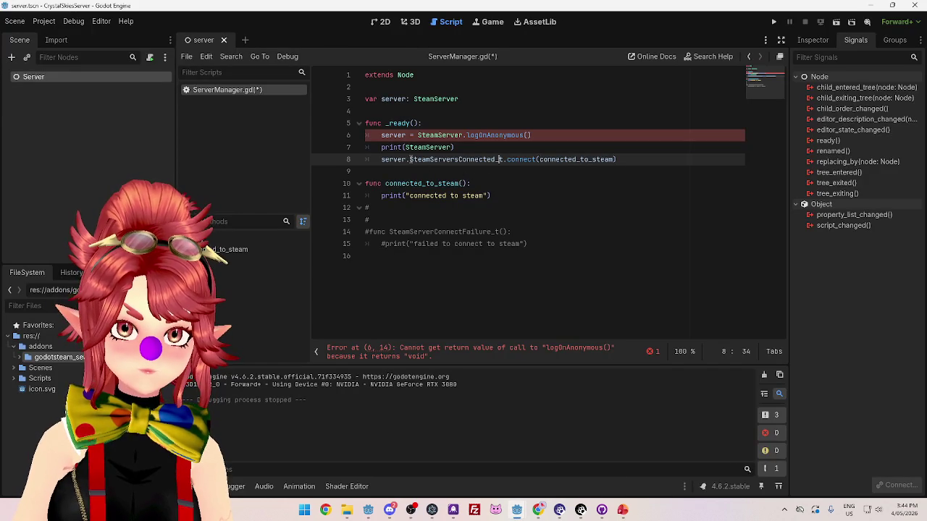
Replace SteamServersConnected_t with server_connected on the connect line, then run the project.
left_click_drag(409, 160, 503, 160)
type("server_connected")
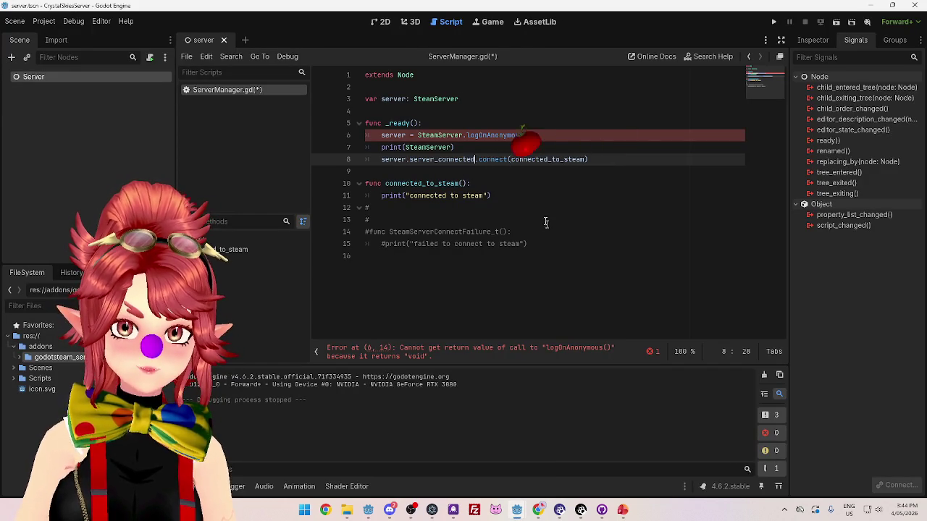
left_click(530, 181)
key("F5")
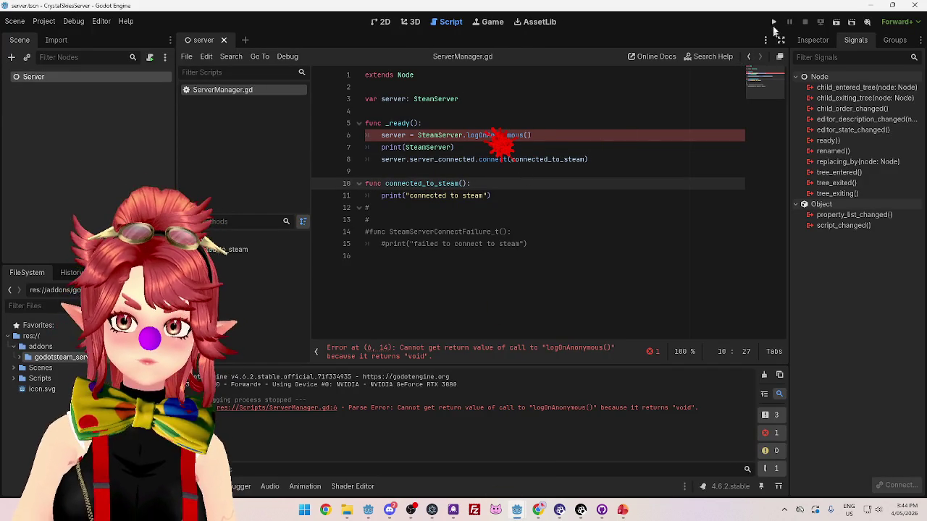
Inspect the 'server =' assignment on line 6 causing the void-return parse error.
left_click_drag(418, 135, 382, 137)
left_click(403, 136)
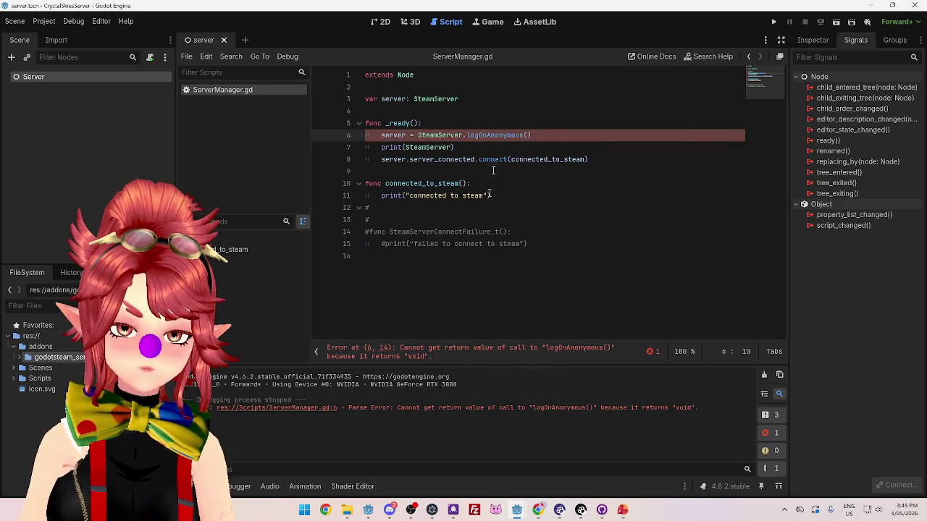
left_click(544, 135)
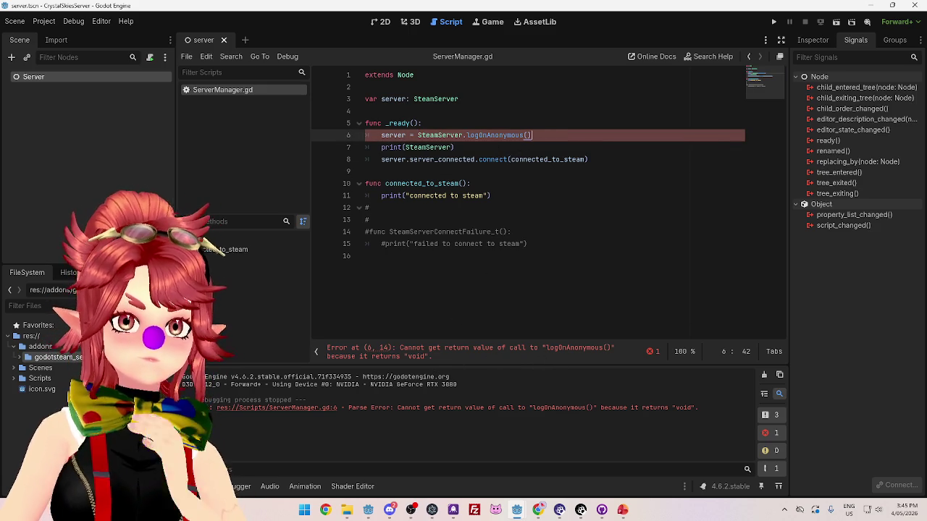
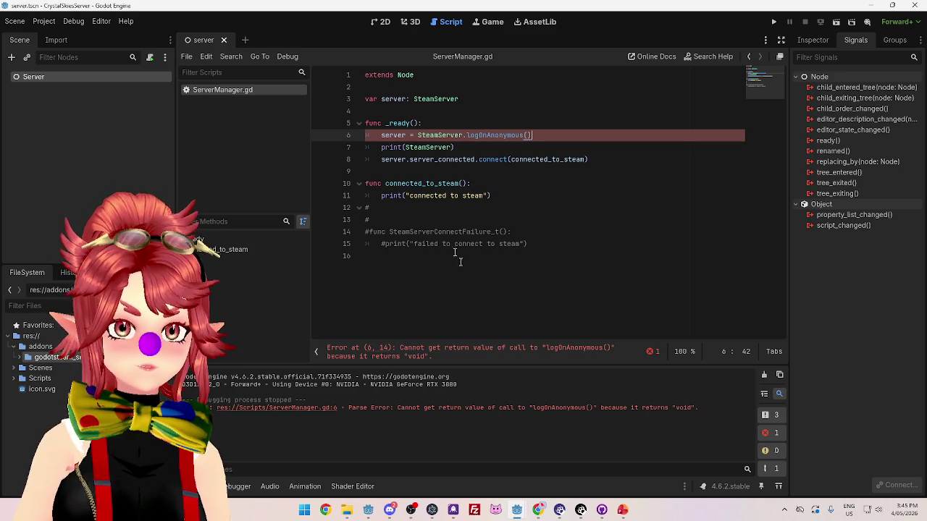
Select the 'server = ' assignment on line 6 of _ready so it can be removed.
left_click(550, 206)
left_click(420, 219)
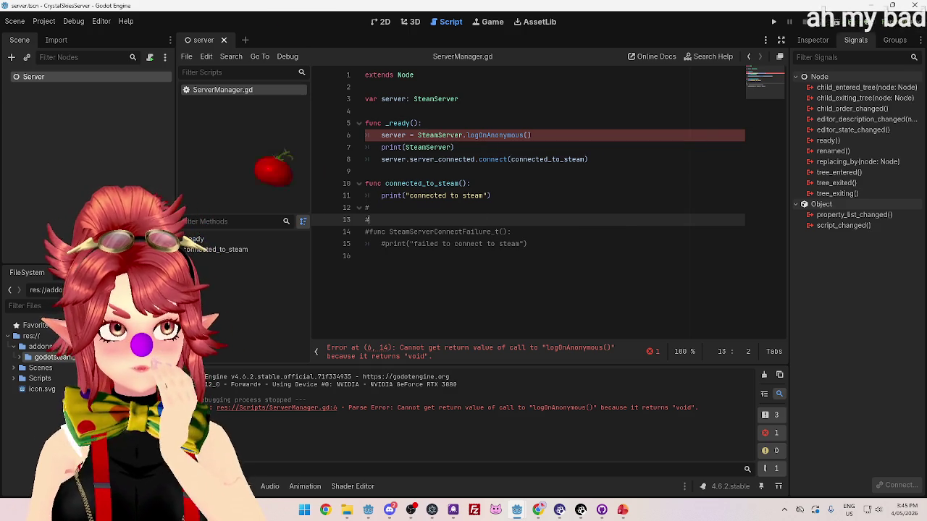
left_click(538, 123)
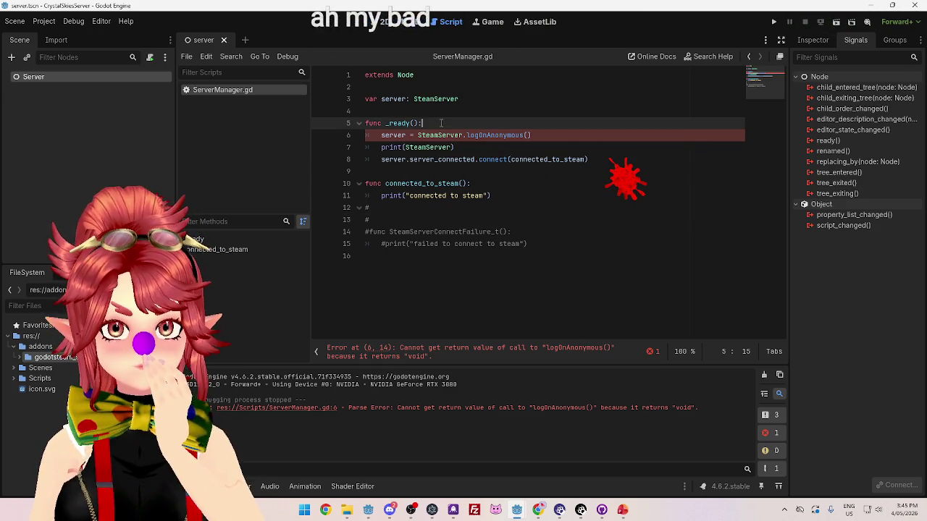
mouse_move(517, 510)
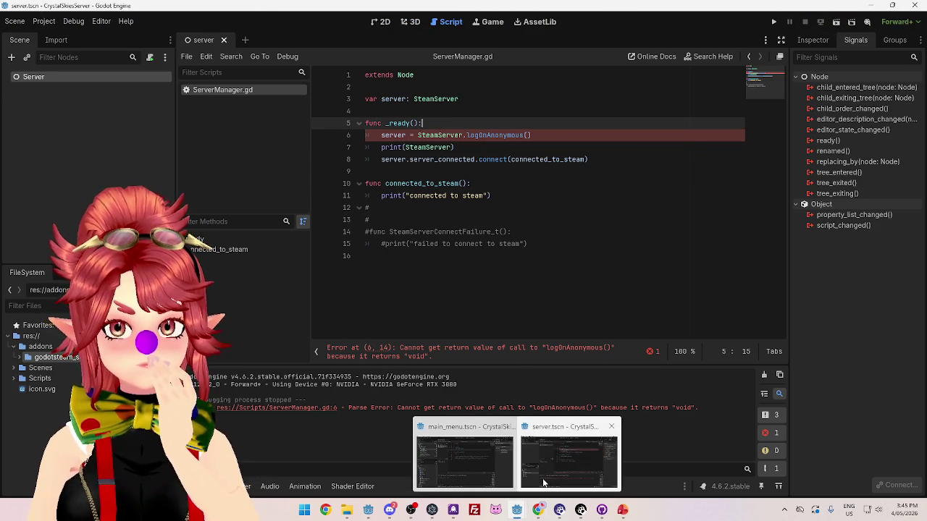
mouse_move(482, 477)
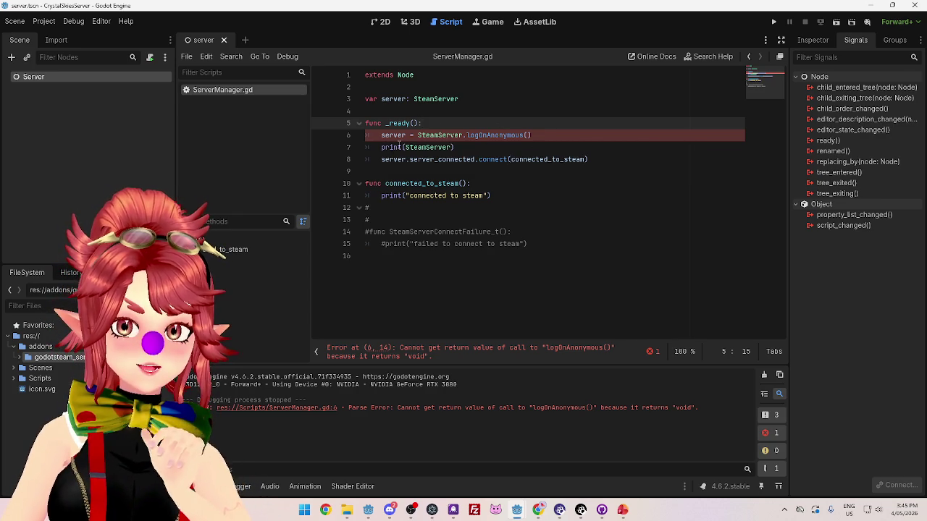
left_click(392, 136)
mouse_move(381, 135)
left_click(553, 129)
left_click_drag(381, 135, 414, 135)
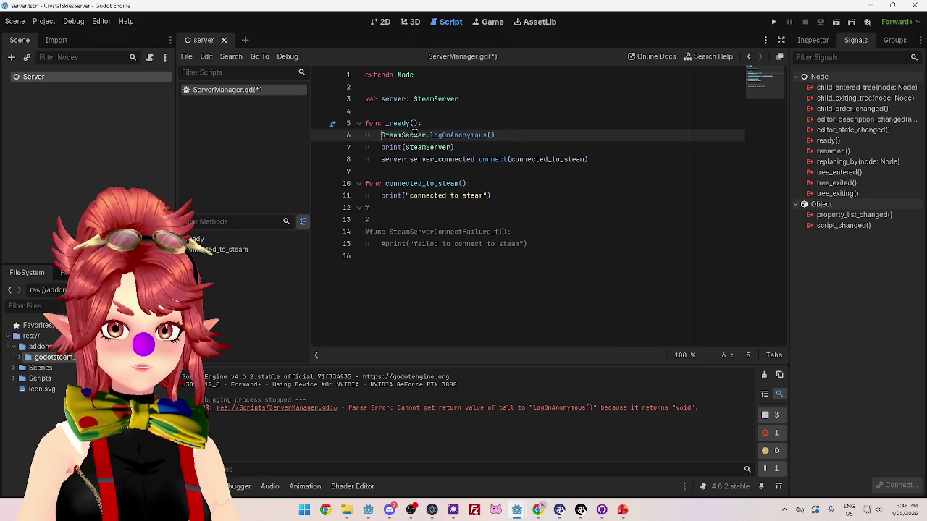
Delete the print(SteamServer) line from _ready.
left_click_drag(391, 147, 459, 148)
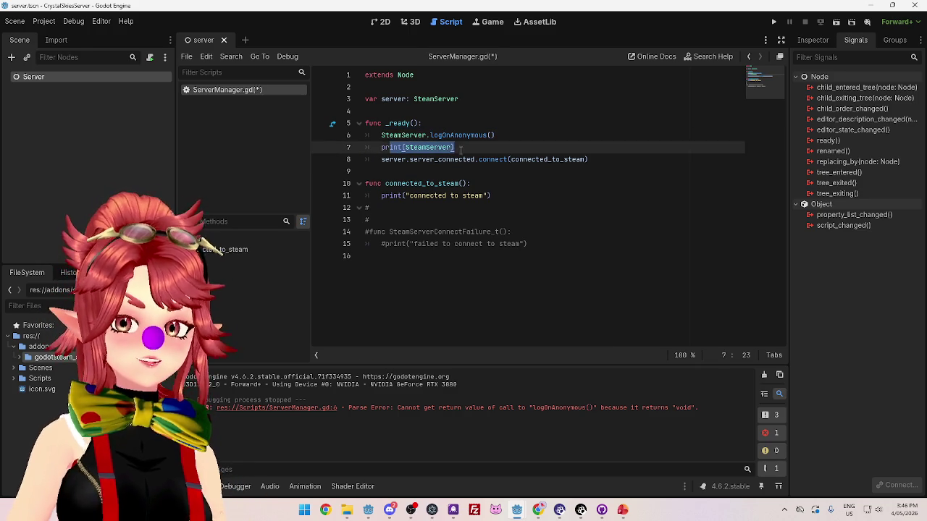
key("BackSpace")
key("BackSpace")
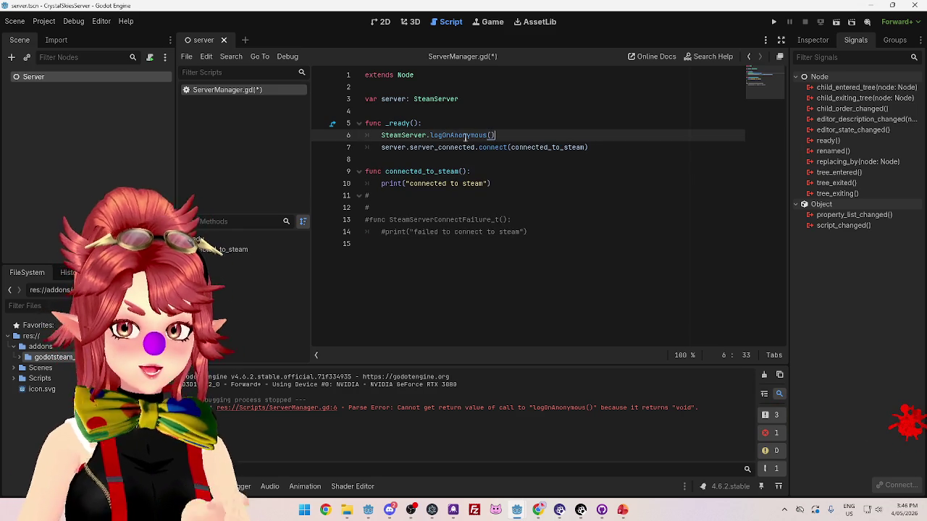
left_click(501, 184)
Run the server project, then close the game window and return to the script.
left_click(773, 22)
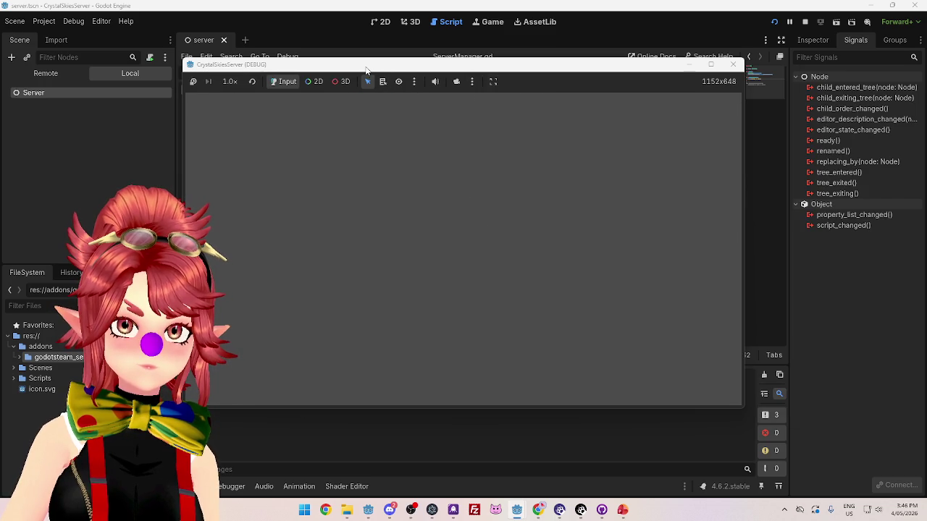
mouse_move(366, 70)
left_mouse_down()
mouse_move(357, 129)
mouse_move(456, 97)
mouse_move(403, 79)
mouse_move(403, 68)
left_mouse_up()
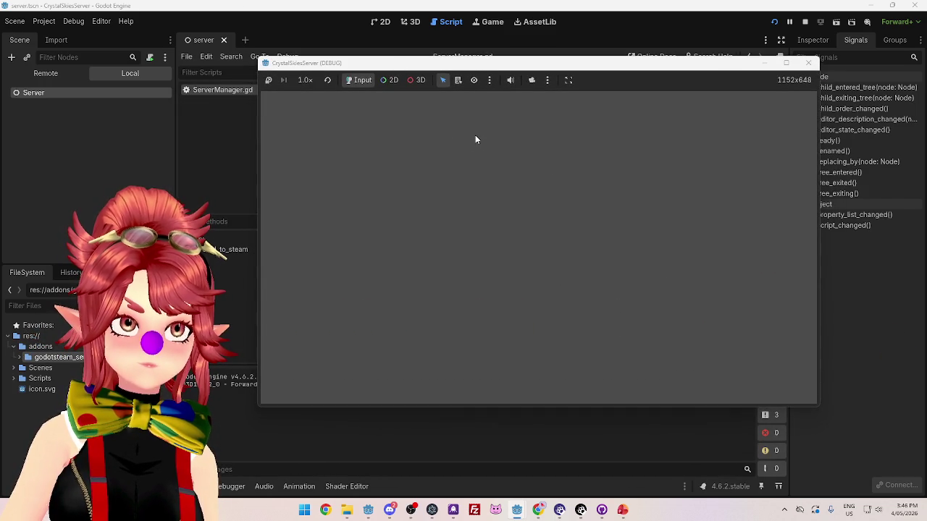
left_click(808, 63)
key("Up")
key("Up")
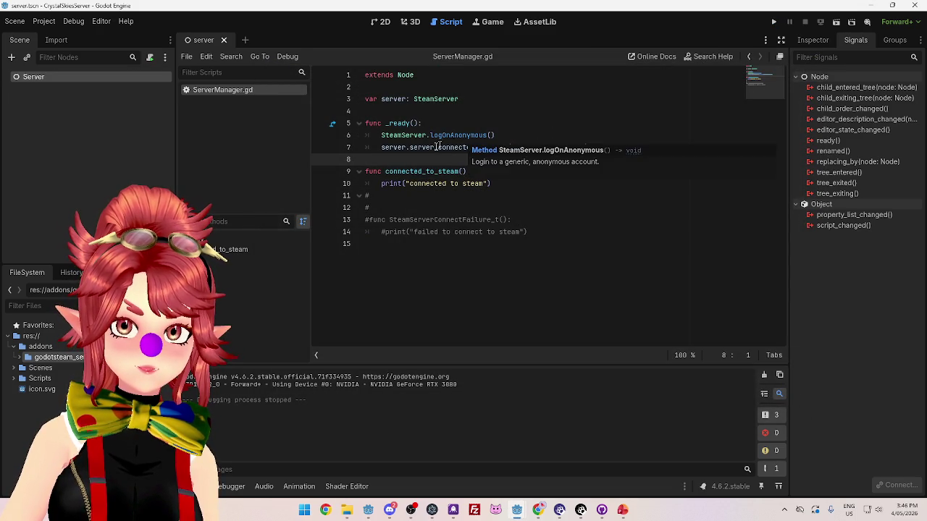
type(":")
Review the logOnAnonymous call and the server_connected connection against the GodotSteam docs.
mouse_move(494, 134)
left_mouse_down()
mouse_move(382, 135)
mouse_move(442, 135)
left_mouse_up()
left_click(392, 147)
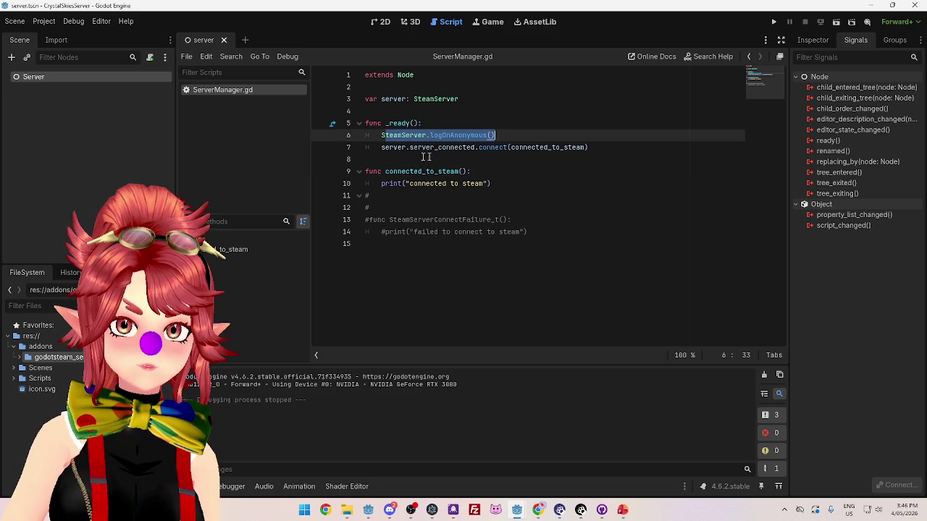
left_click(390, 147)
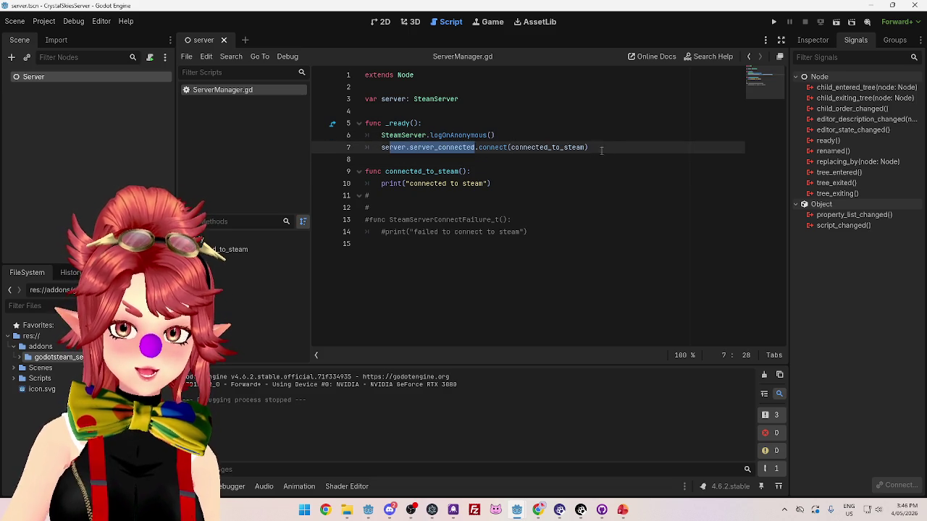
left_click_drag(384, 147, 564, 143)
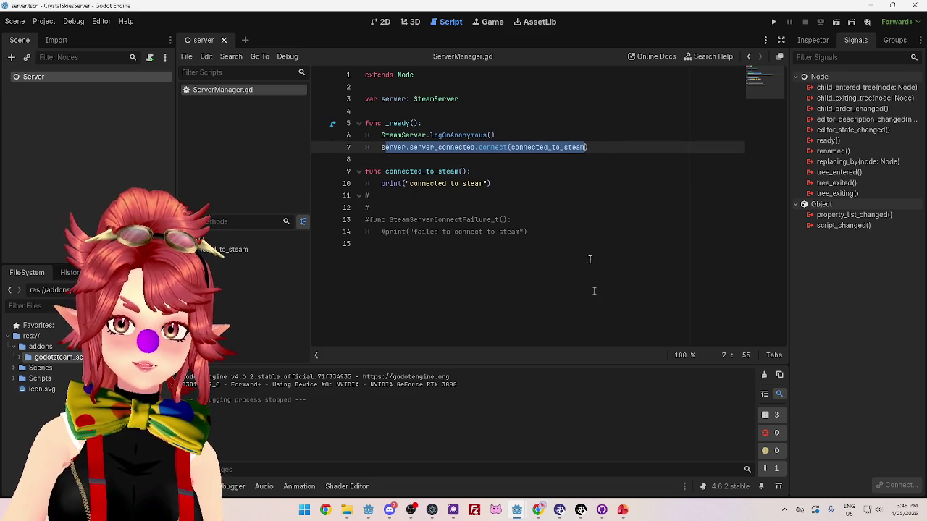
left_click(540, 510)
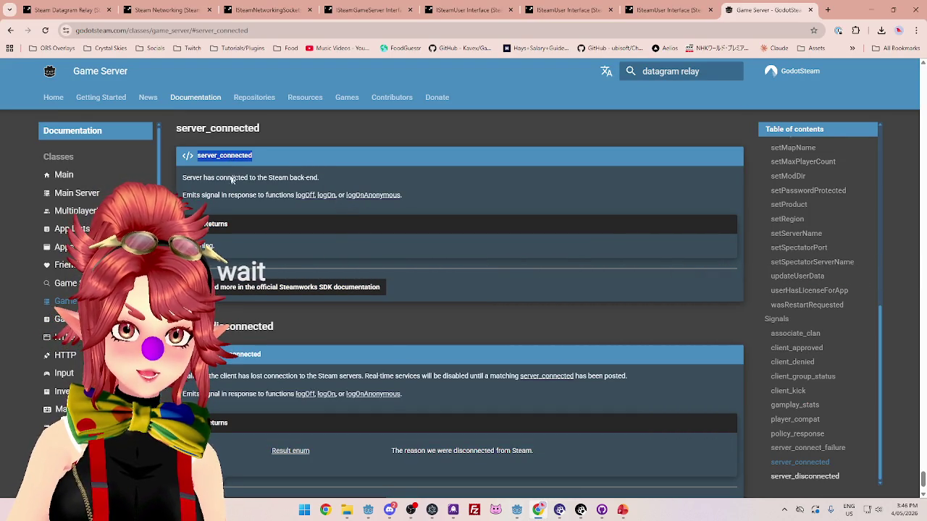
Jump to the Game Server docs' logOnAnonymous entry, then go back to the server scene in Godot.
scroll(796, 390, "down", 1)
scroll(818, 398, "up", 2)
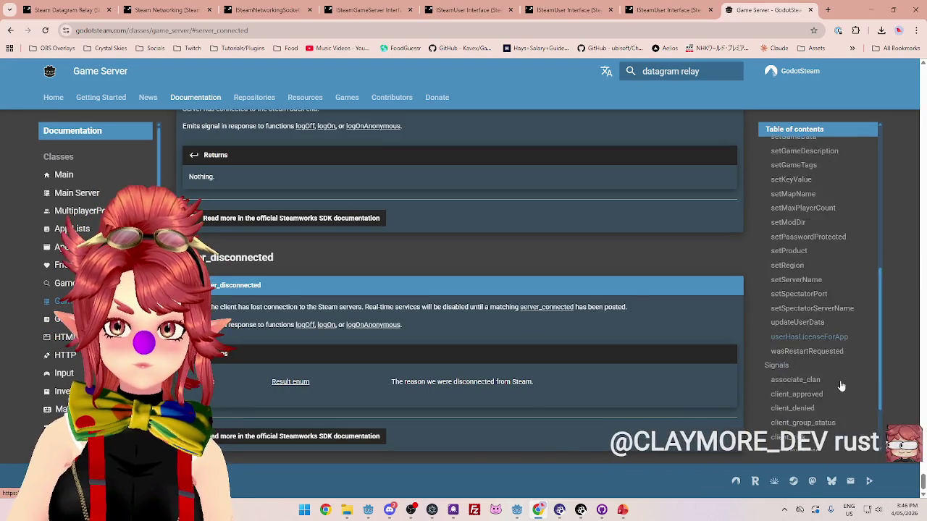
scroll(814, 278, "up", 3)
left_click(793, 295)
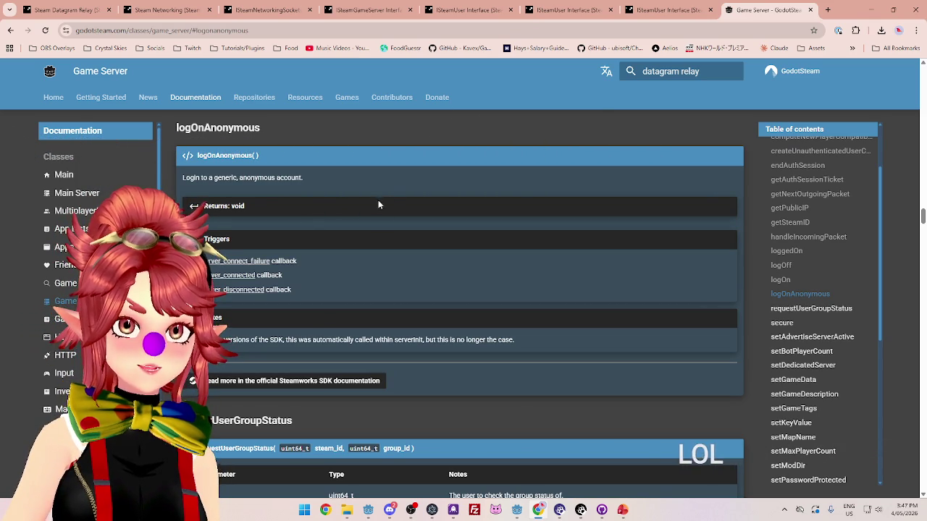
mouse_move(518, 517)
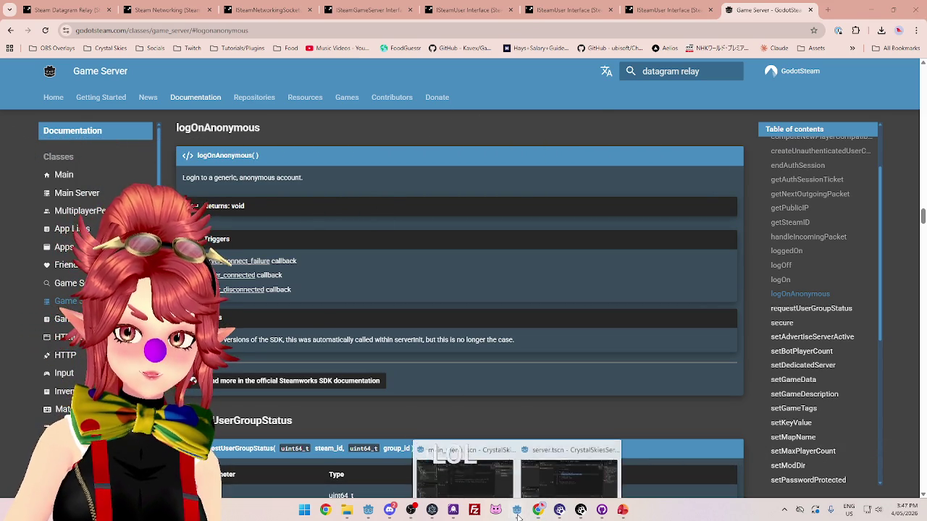
left_click(540, 431)
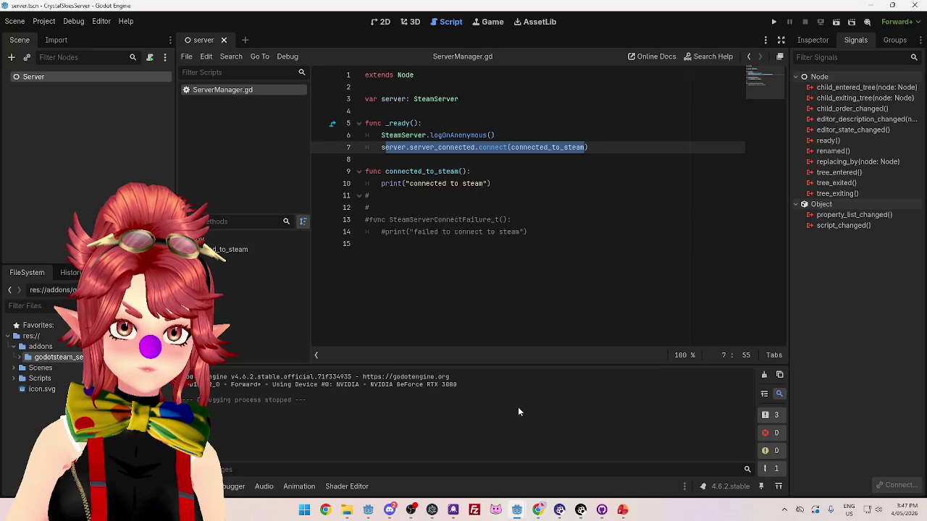
Add res://Scripts/ServerManager.gd as the ServerManager autoload in Project Settings, then run the project.
left_click(504, 286)
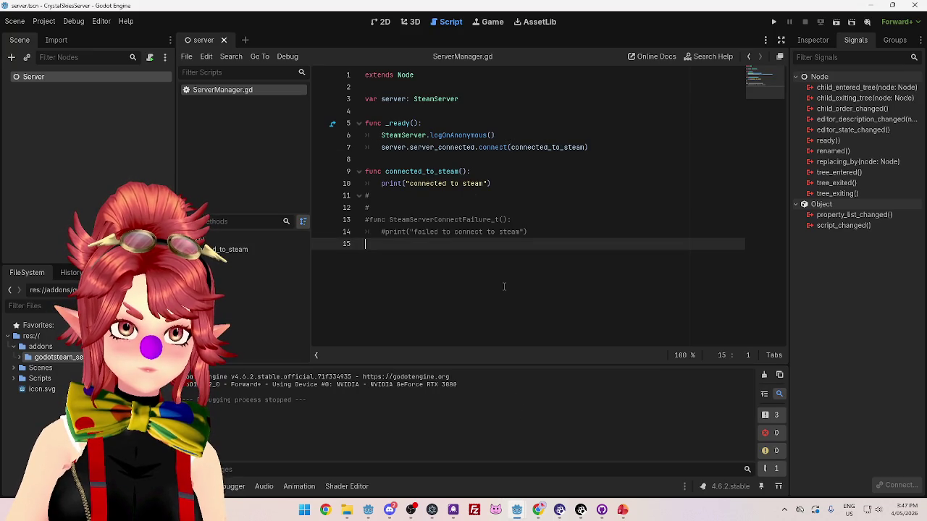
left_click(43, 21)
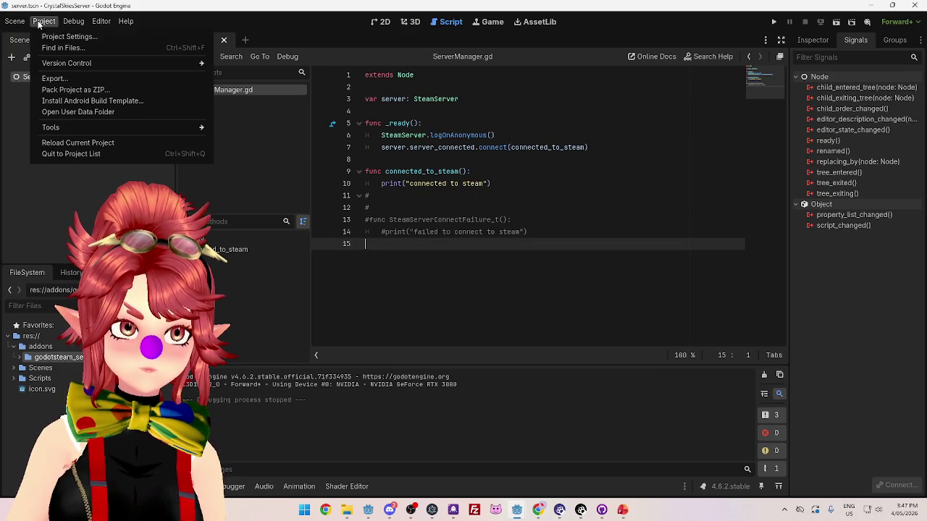
left_click(65, 35)
left_click(341, 104)
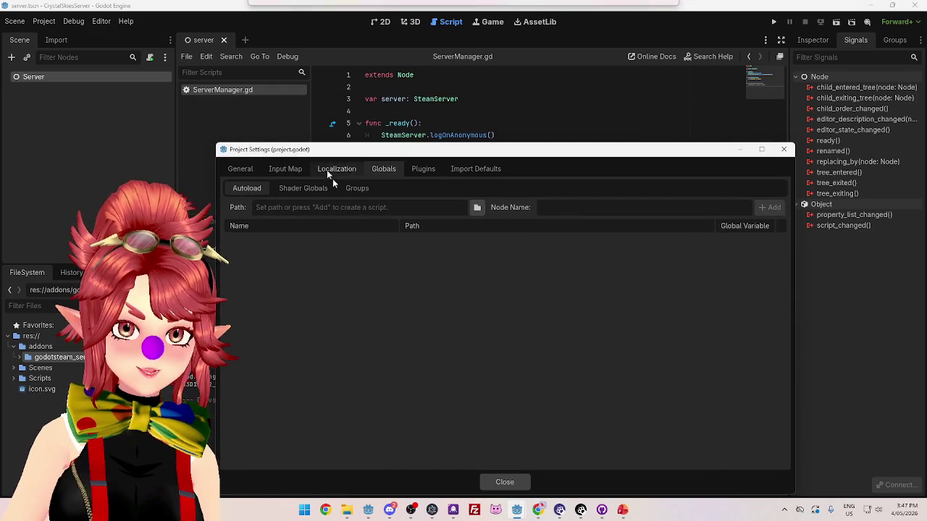
left_click(477, 207)
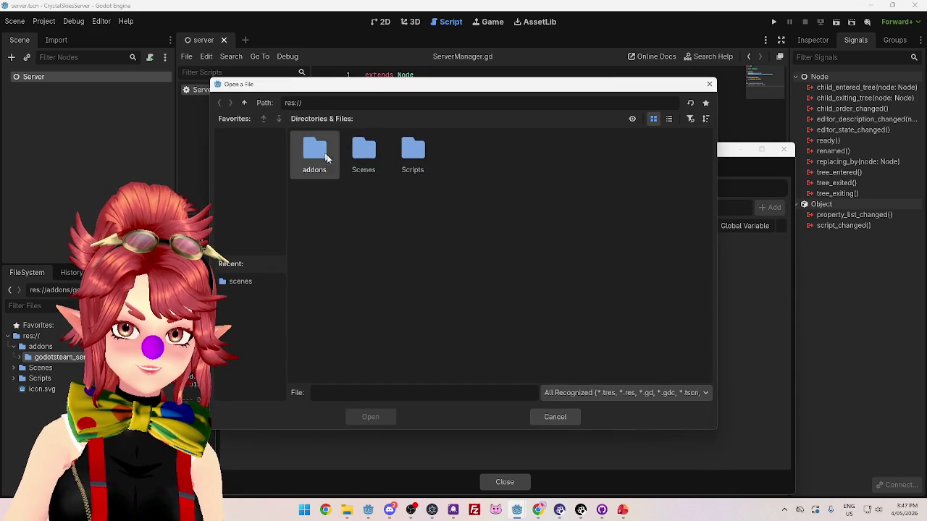
double_click(415, 160)
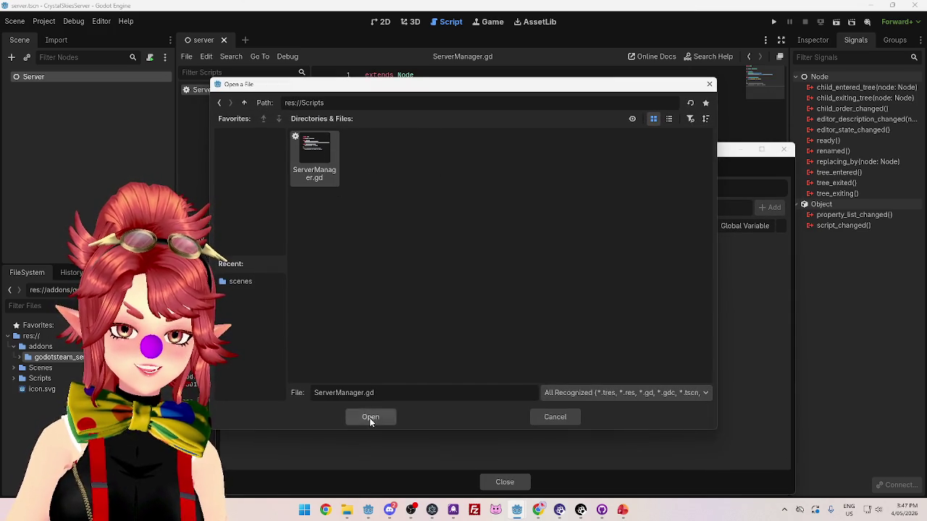
left_click(370, 419)
left_click(770, 209)
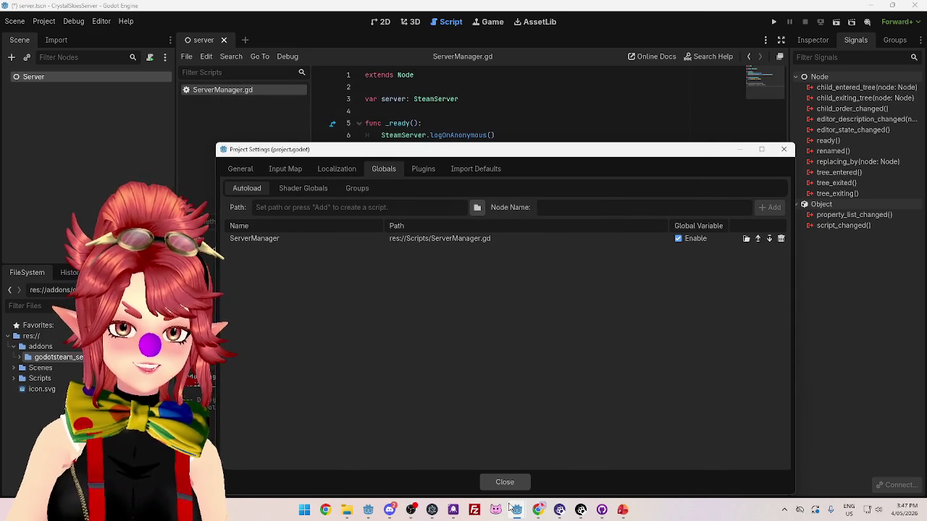
left_click(510, 483)
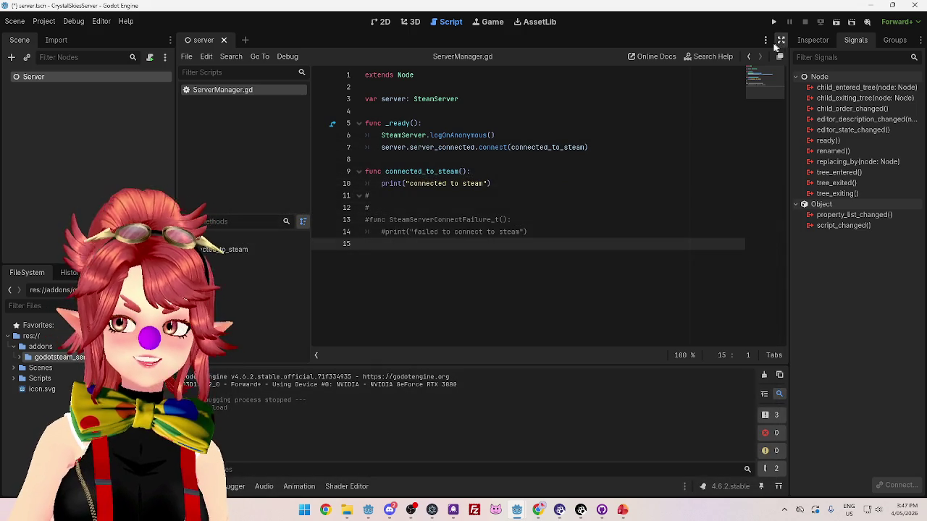
left_click(773, 22)
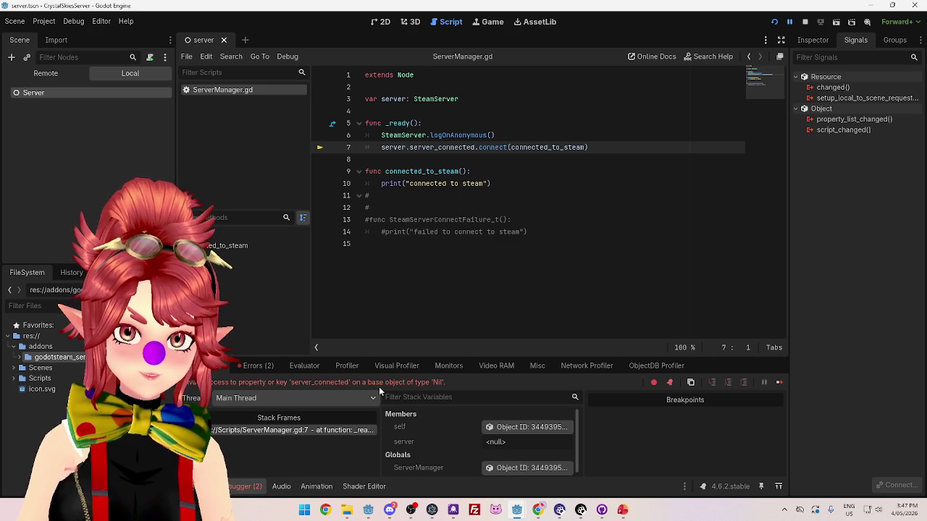
Stop the game and remove 'server = ' so line 6 calls SteamServer.logOnAnonymous() directly.
left_click(389, 147)
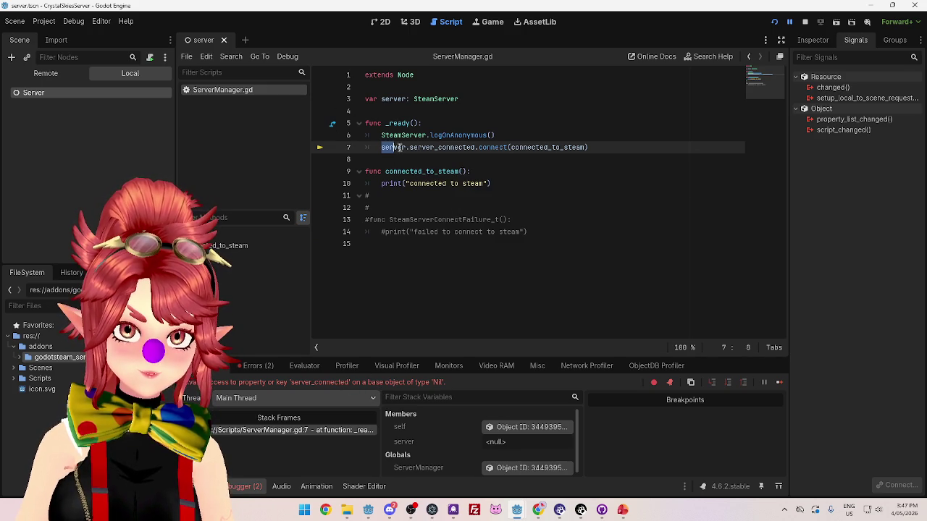
left_click(382, 134)
type("server =")
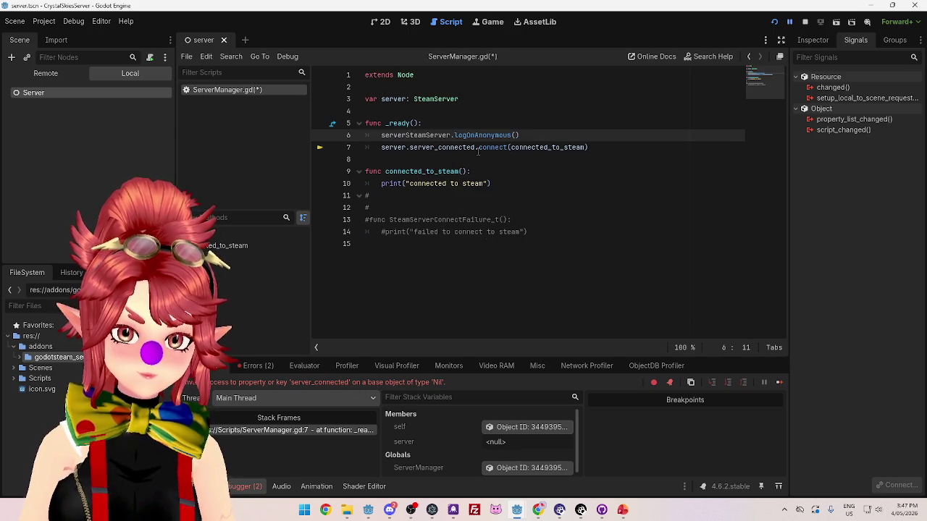
key("F8")
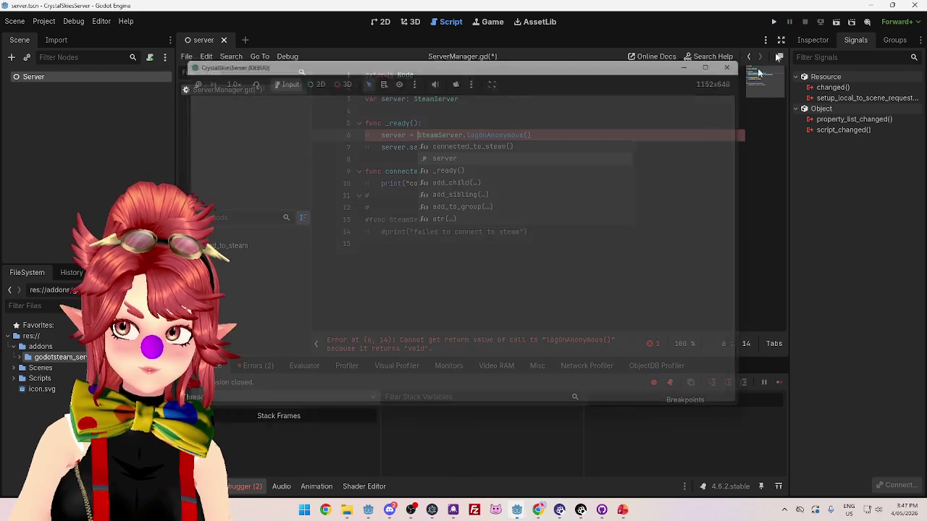
key("Escape")
key("Up")
key("Down")
key("Home")
key("shift+ctrl+Right")
key("shift+ctrl+Right")
key("shift+Right")
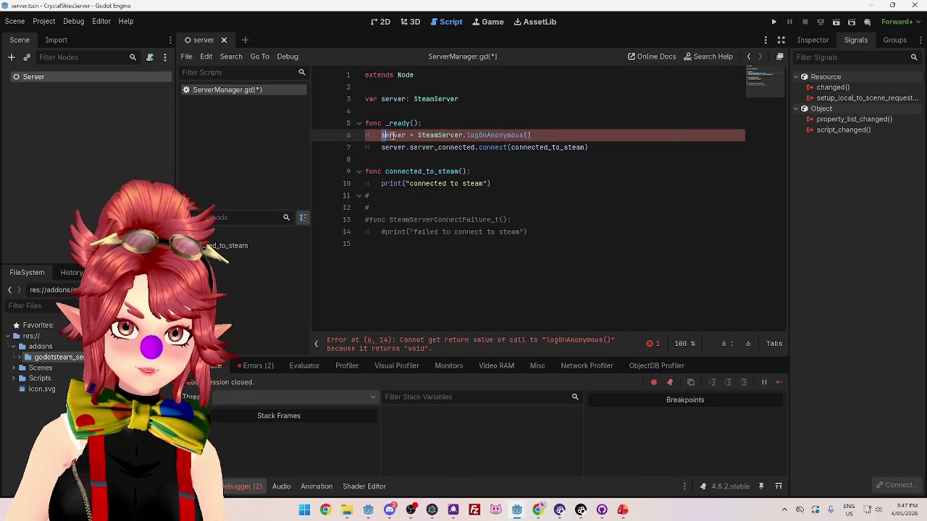
key("Delete")
Replace 'server' with SteamServer in the server_connected connection on line 7 and save ServerManager.gd.
mouse_move(381, 135)
left_mouse_down()
mouse_move(427, 135)
mouse_move(434, 147)
mouse_move(414, 135)
mouse_move(427, 135)
left_mouse_up()
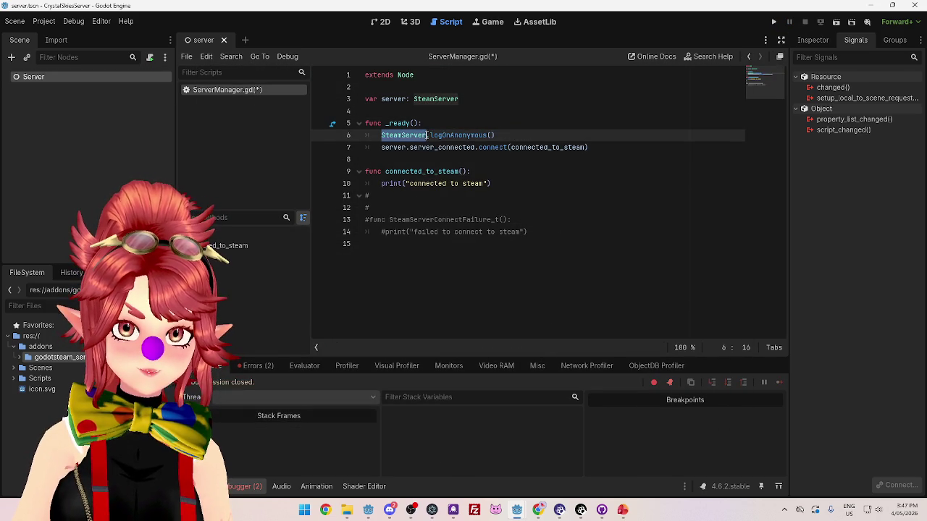
key("ctrl+c")
double_click(391, 147)
key("ctrl+v")
left_click(525, 159)
key("ctrl+s")
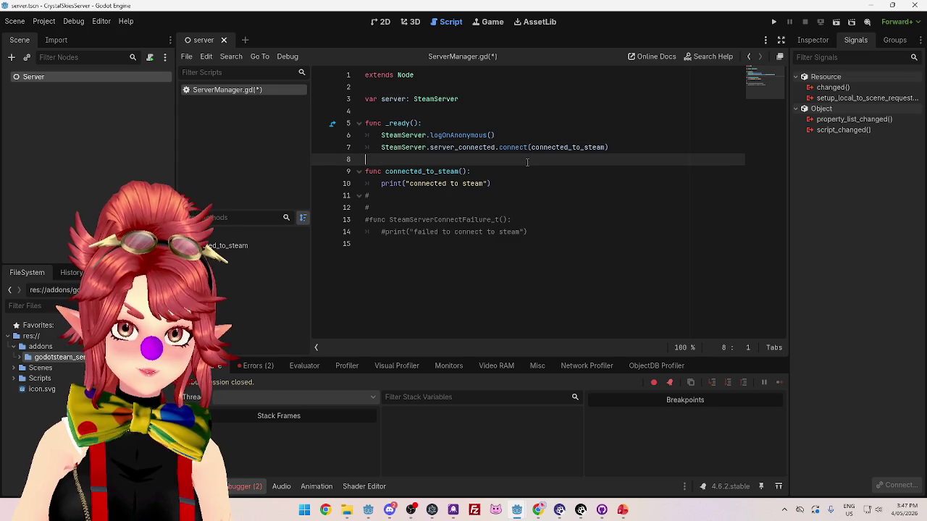
Run the project and inspect the Debugger errors, jumping to the 'Server class not found' line.
left_click(773, 21)
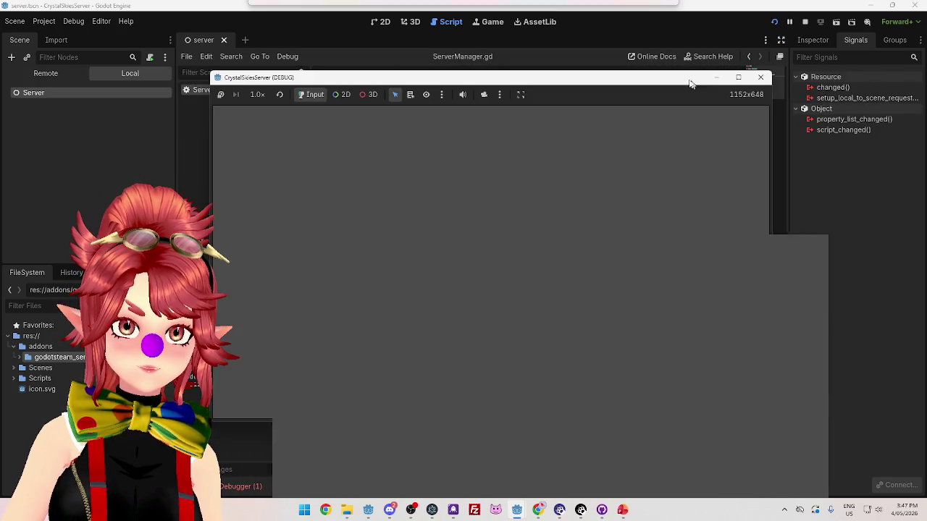
left_click(760, 79)
left_click(258, 487)
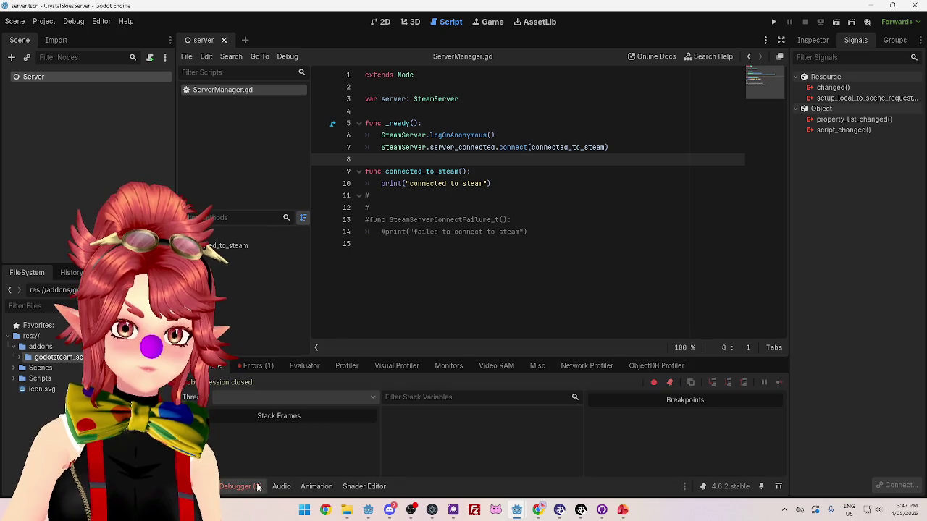
left_click(256, 367)
left_click(325, 402)
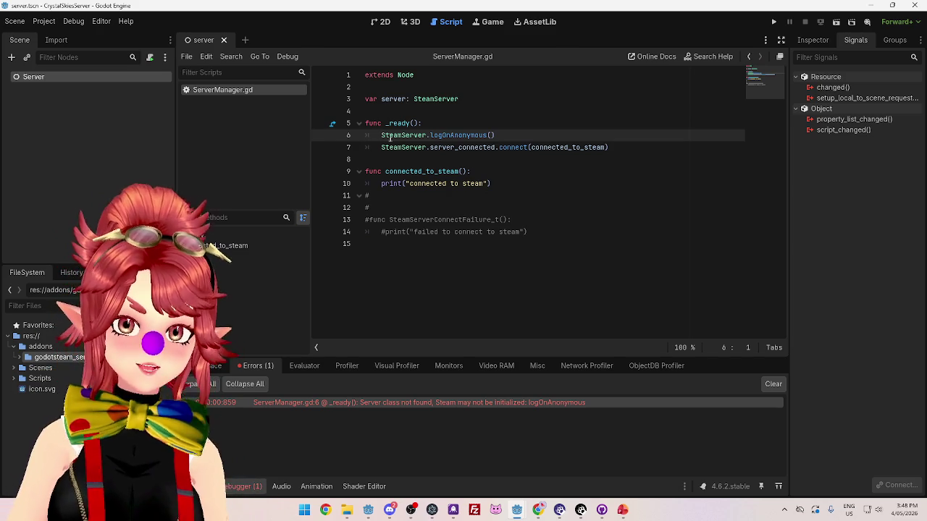
mouse_move(381, 136)
left_mouse_down()
mouse_move(493, 135)
mouse_move(389, 135)
left_mouse_up()
left_click(538, 510)
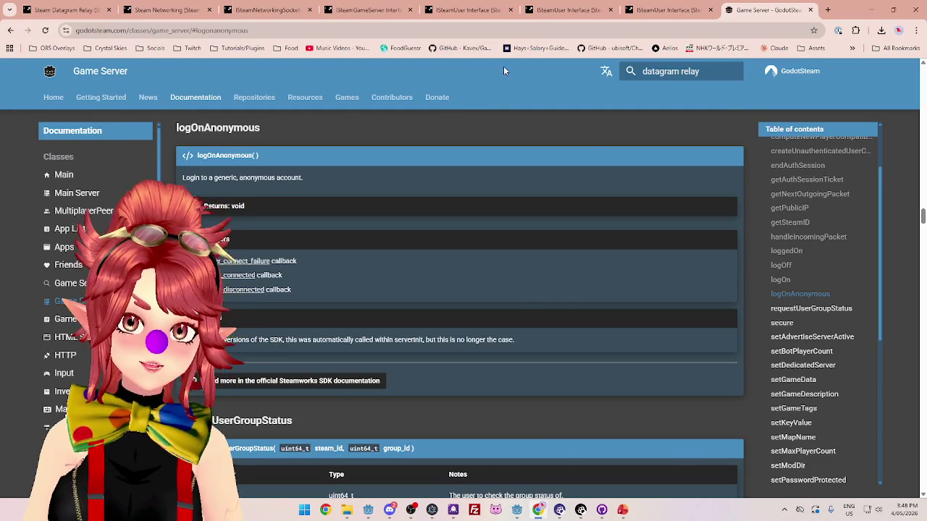
Compare the ISteamUser, ISteamGameServer, ISteamNetworkingSockets and Steam Networking documentation pages.
left_click(568, 9)
left_click(646, 13)
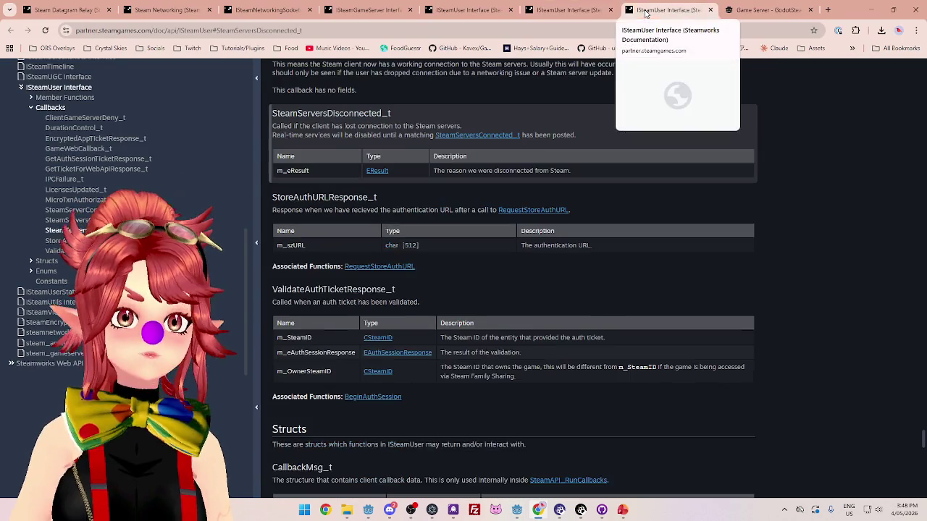
left_click(481, 12)
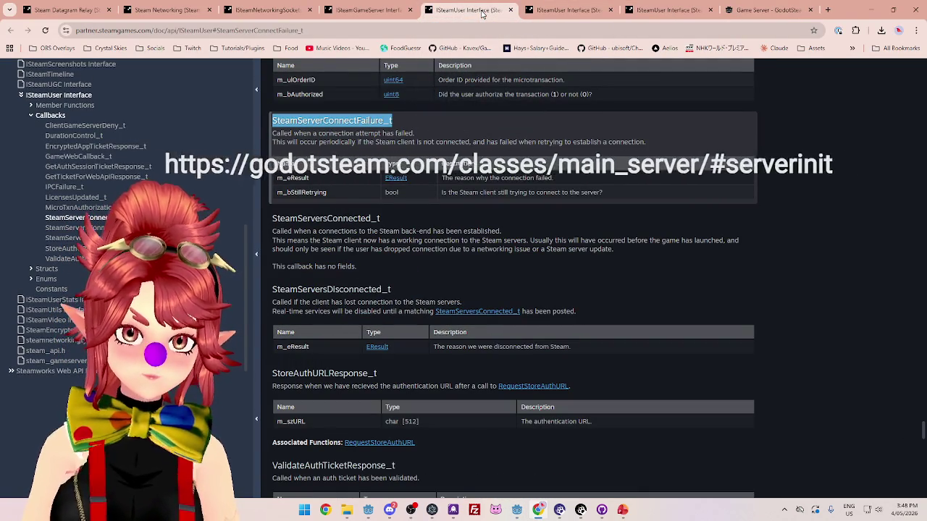
left_click(384, 12)
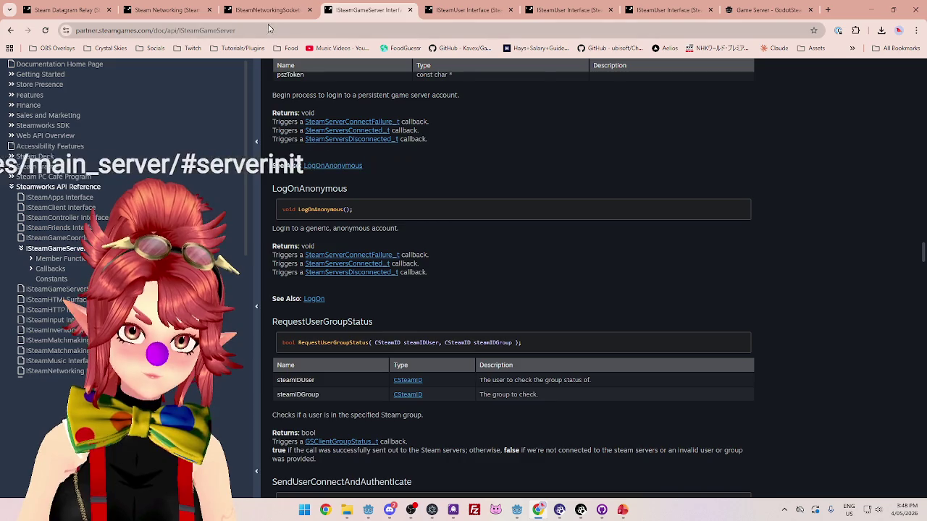
left_click(252, 10)
left_click(170, 10)
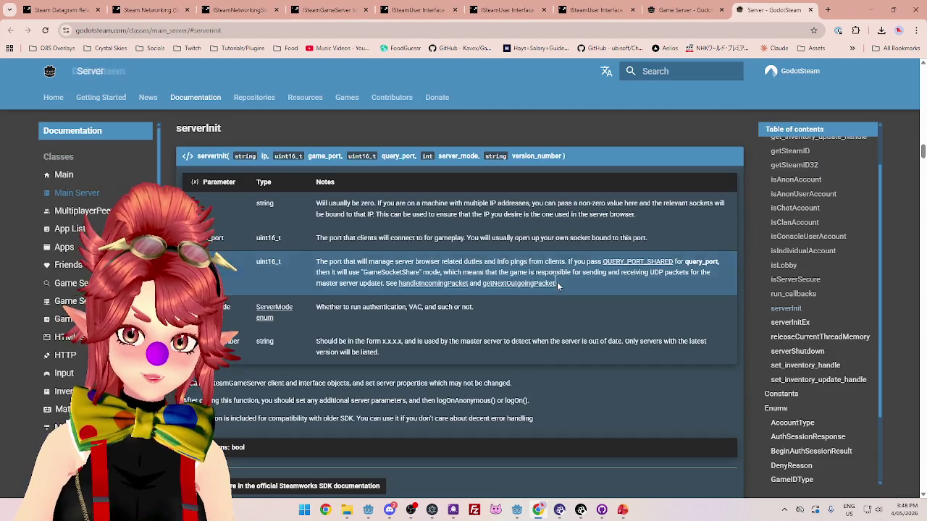
Close the serverInit docs page and go back to the Game Server logOnAnonymous reference.
scroll(460, 307, "down", 3)
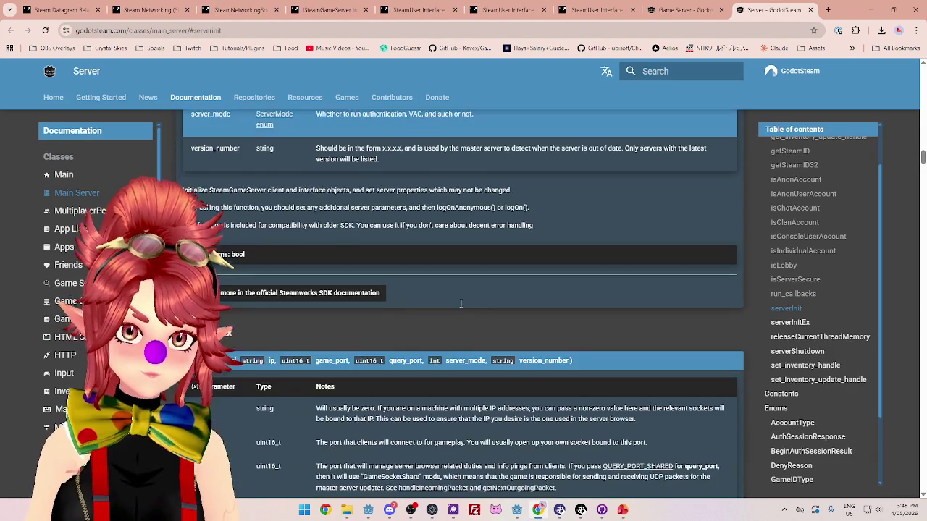
scroll(460, 307, "down", 3)
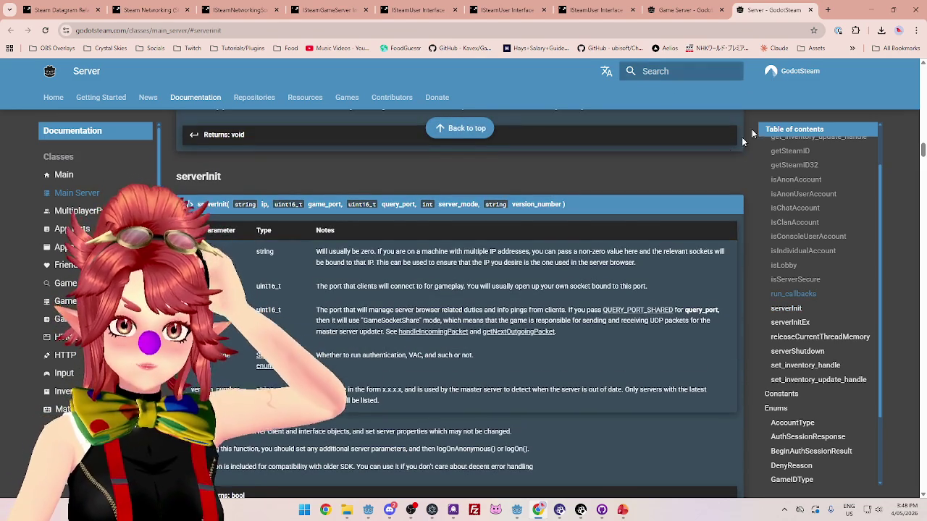
key("ctrl+w")
left_click(733, 18)
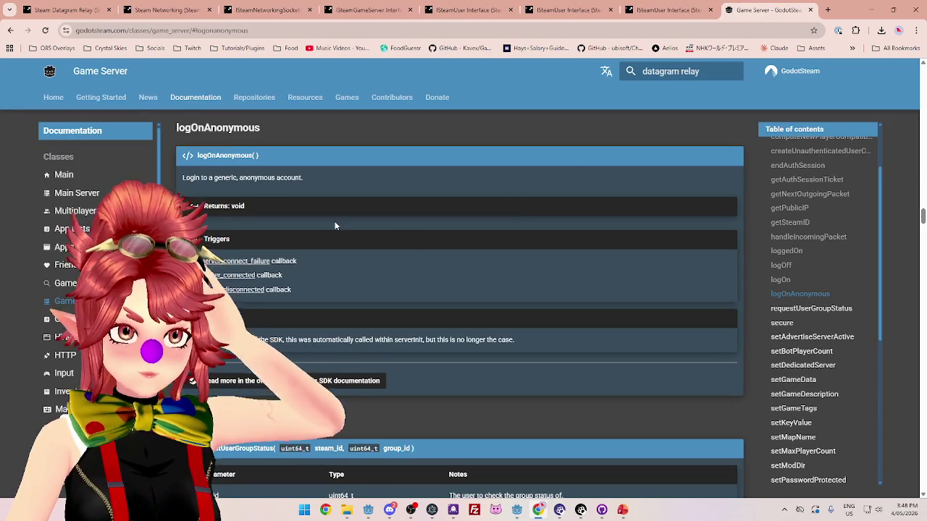
Read the Initializing Steam tutorial's initialize_response example from Getting Started, then close that tab.
middle_click(116, 99)
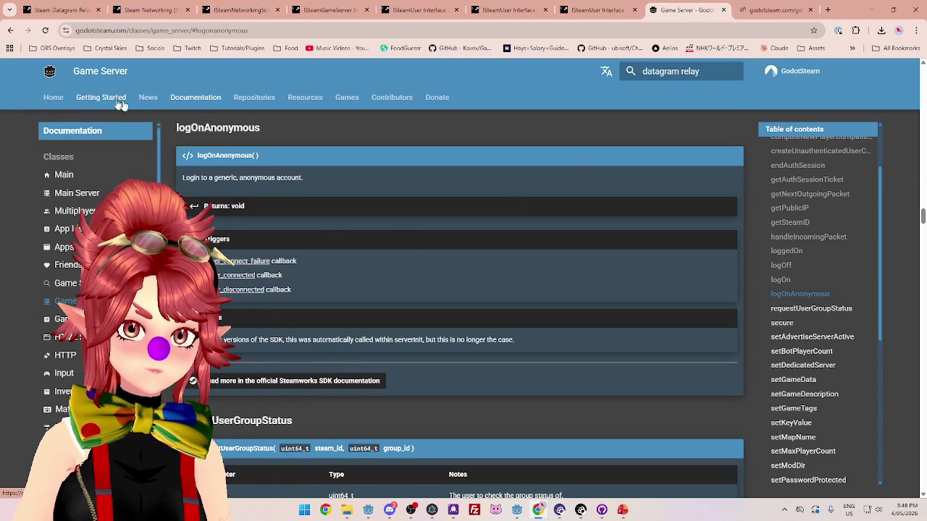
key("ctrl+Tab")
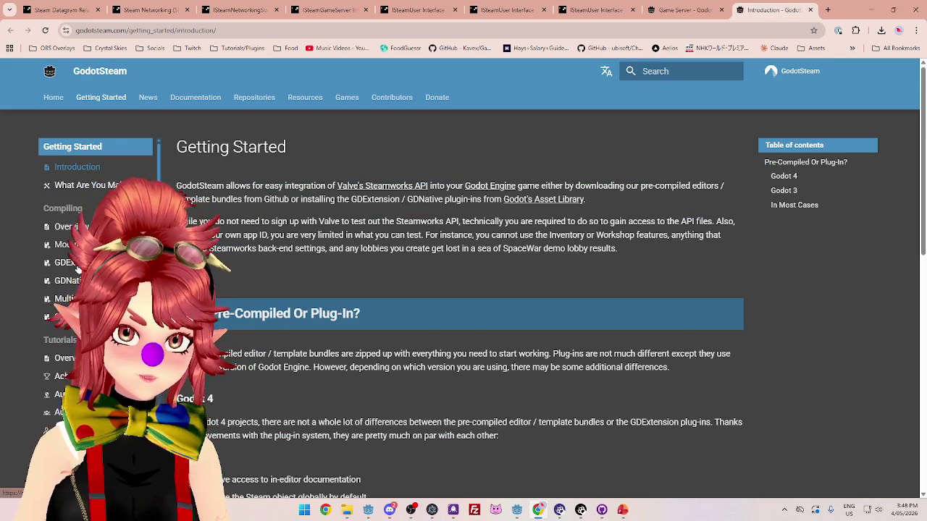
scroll(62, 293, "down", 2)
scroll(65, 319, "down", 5)
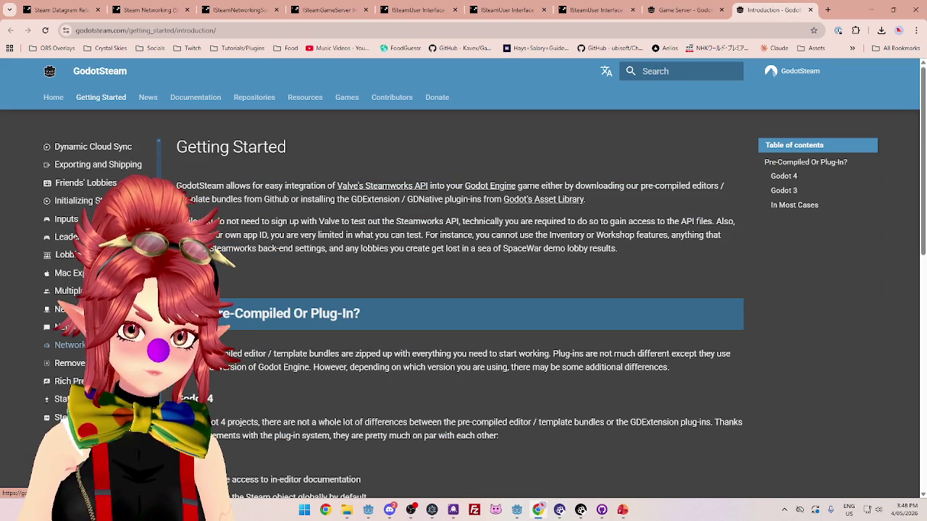
left_click(84, 202)
scroll(443, 302, "down", 6)
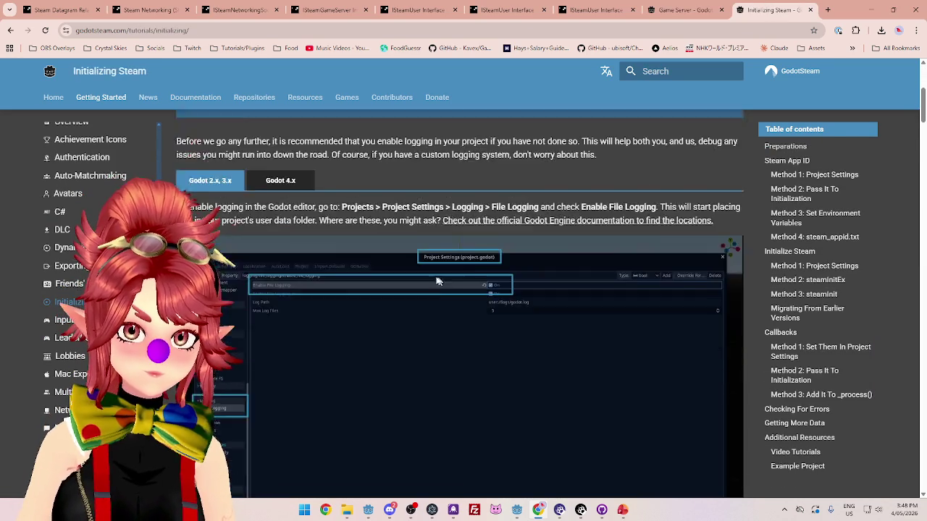
scroll(443, 303, "down", 10)
scroll(443, 292, "up", 4)
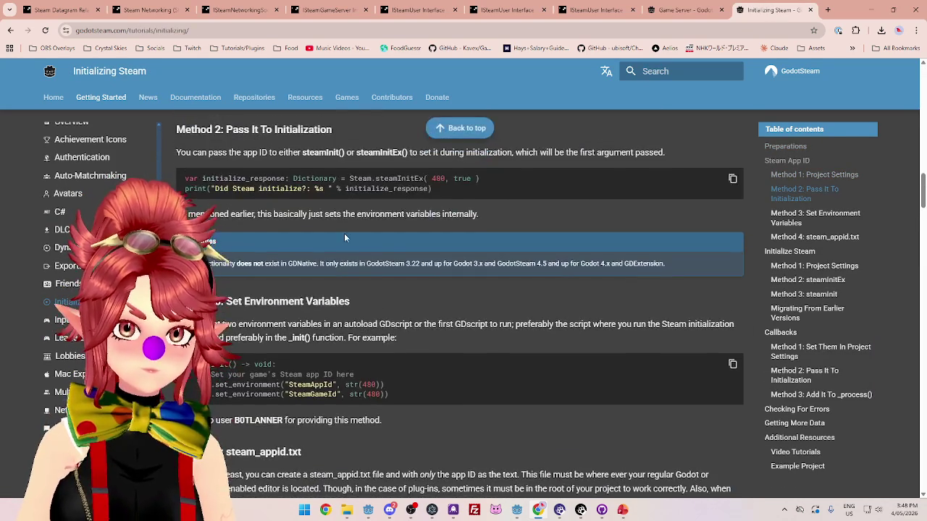
scroll(284, 196, "up", 1)
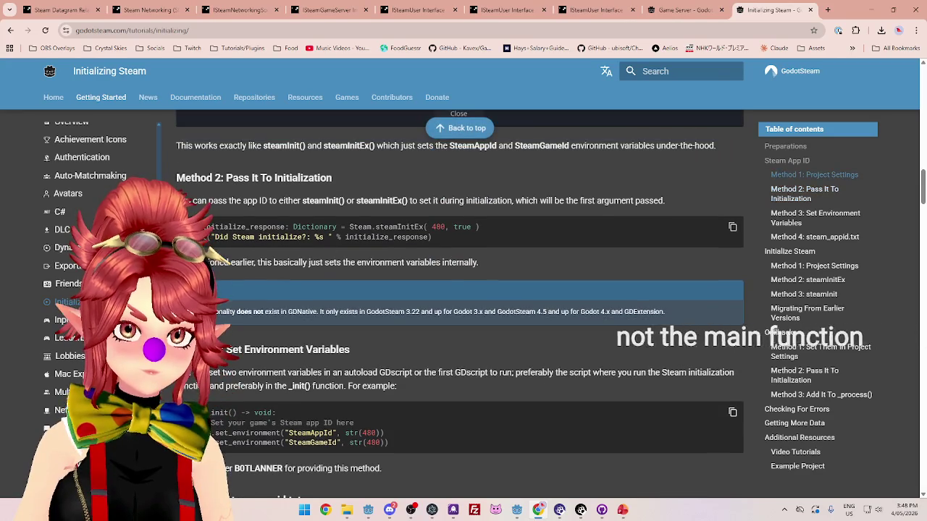
left_click_drag(205, 226, 339, 226)
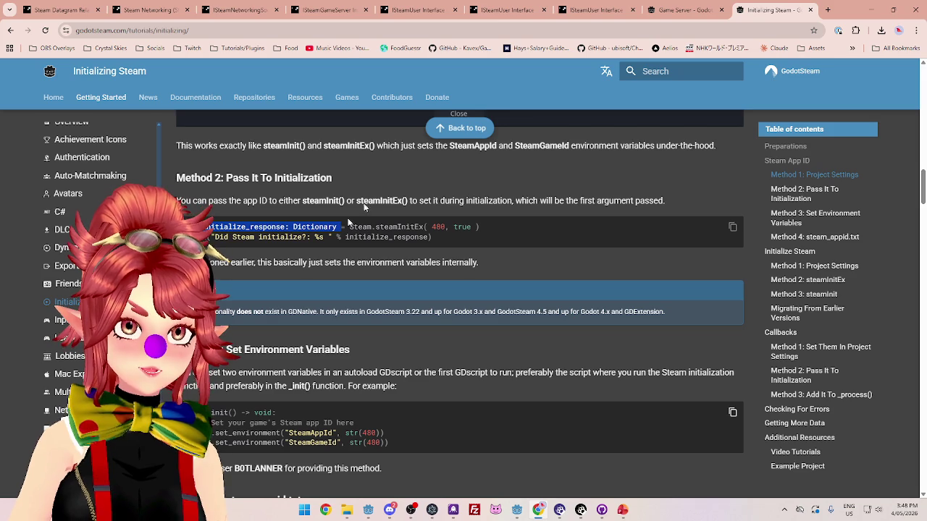
key("ctrl+w")
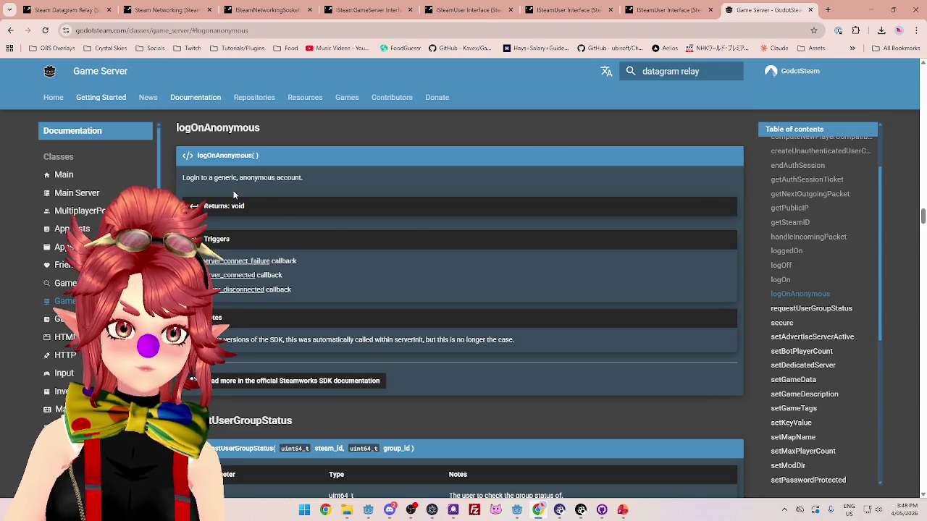
Open serverInit's reference in a new tab and study its signature, query_port and server_mode parameters.
scroll(293, 188, "up", 3)
scroll(306, 191, "down", 2)
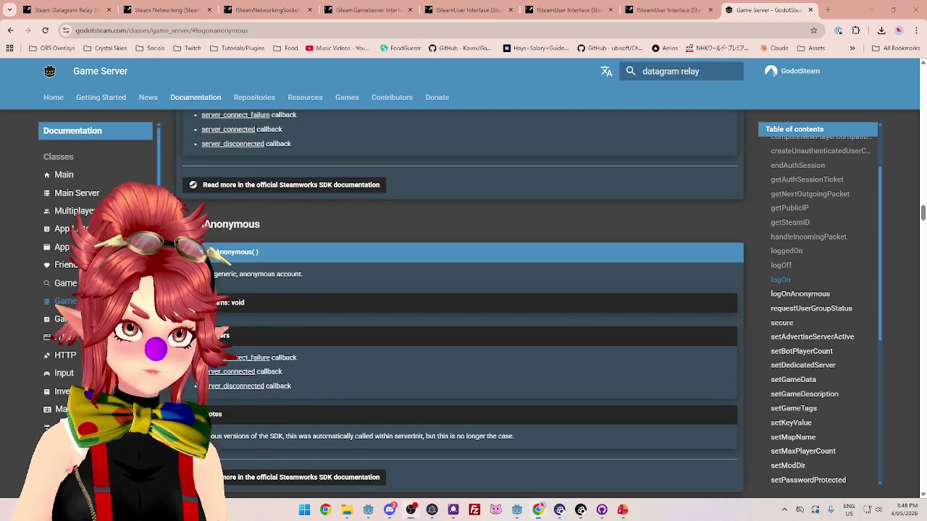
left_click(400, 436)
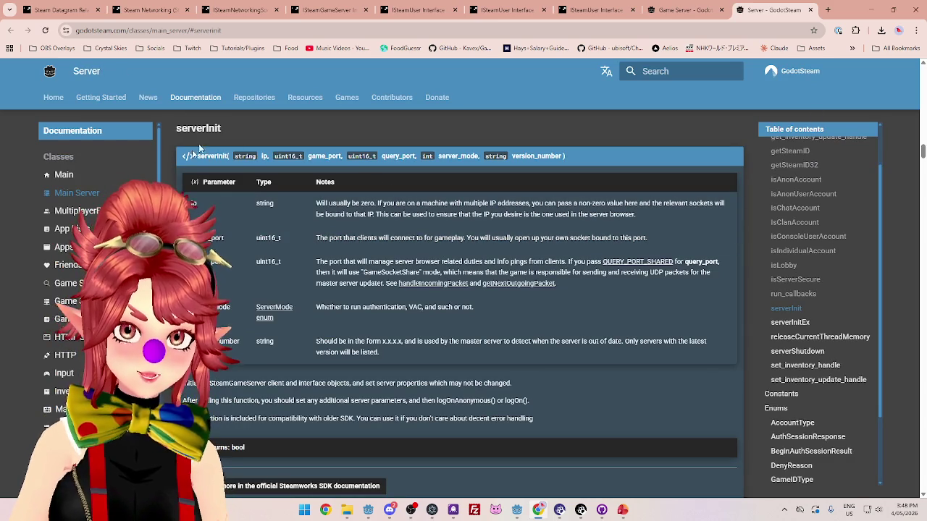
left_click_drag(198, 158, 585, 154)
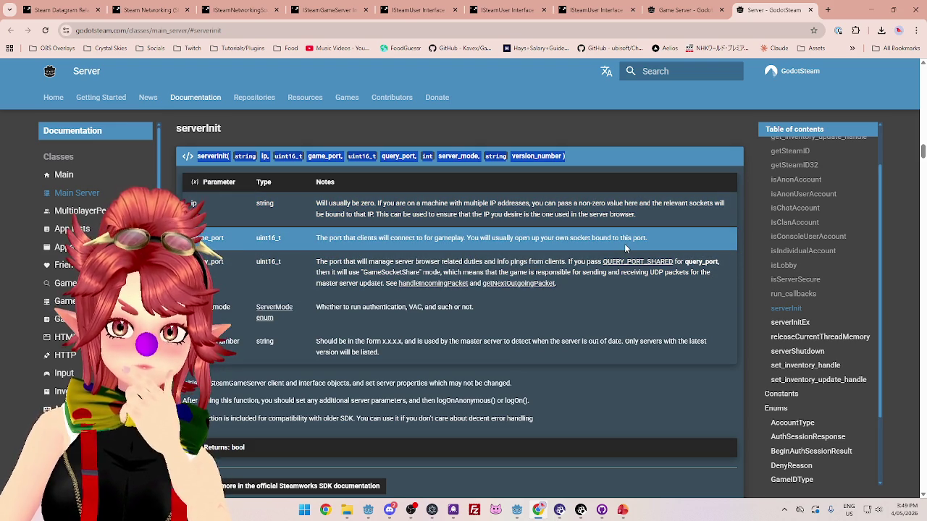
left_click_drag(317, 262, 454, 262)
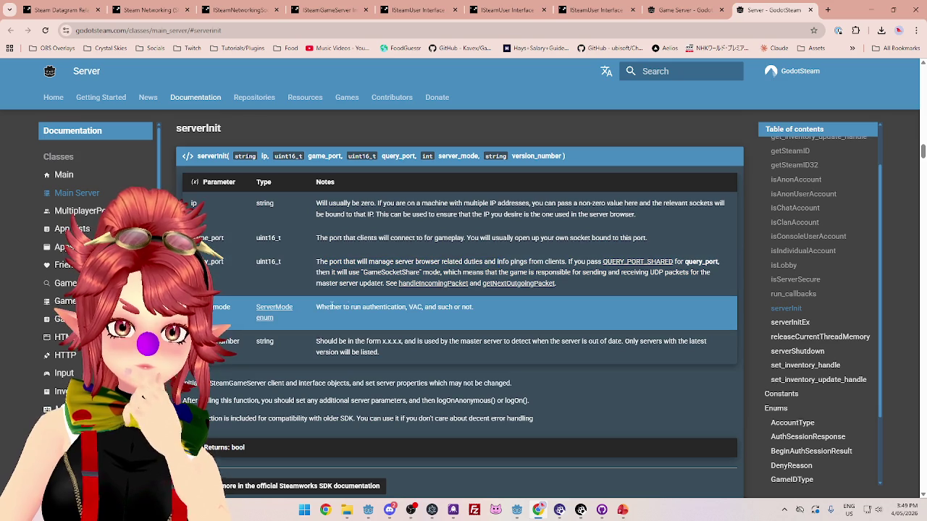
left_click_drag(426, 308, 474, 308)
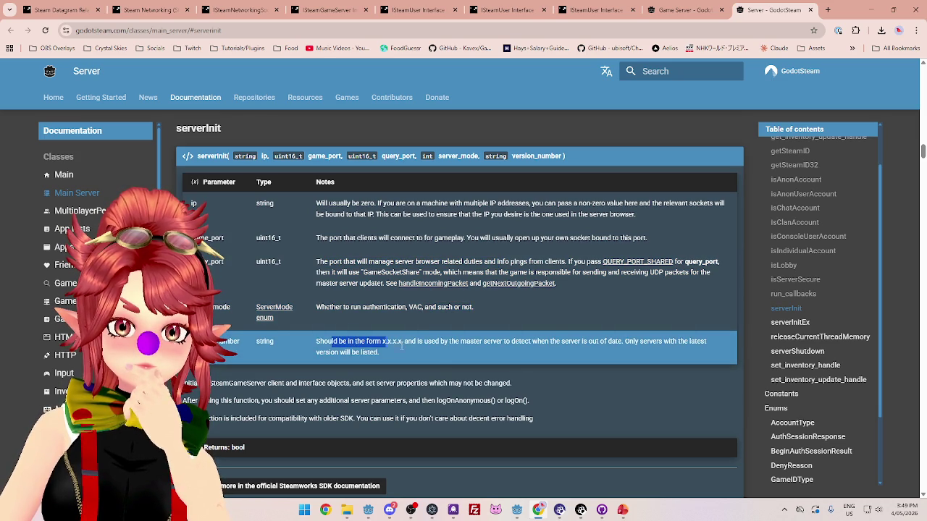
mouse_move(517, 510)
left_click(538, 467)
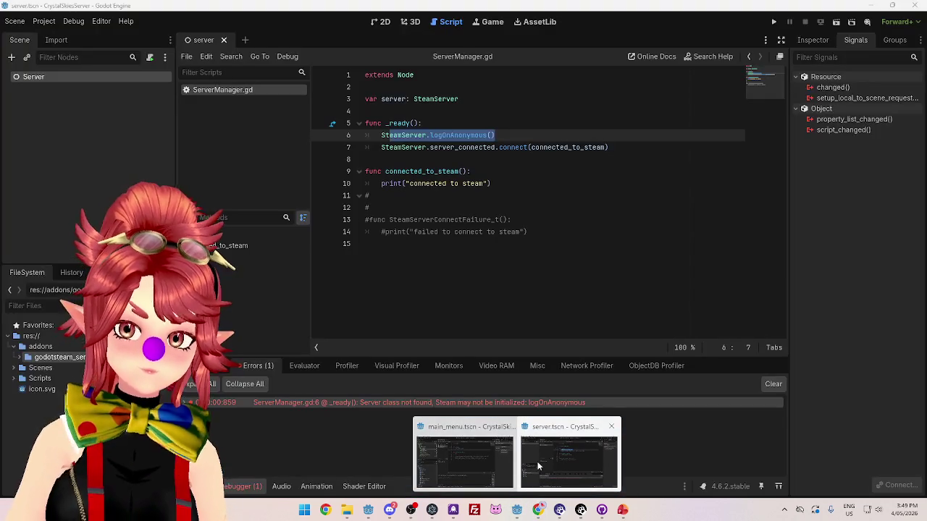
Paste the full serverInit signature on a new indented line 6 above logOnAnonymous.
key("Home")
key("Home")
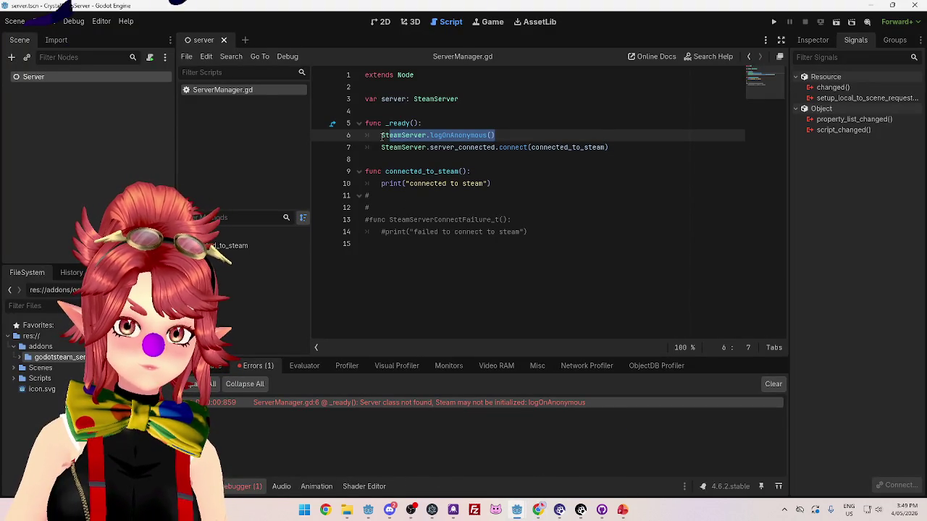
key("Return")
key("Up")
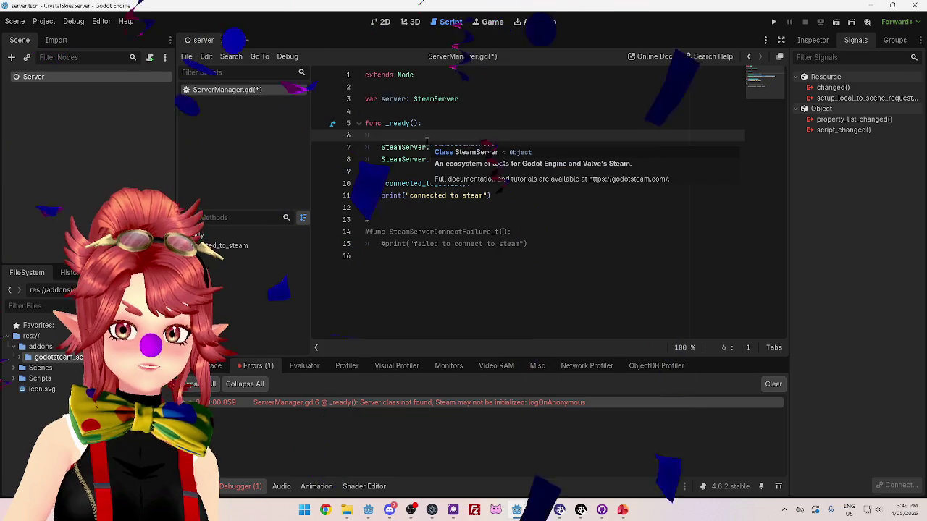
key("Tab")
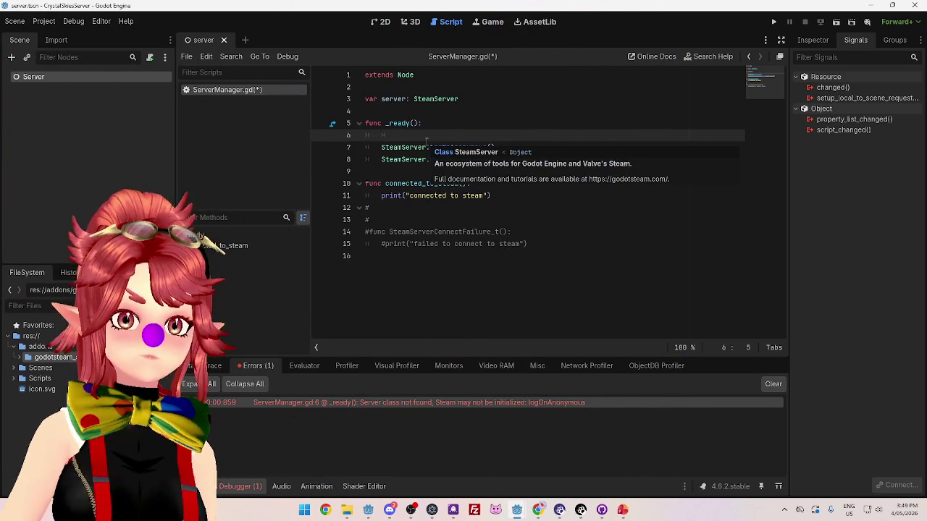
key("ctrl+v")
key("Home")
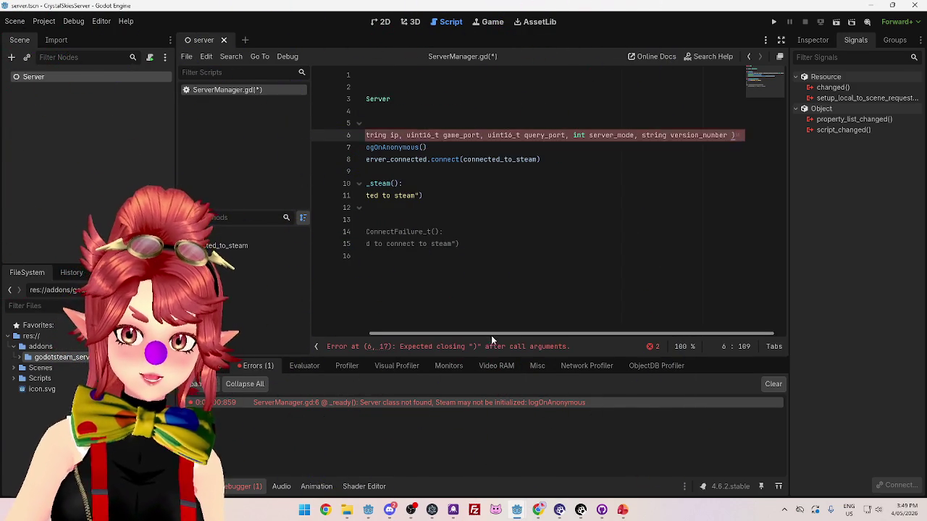
key("shift+Right")
key("shift+Right")
key("shift+Right")
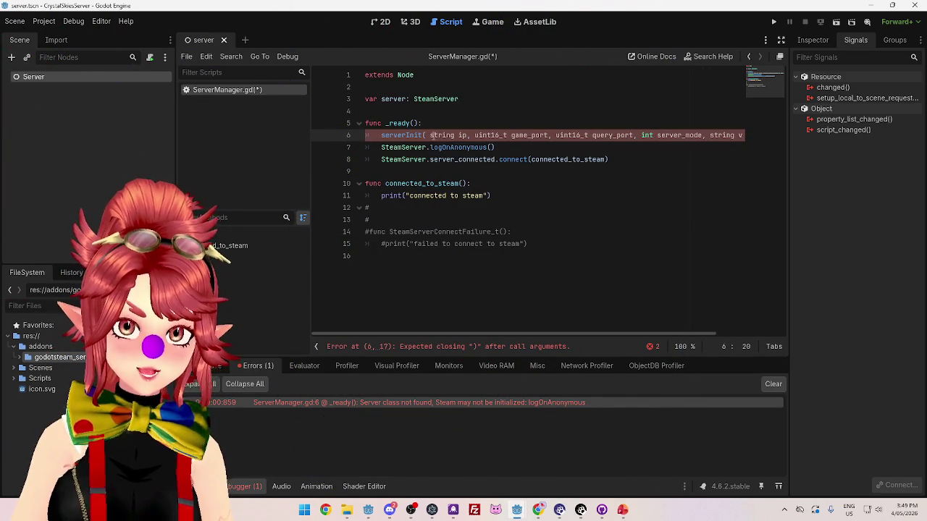
left_click_drag(430, 136, 468, 136)
Replace the 'string ip' placeholder with 0, checking serverInit's parameter notes, then switch to the client project.
left_click(538, 510)
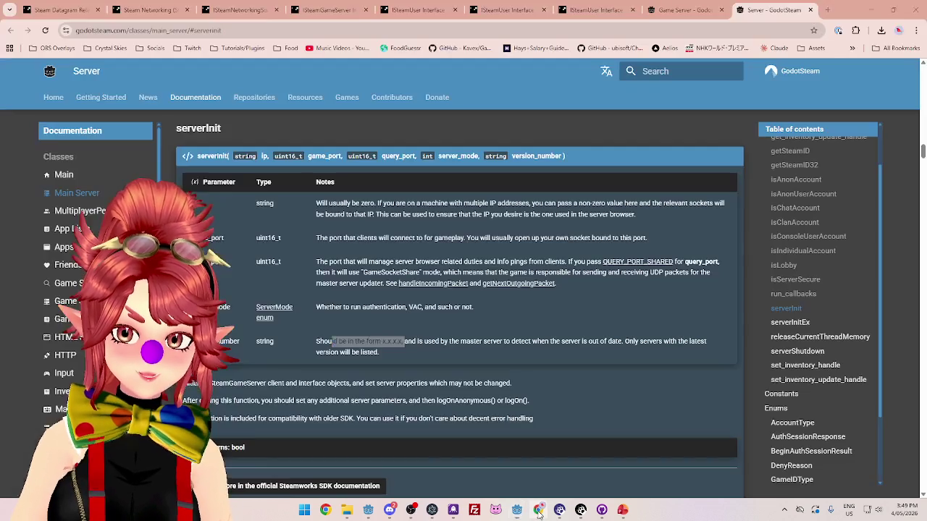
left_click(538, 511)
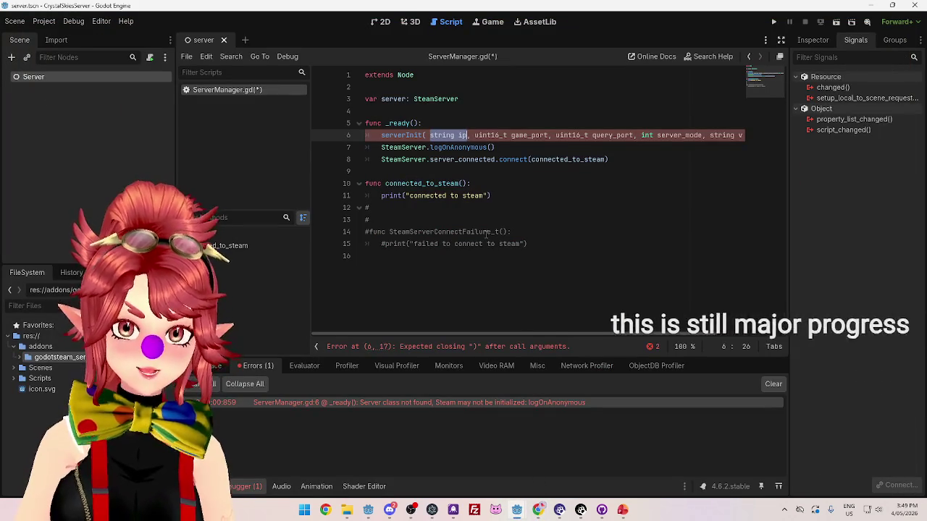
type("0")
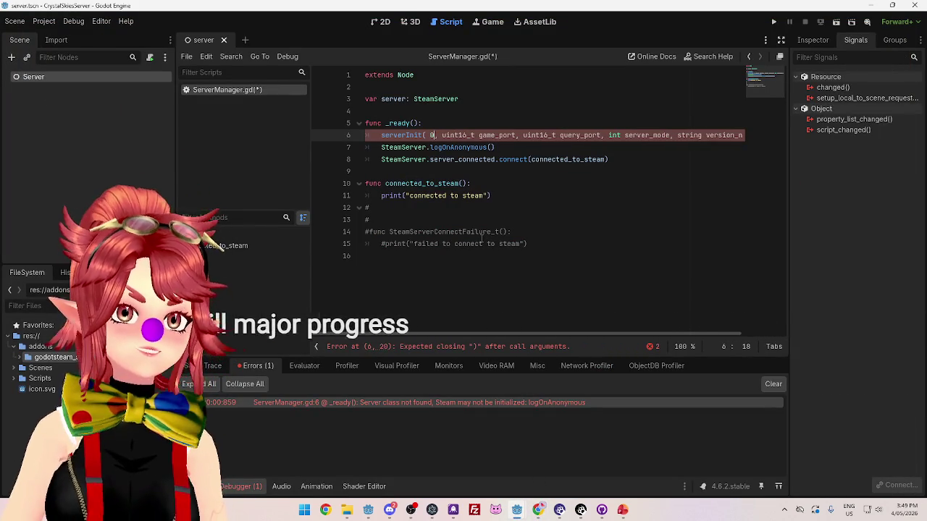
left_click(538, 510)
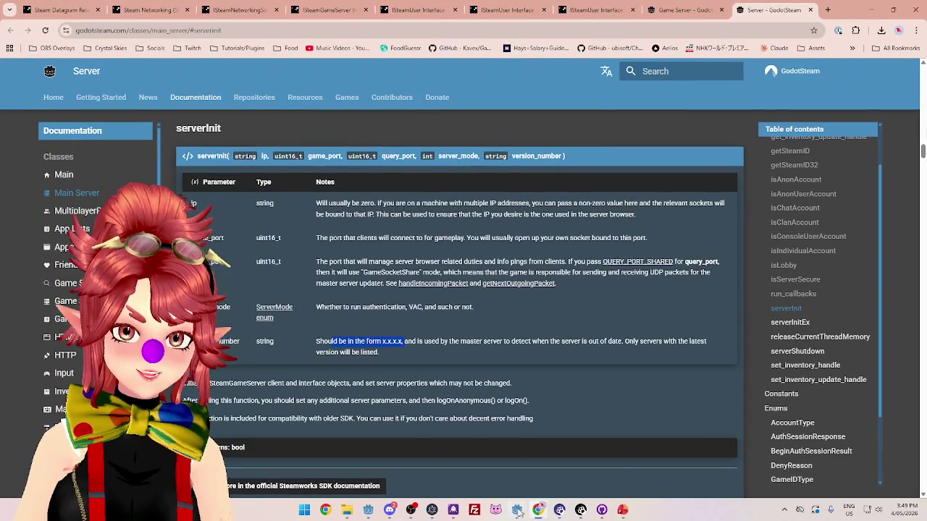
mouse_move(516, 511)
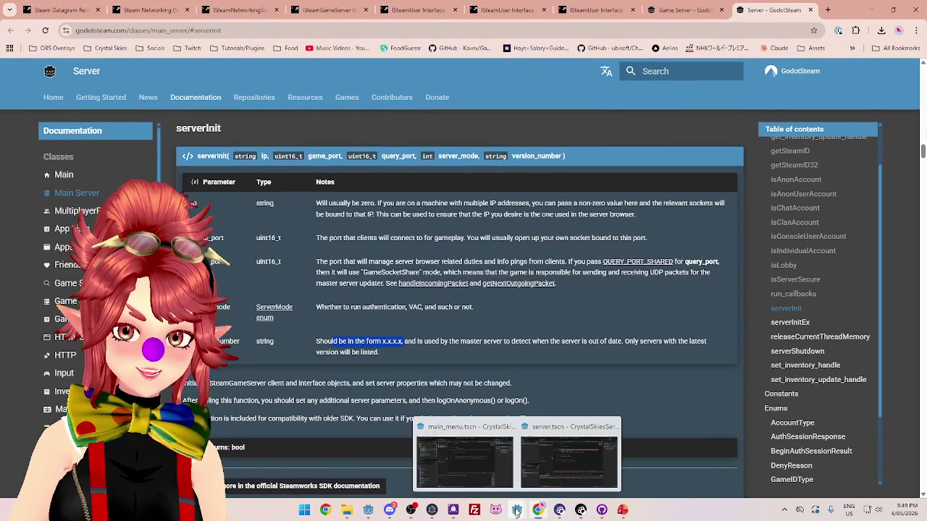
mouse_move(368, 510)
left_click(346, 454)
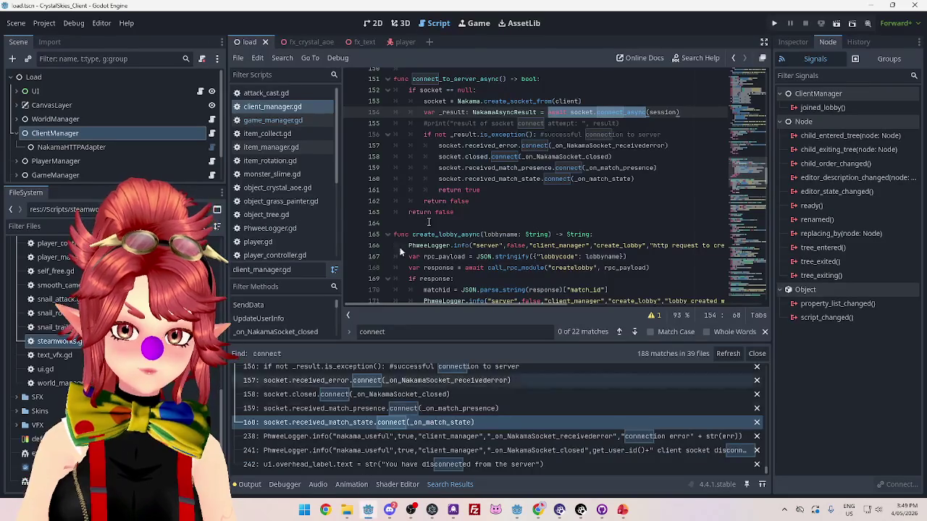
Scroll client_manager.gd to its constants and select the client's PORT value 7350.
scroll(598, 225, "up", 15)
scroll(598, 224, "up", 15)
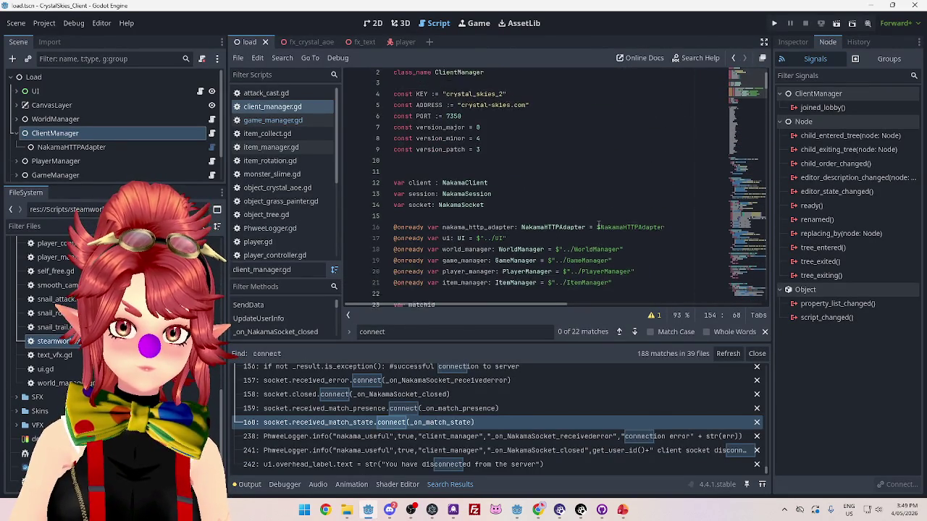
scroll(598, 226, "up", 2)
left_click_drag(457, 130, 391, 109)
left_click(529, 156)
left_click_drag(447, 130, 464, 130)
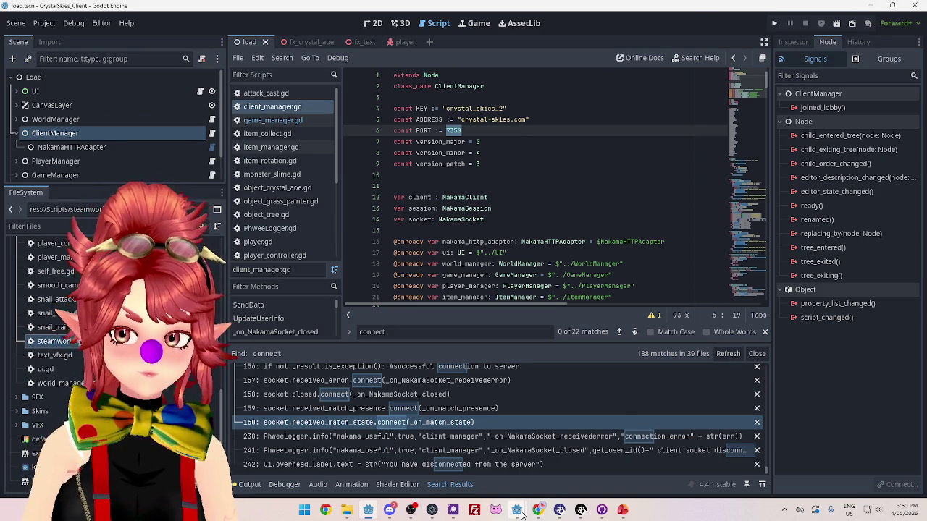
mouse_move(521, 513)
left_click(568, 453)
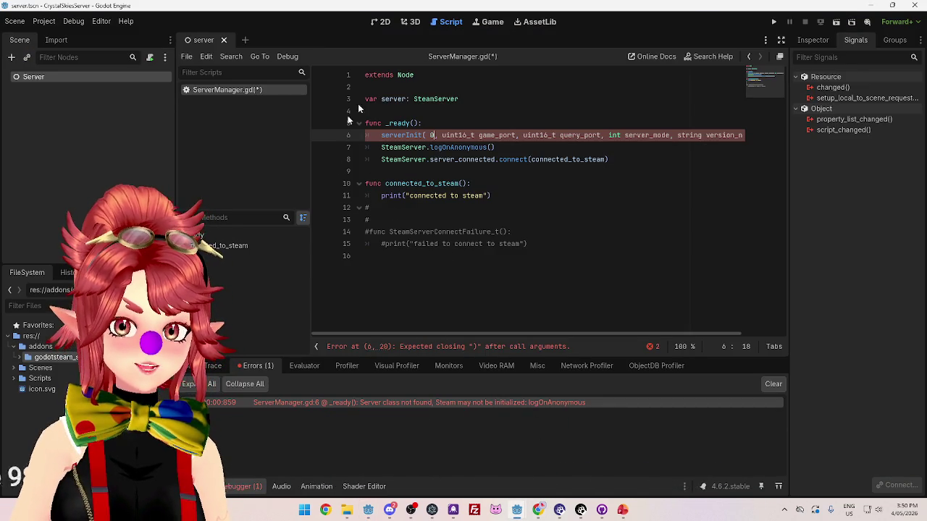
Start a PORT constant below extends Node and copy the client's 'const PORT := 7350' line.
left_click(473, 87)
key("Return")
key("Return")
key("Up")
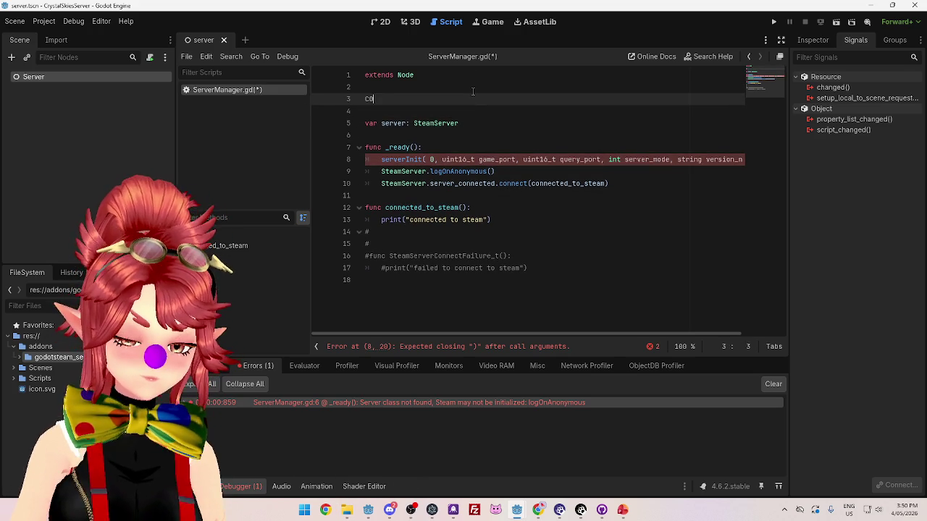
type("NST PORT")
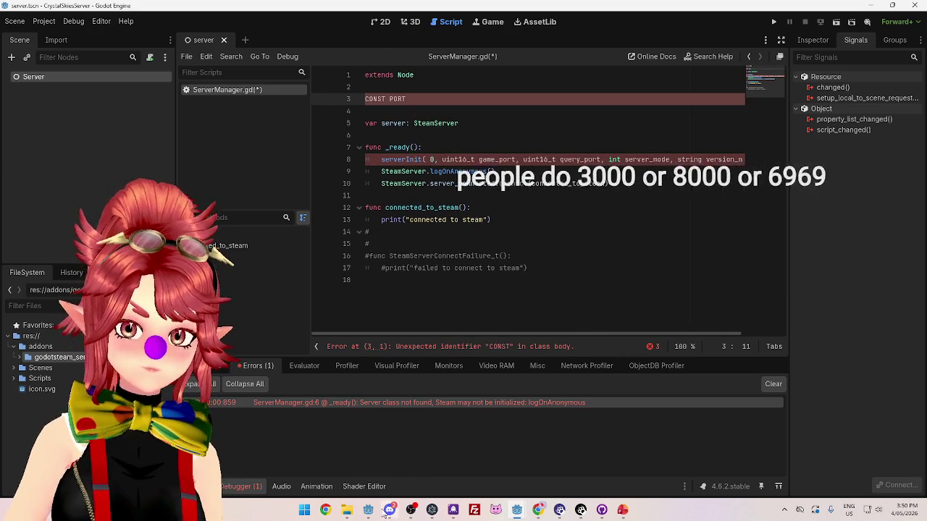
left_click(368, 510)
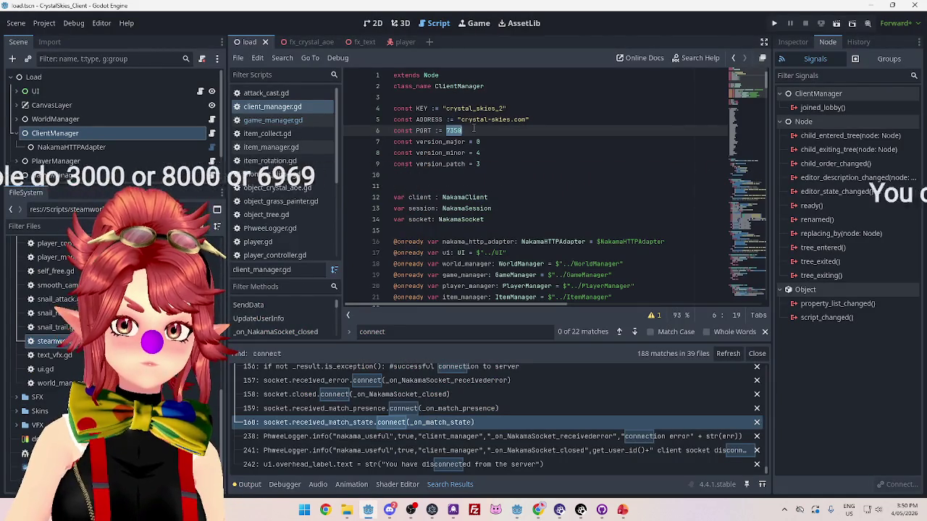
left_click(414, 131, "shift")
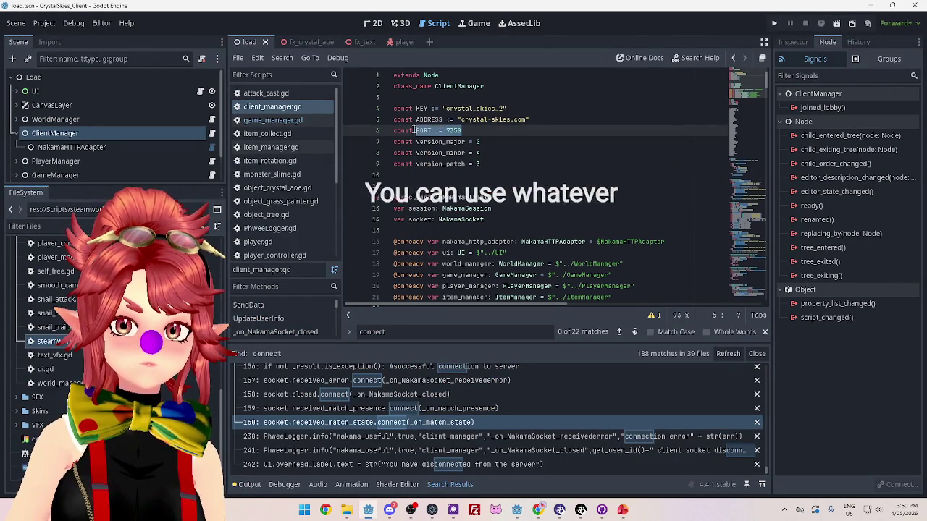
key("shift+Home")
key("ctrl+c")
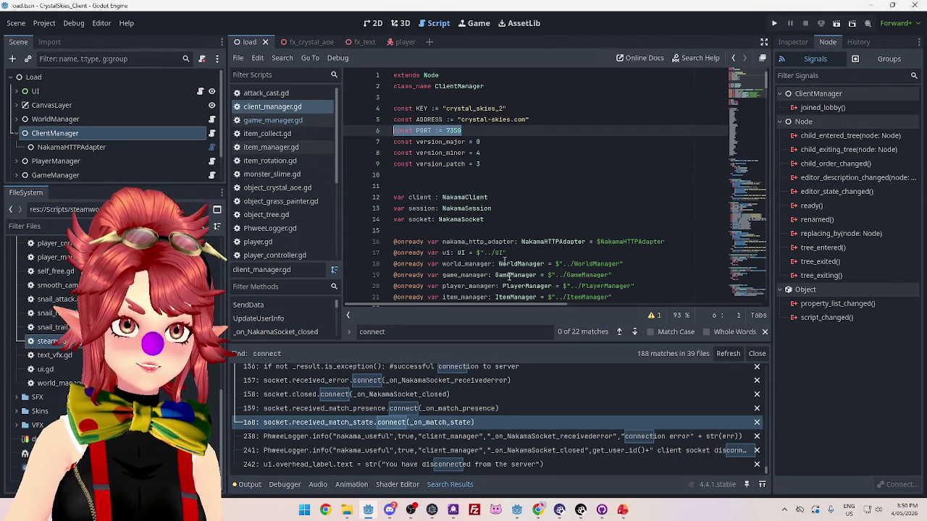
mouse_move(517, 509)
left_click(548, 473)
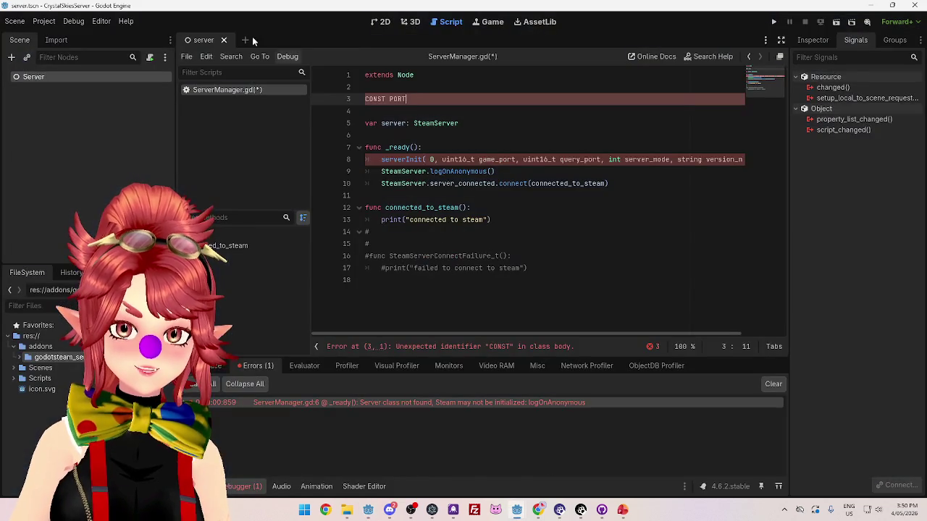
Paste the PORT line into ServerManager.gd, change its value to 6969, and save.
key("shift+Home")
key("ctrl+v")
left_click_drag(423, 99, 440, 99)
type("5")
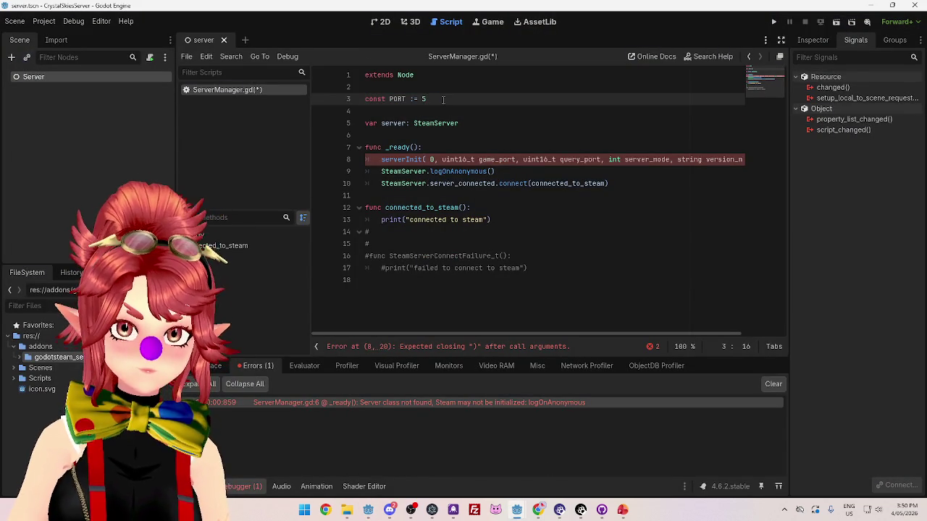
key("BackSpace")
type("6969")
left_click(483, 124)
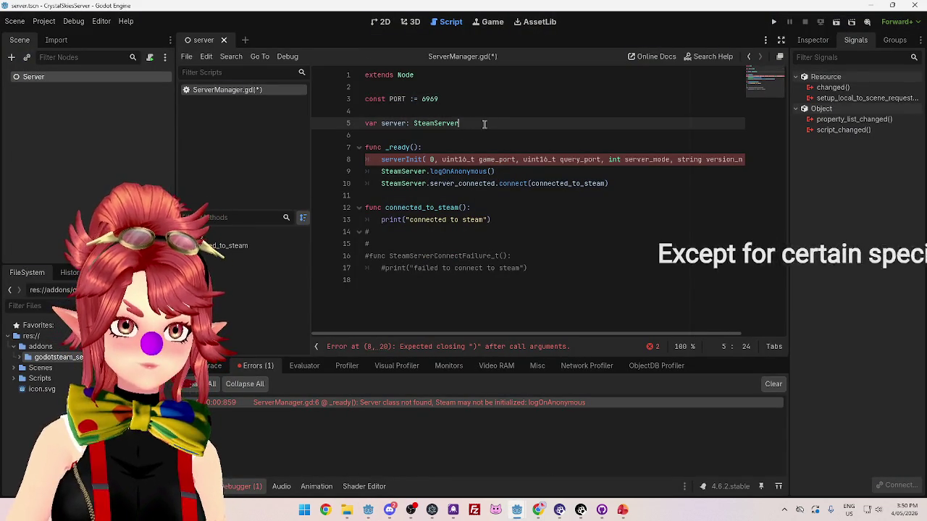
left_click(492, 108)
key("ctrl+s")
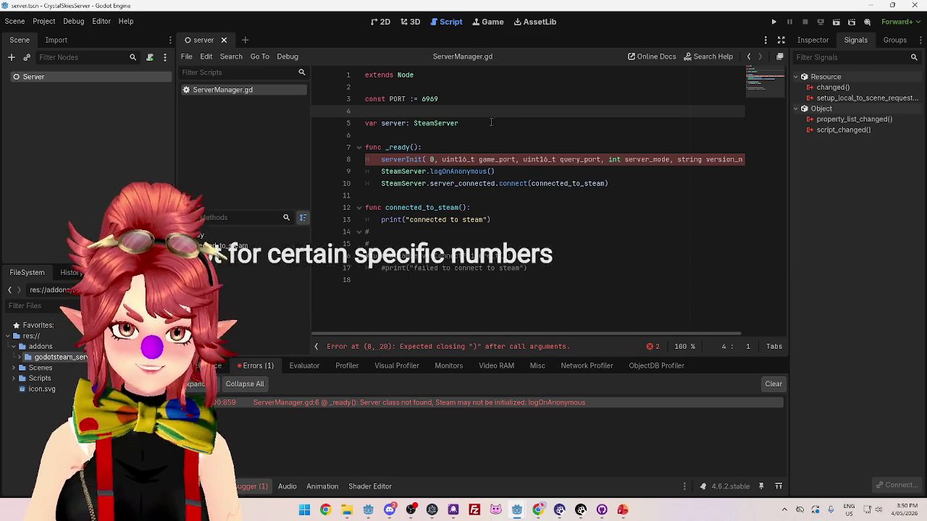
Pass PORT as serverInit's game_port argument in place of 'uint16_t game_port'.
double_click(398, 99)
key("ctrl+c")
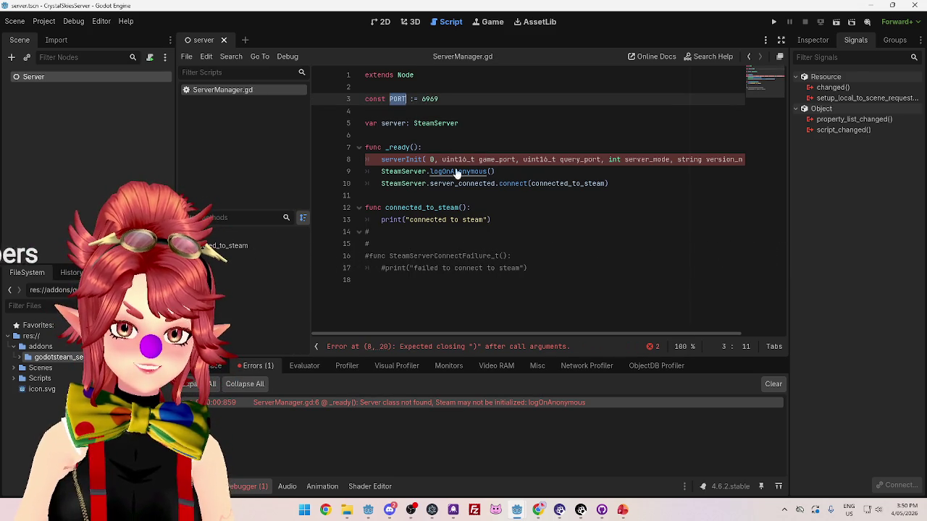
left_click_drag(441, 159, 516, 160)
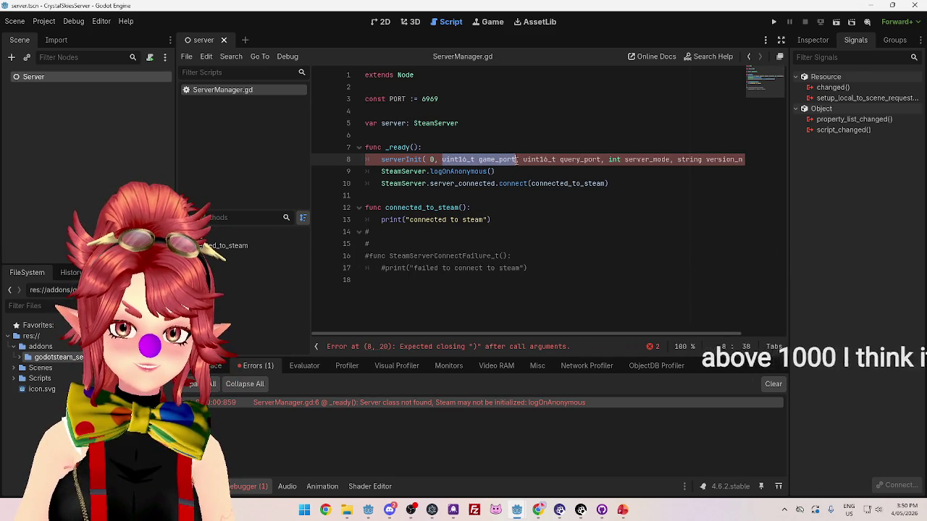
key("ctrl+v")
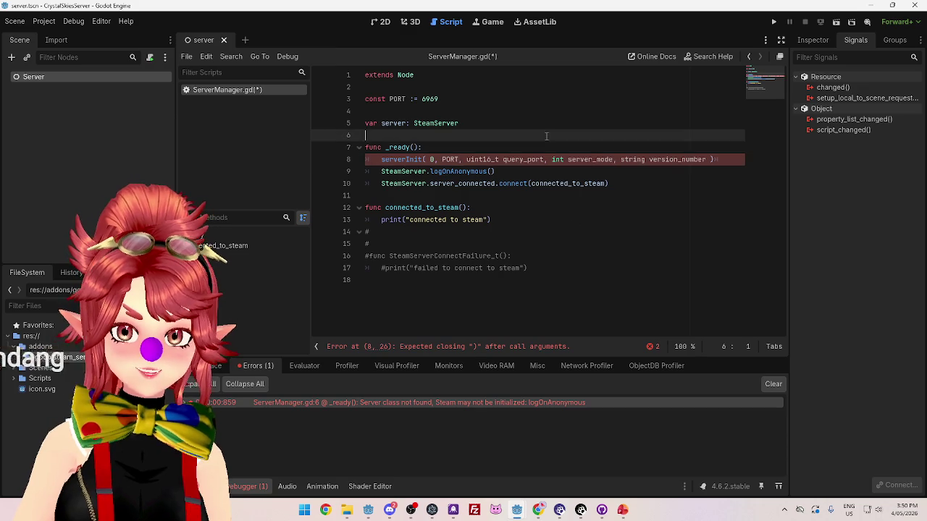
left_click(492, 192)
left_click(538, 510)
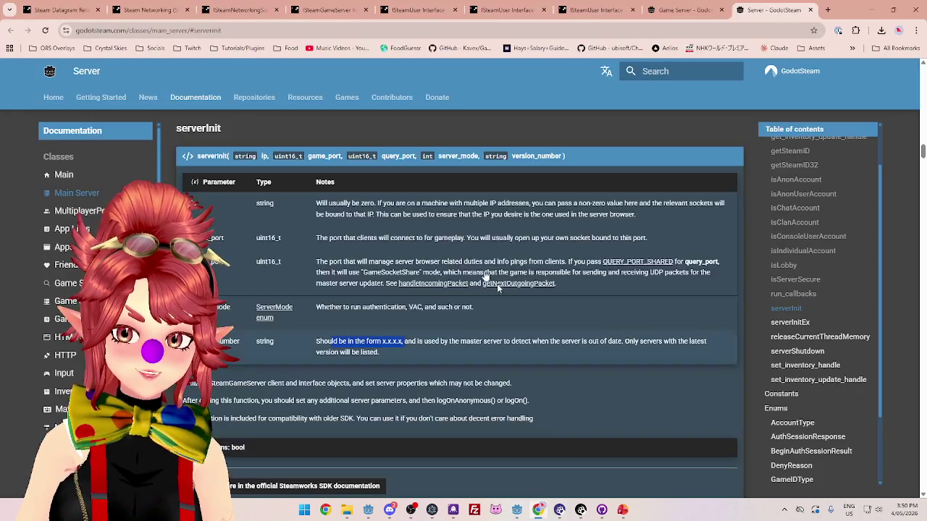
Read the query_port description in the serverInit parameter notes.
left_click_drag(316, 261, 378, 270)
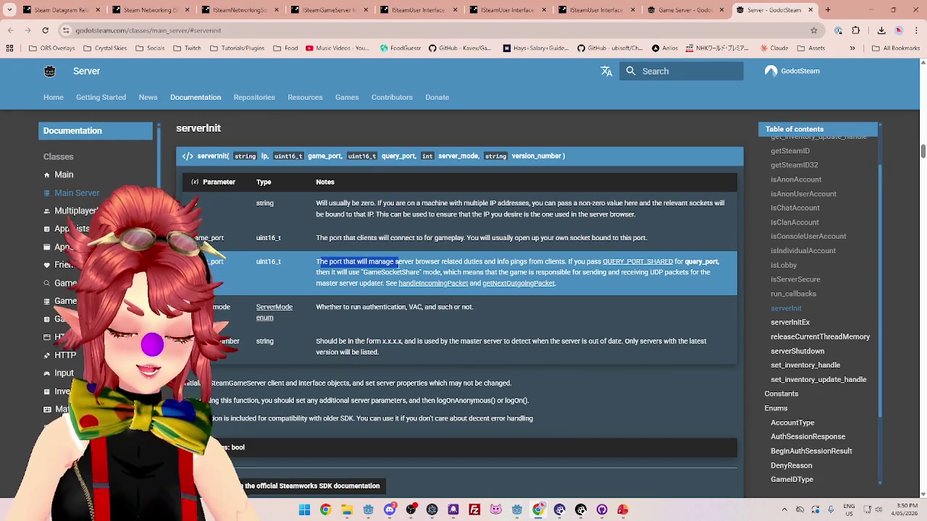
left_click_drag(402, 262, 524, 262)
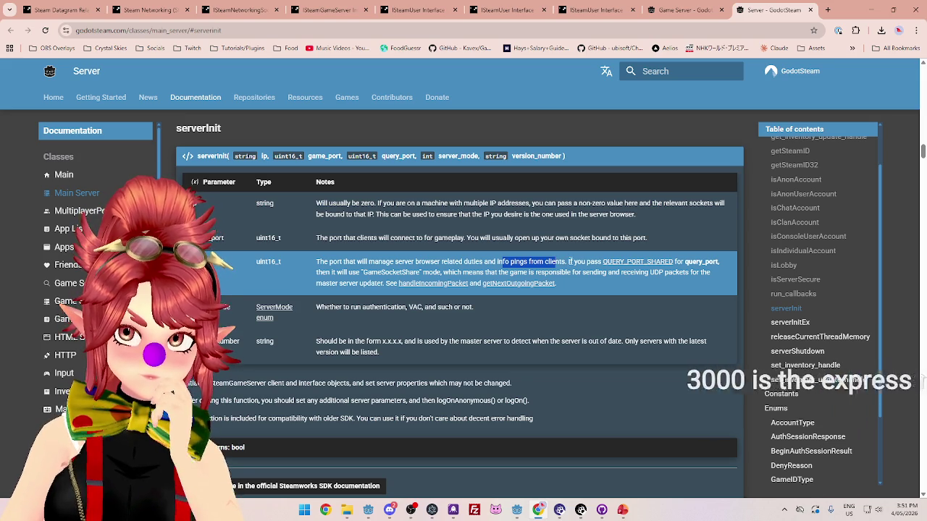
left_click_drag(569, 262, 585, 262)
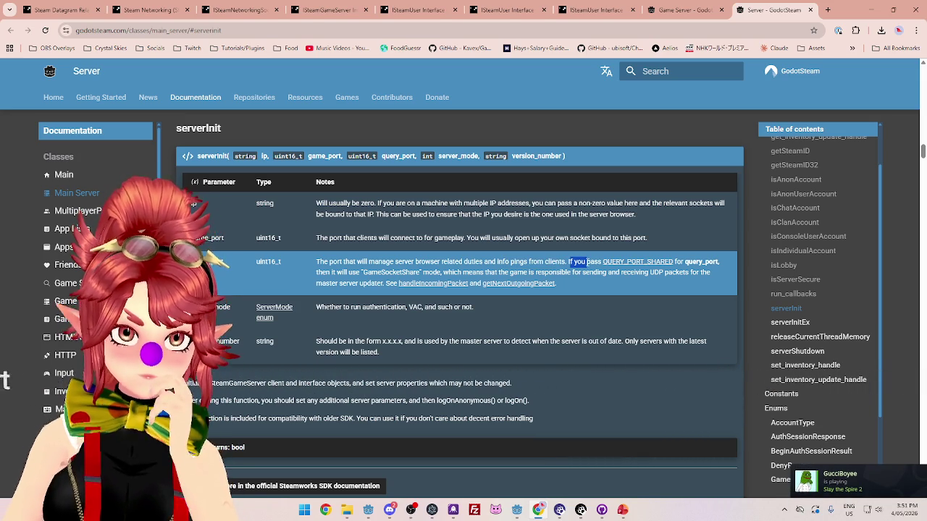
left_click(592, 262)
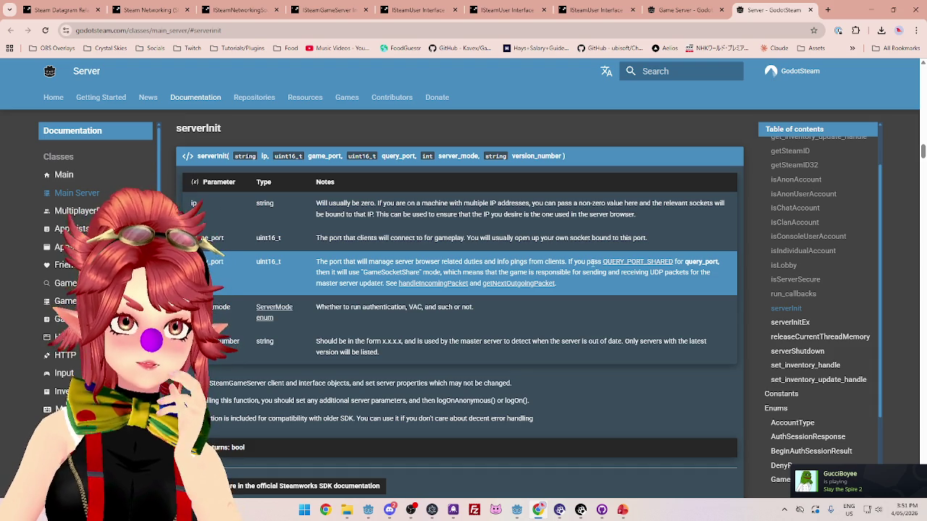
mouse_move(592, 262)
left_mouse_down()
mouse_move(528, 262)
mouse_move(687, 264)
mouse_move(556, 273)
mouse_move(475, 274)
mouse_move(478, 265)
left_mouse_up()
left_click(570, 263)
Read the GameSocketShare and QUERY_PORT_SHARED explanations, then return to ServerManager.gd.
mouse_move(362, 273)
left_mouse_down()
mouse_move(525, 273)
mouse_move(527, 263)
mouse_move(684, 274)
left_mouse_up()
left_click_drag(338, 283, 378, 286)
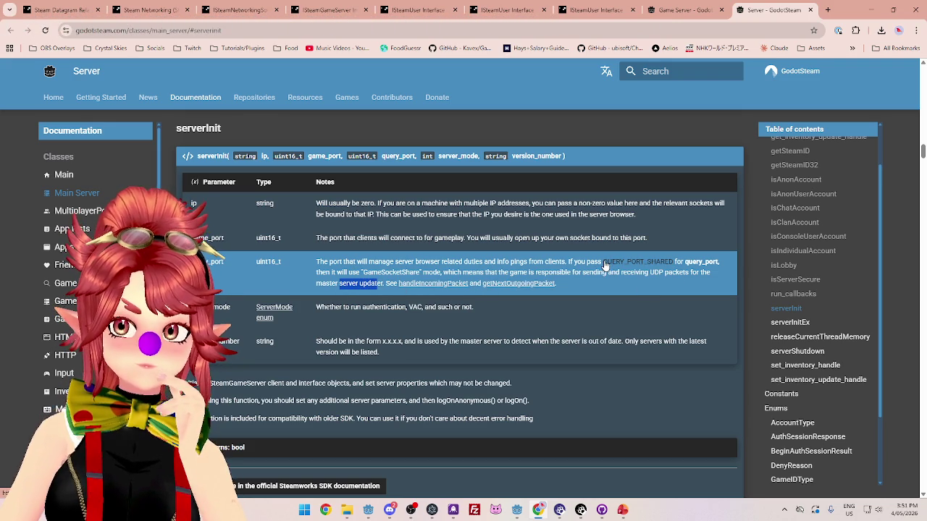
left_click_drag(673, 262, 603, 261)
key("ctrl+c")
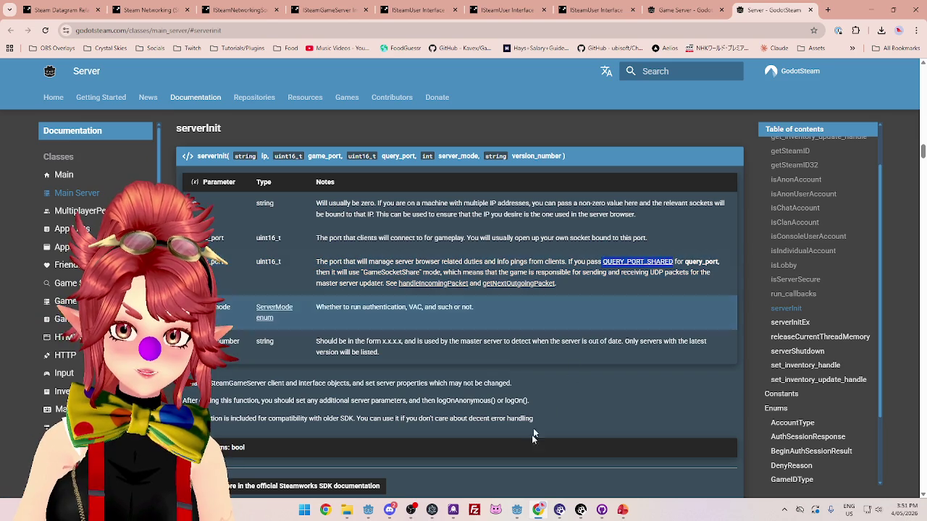
left_click(526, 507)
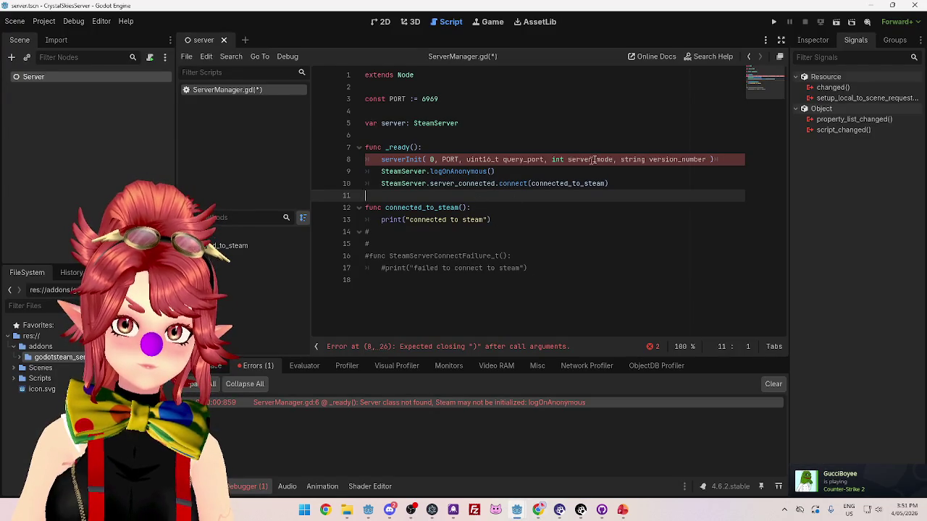
Replace the query_port placeholder on line 8 with the pasted QUERY_PORT_SHARED.
left_click_drag(467, 159, 542, 159)
key("ctrl+v")
key("BackSpace")
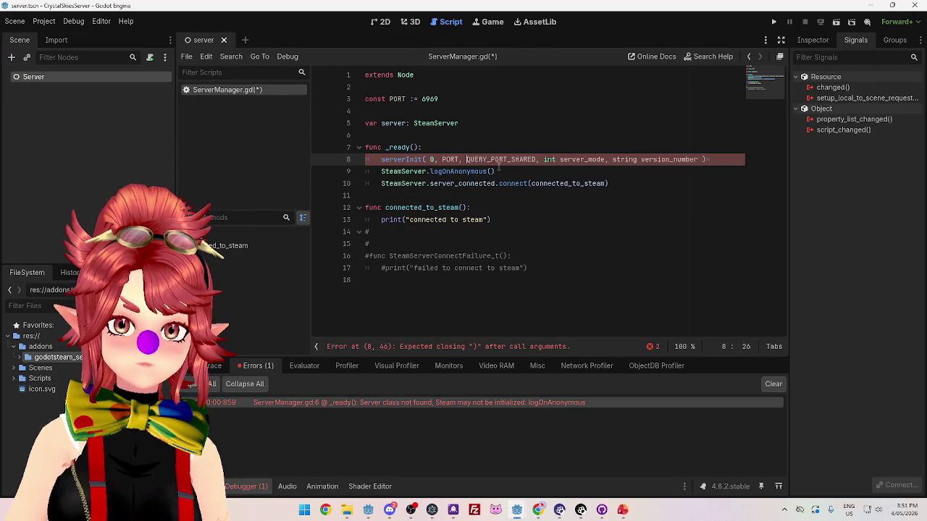
left_click(526, 207)
Read the server_mode authentication notes in the serverInit docs.
left_click(538, 509)
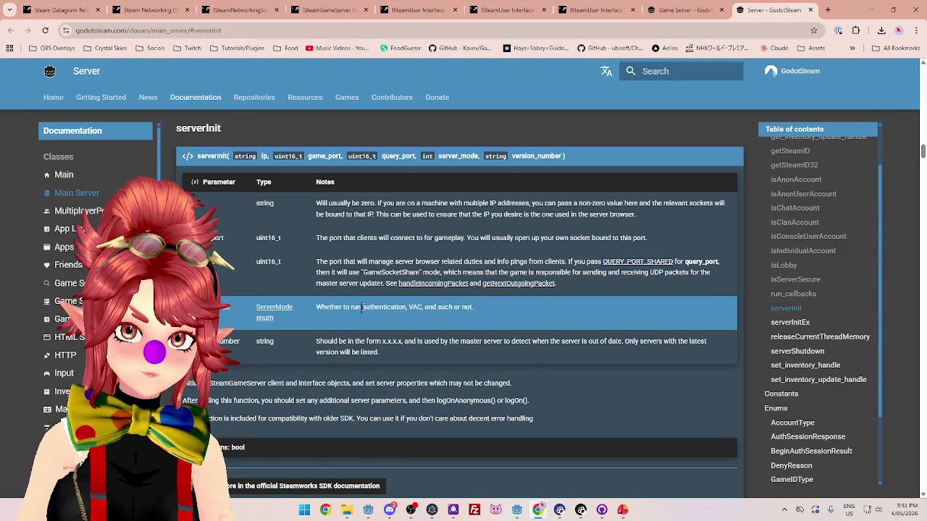
left_click_drag(362, 307, 402, 310)
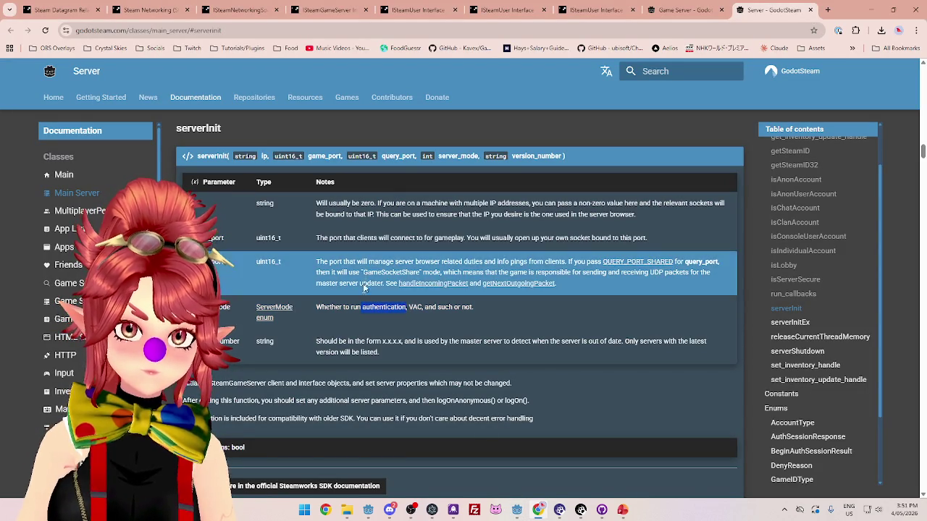
left_click(376, 310)
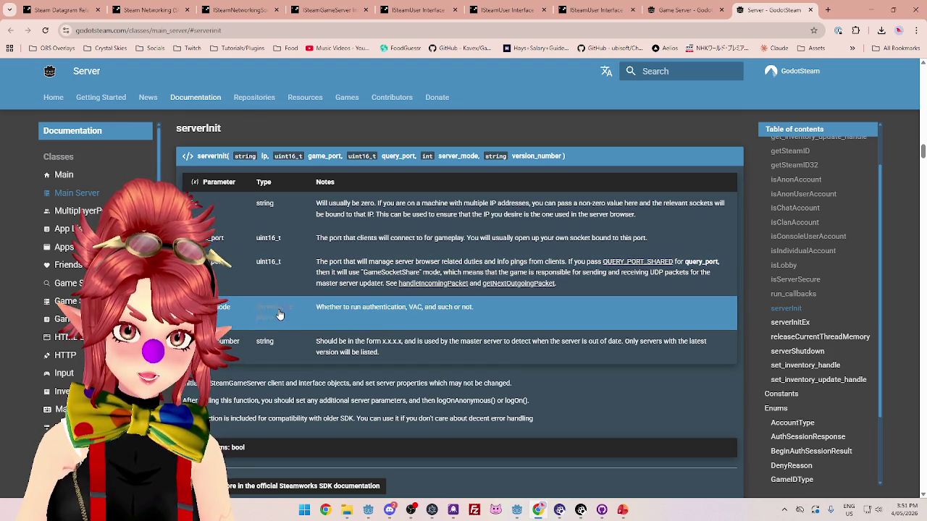
mouse_move(516, 511)
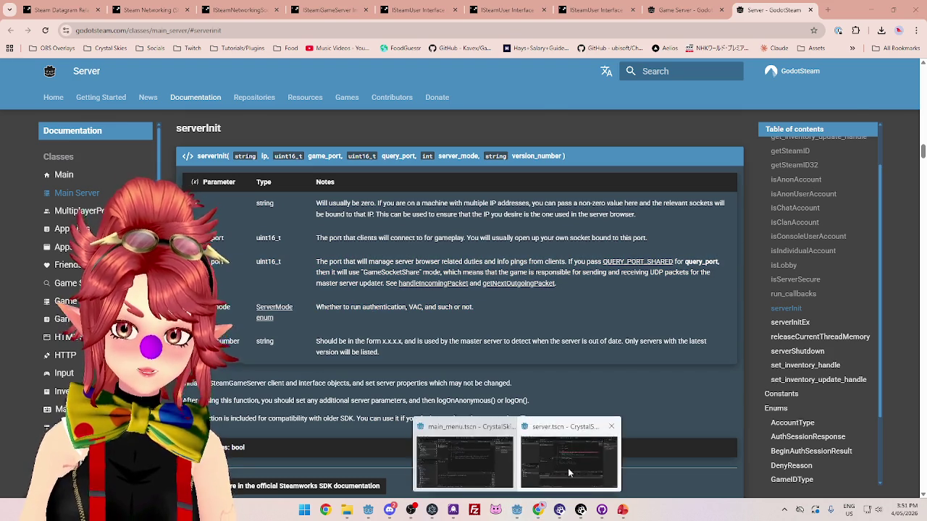
left_click(568, 467)
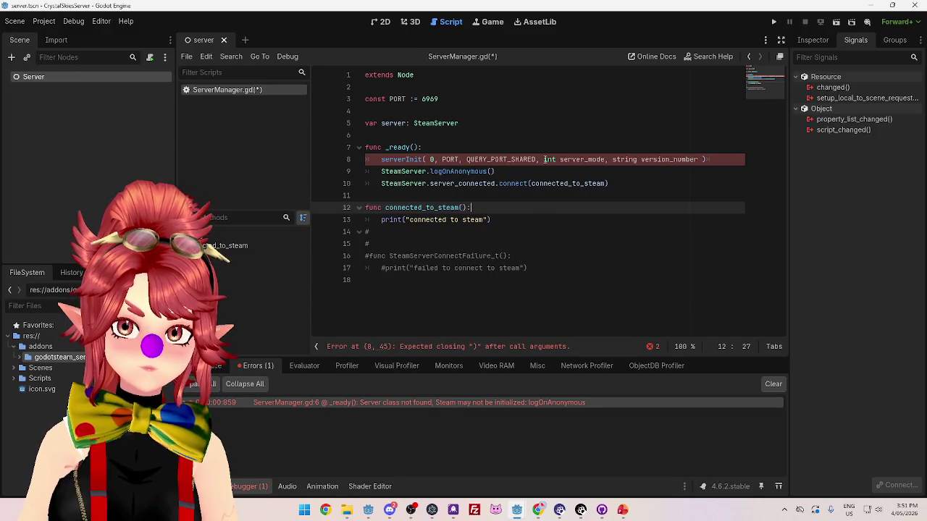
Replace the server_mode placeholder on line 8 with 0.
left_click_drag(544, 159, 606, 159)
type("0")
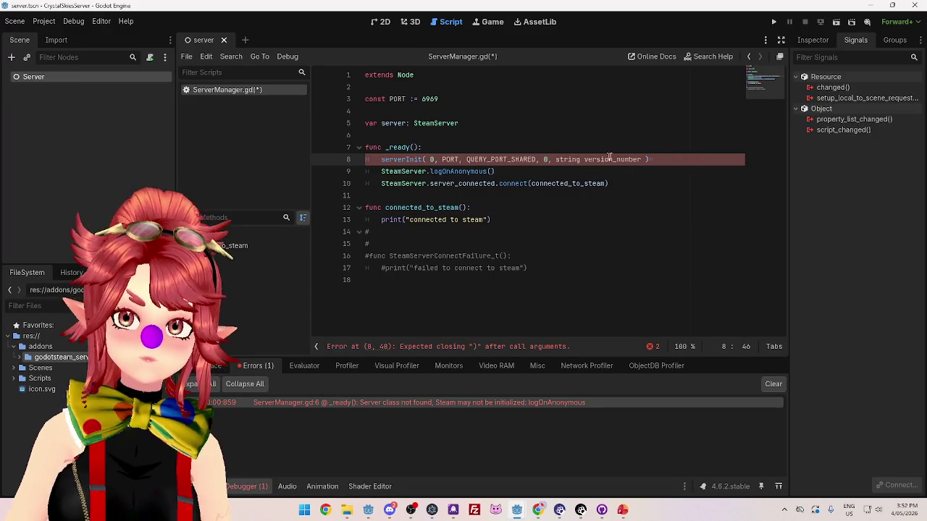
left_click(634, 182)
left_click(538, 509)
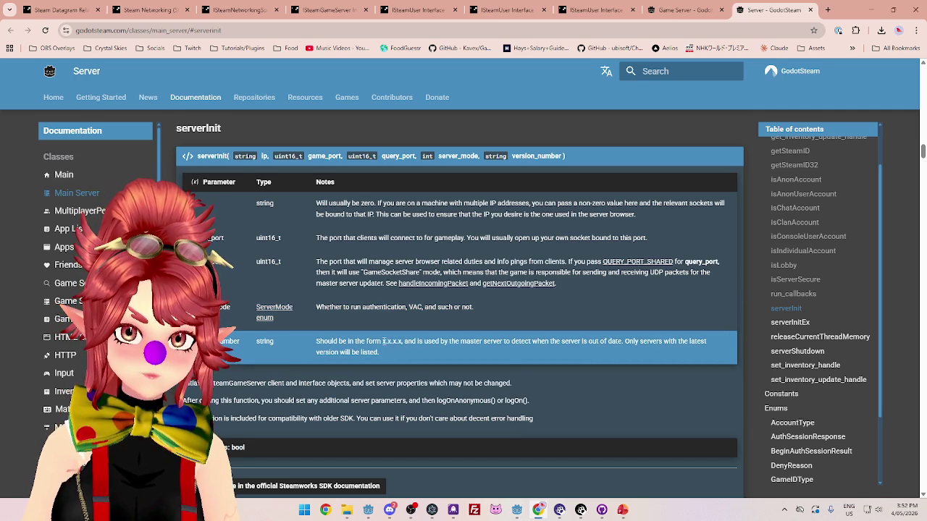
Read the version format explanation in the serverInit notes.
mouse_move(426, 342)
left_mouse_down()
mouse_move(579, 355)
mouse_move(615, 341)
mouse_move(688, 342)
left_mouse_up()
left_click_drag(316, 352, 380, 353)
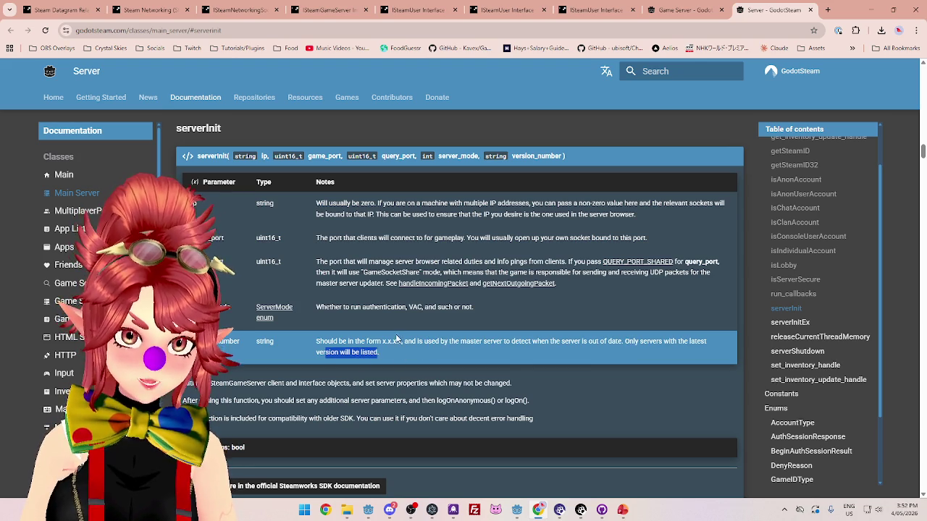
left_click(871, 10)
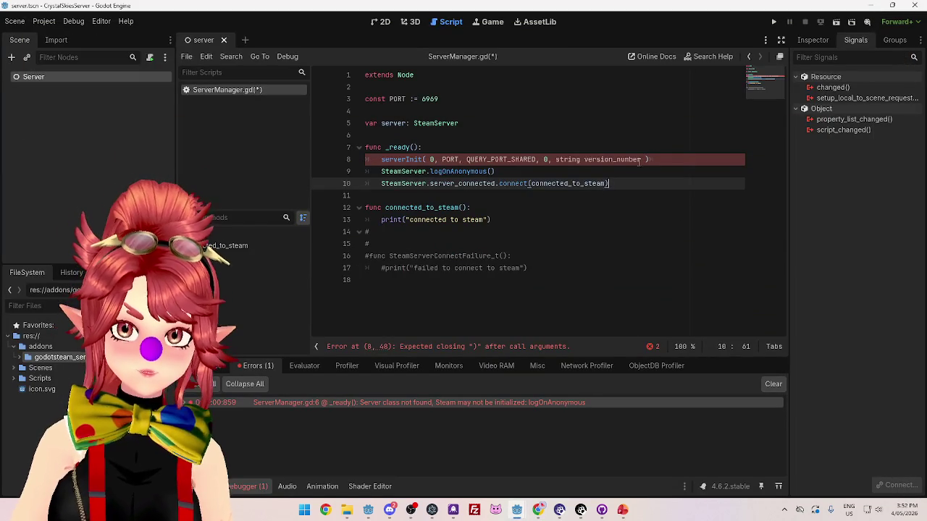
Replace the version_number placeholder on line 8 with the string "0.0.0.0".
left_click_drag(557, 161, 645, 160)
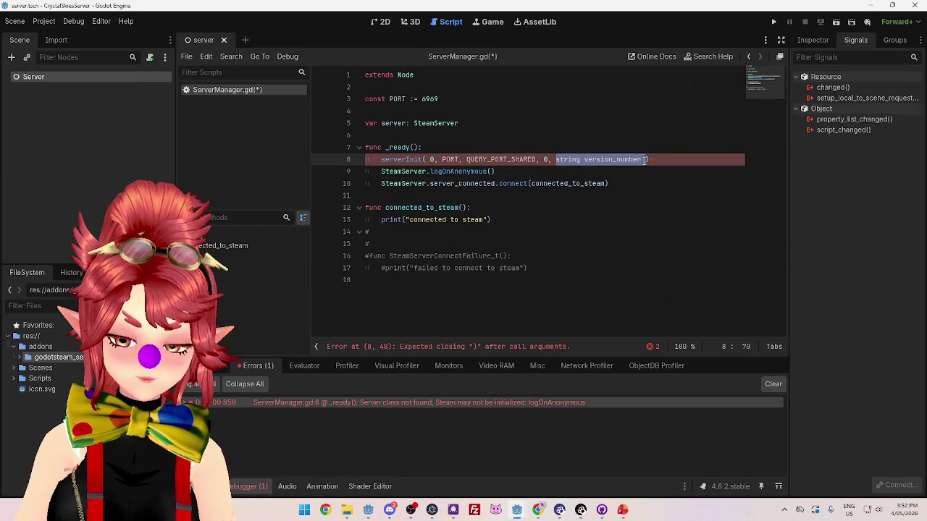
type("0.0.0.0")
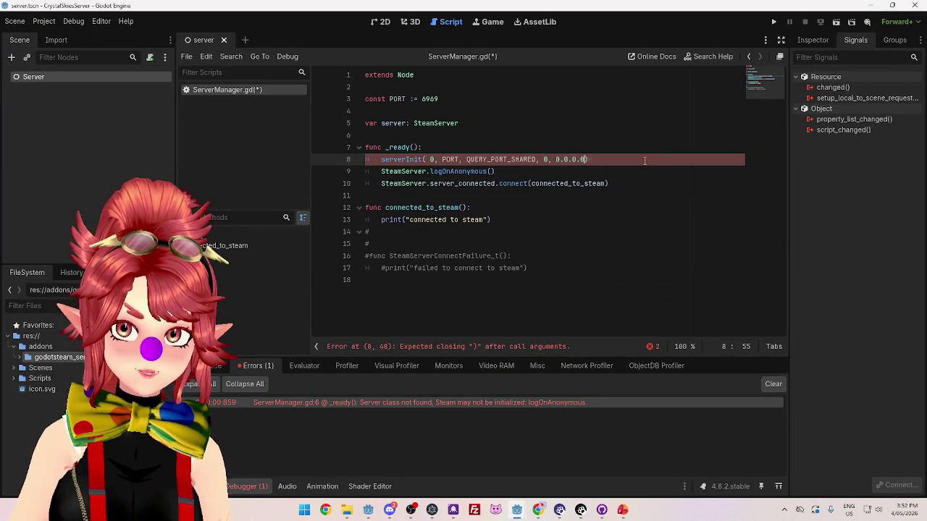
left_click(496, 244)
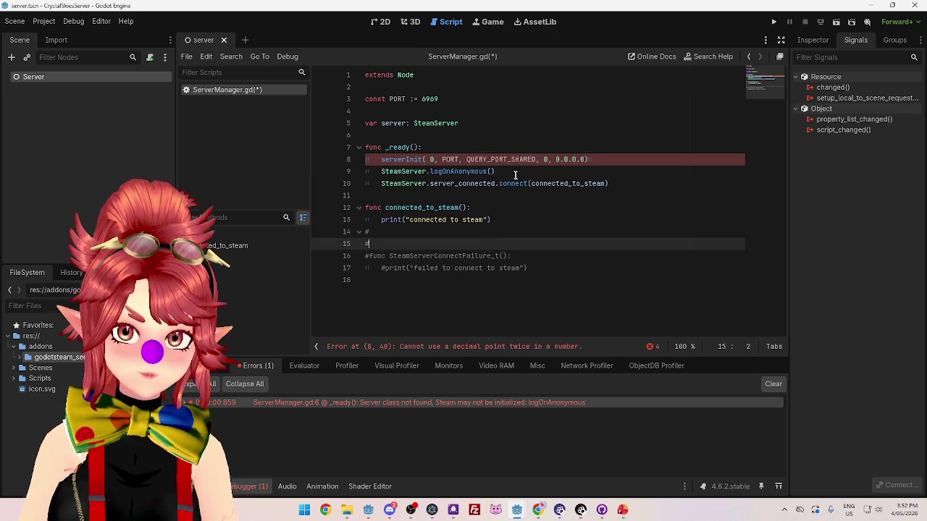
left_click(516, 175)
left_click(556, 159)
type("\"")
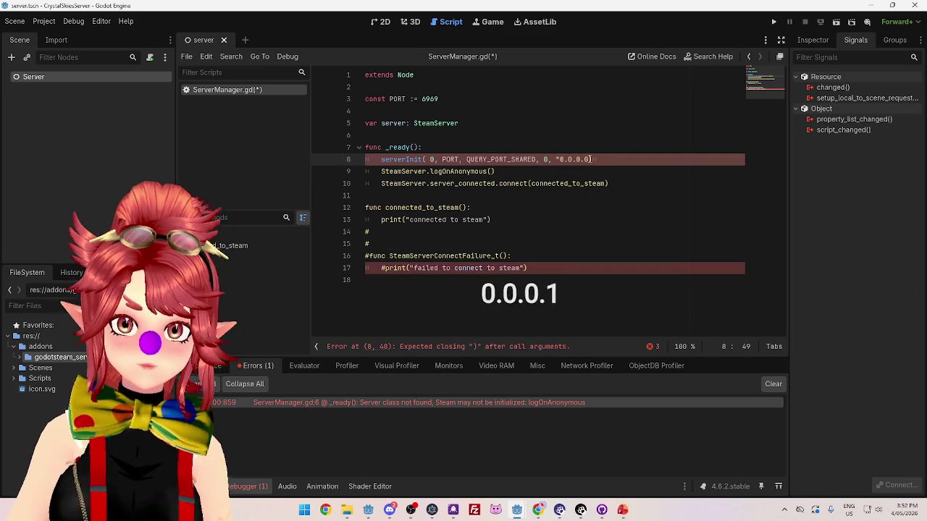
type("\"")
left_click(622, 183)
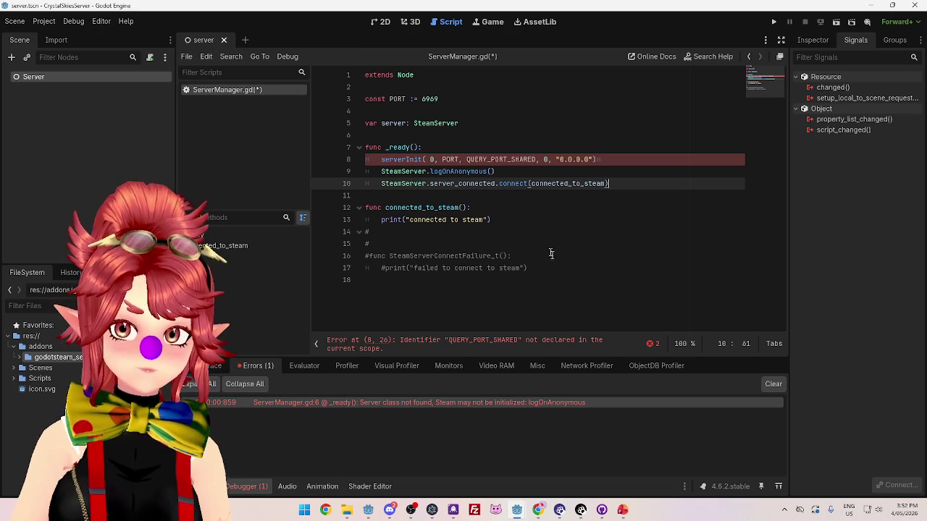
Inspect the PORT and QUERY_PORT_SHARED arguments, now flagged as undeclared.
double_click(458, 160)
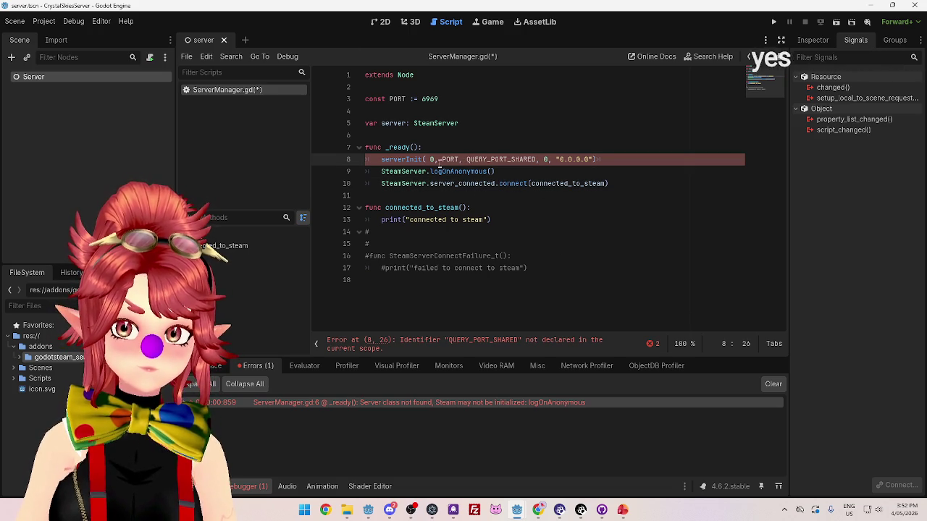
left_click(492, 160)
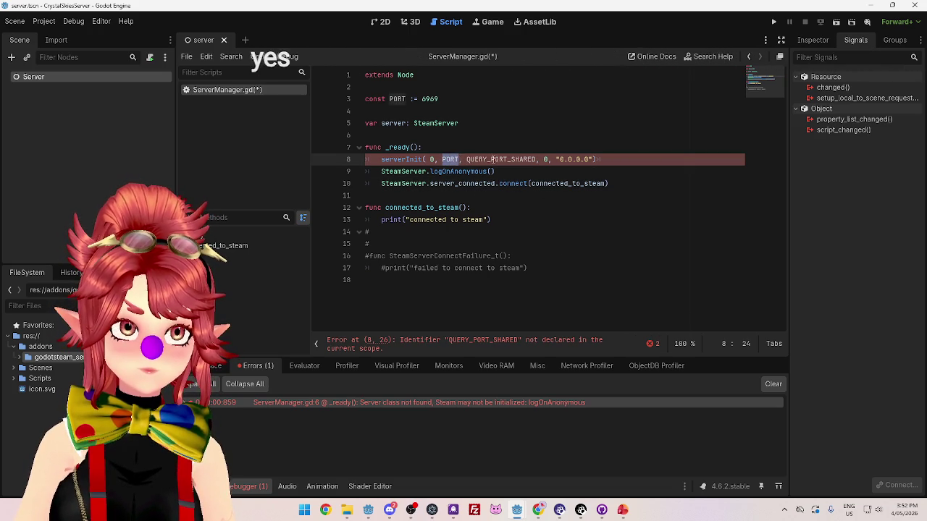
left_click(534, 511)
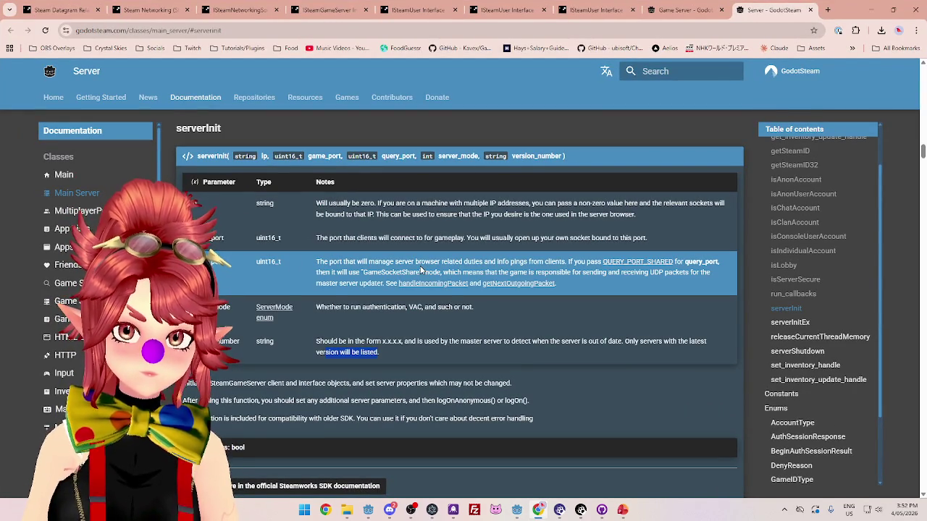
Open the QUERY_PORT_SHARED constant's docs and copy its SDK name STEAMGAMESERVER_QUERY_PORT_SHARED.
left_click(670, 263)
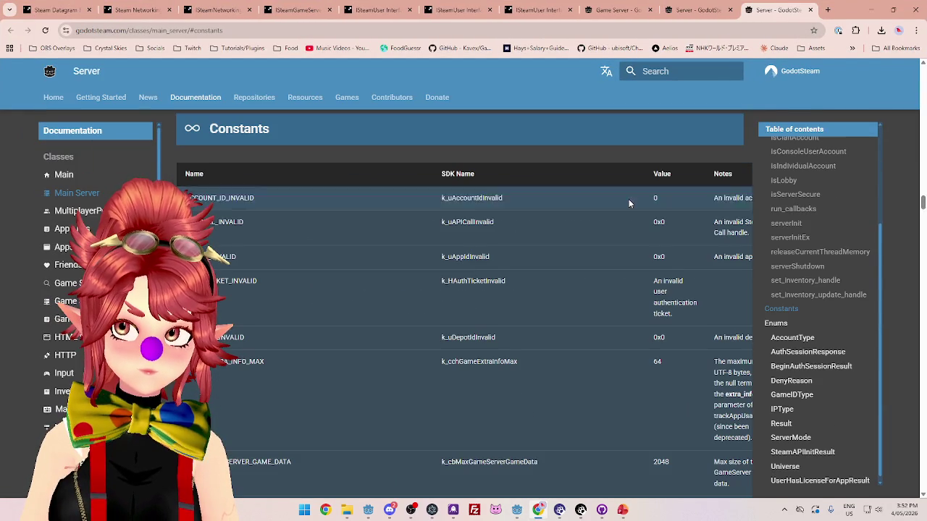
scroll(460, 345, "down", 5)
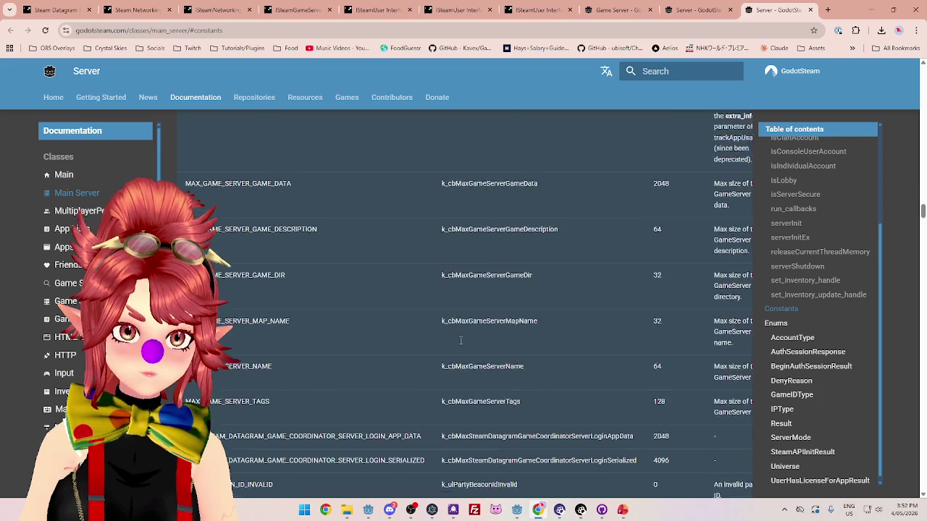
scroll(459, 345, "down", 5)
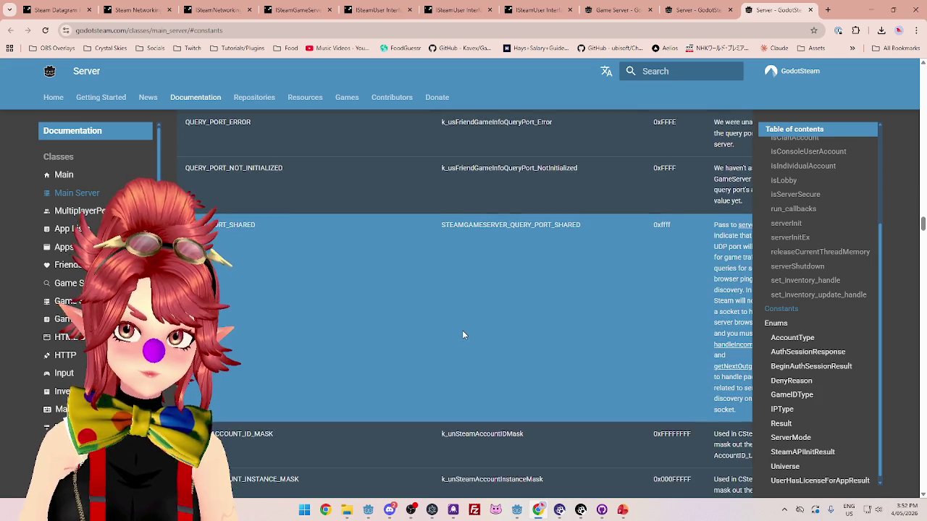
scroll(463, 334, "up", 1)
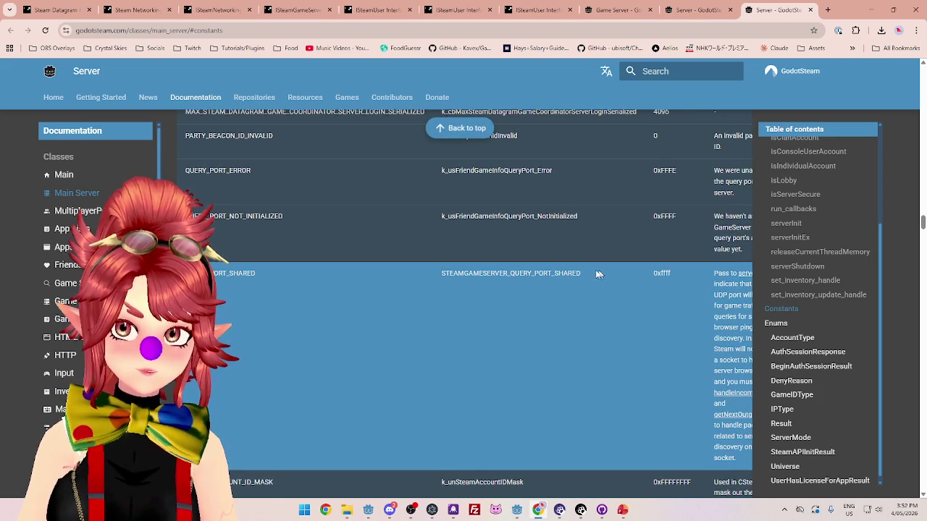
left_click_drag(598, 274, 461, 273)
scroll(579, 340, "up", 15)
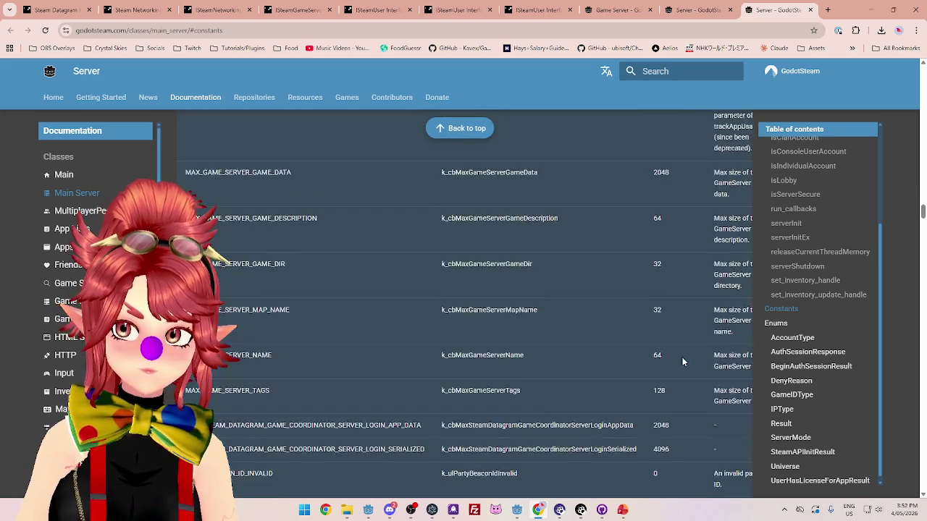
scroll(567, 336, "down", 2)
scroll(566, 335, "down", 2)
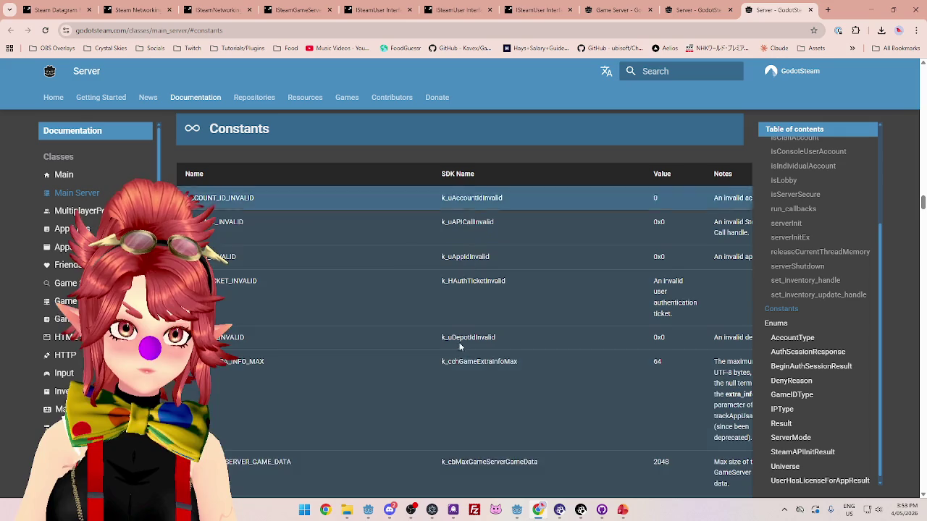
Replace QUERY_PORT_SHARED on line 8 with STEAMGAMESERVER_QUERY_PORT_SHARED.
mouse_move(516, 510)
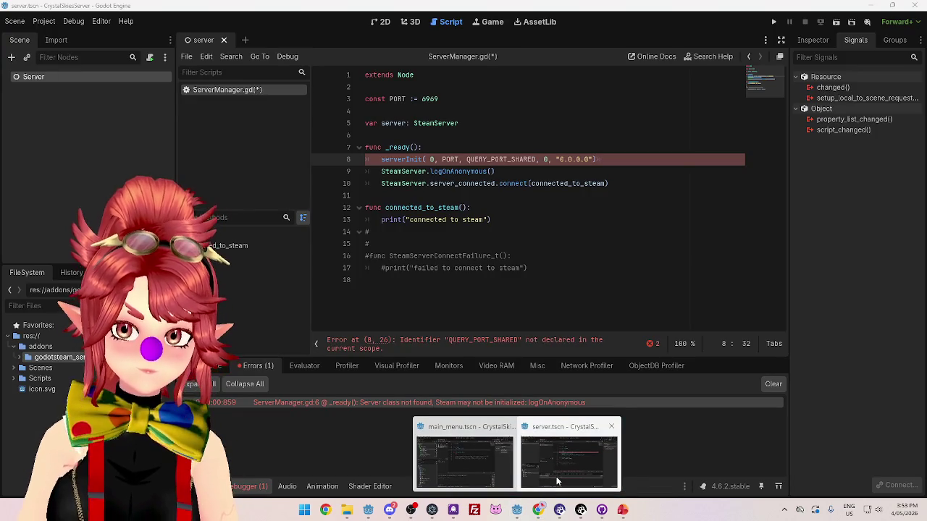
left_click(556, 478)
double_click(468, 158)
type("STEAMGAMESERVER_QUERY_PORT_SHARED")
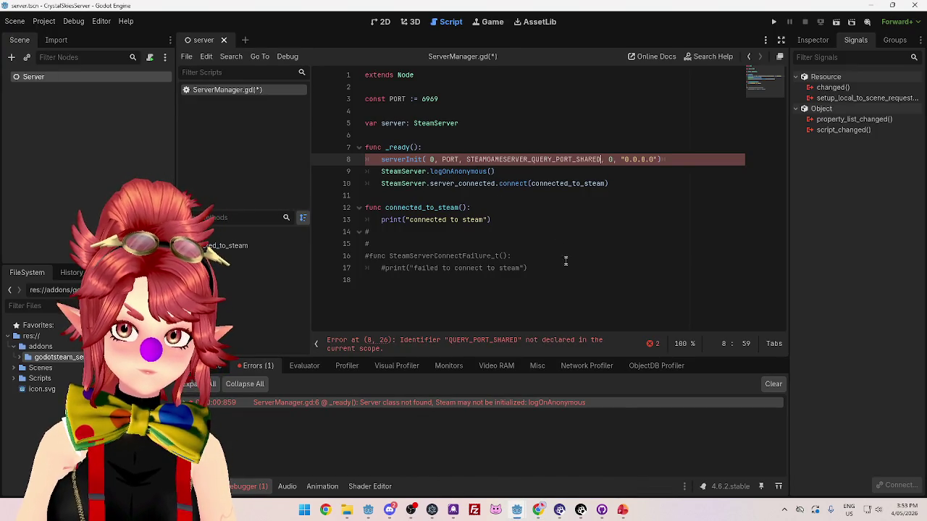
left_click(562, 258)
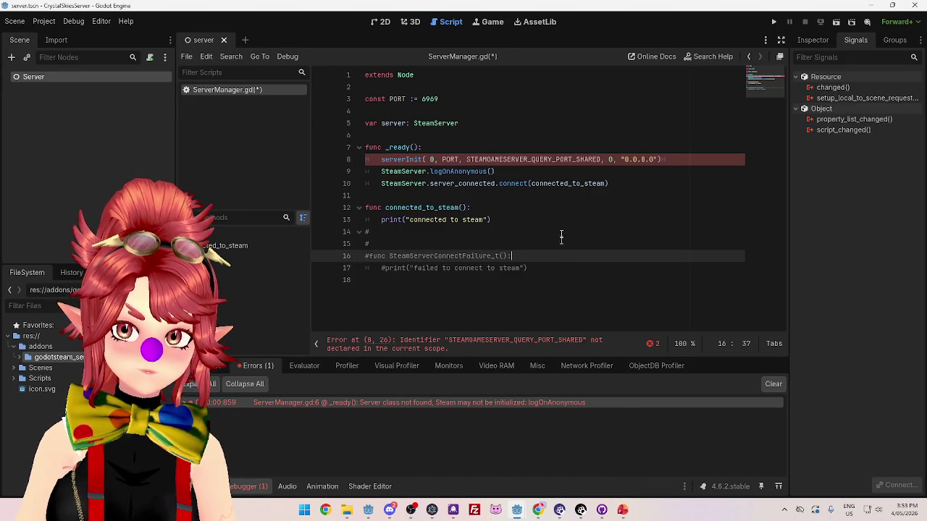
left_click(538, 510)
scroll(521, 275, "down", 2)
Scroll the Server constants table to QUERY_PORT_SHARED and read its explanation.
scroll(522, 278, "down", 10)
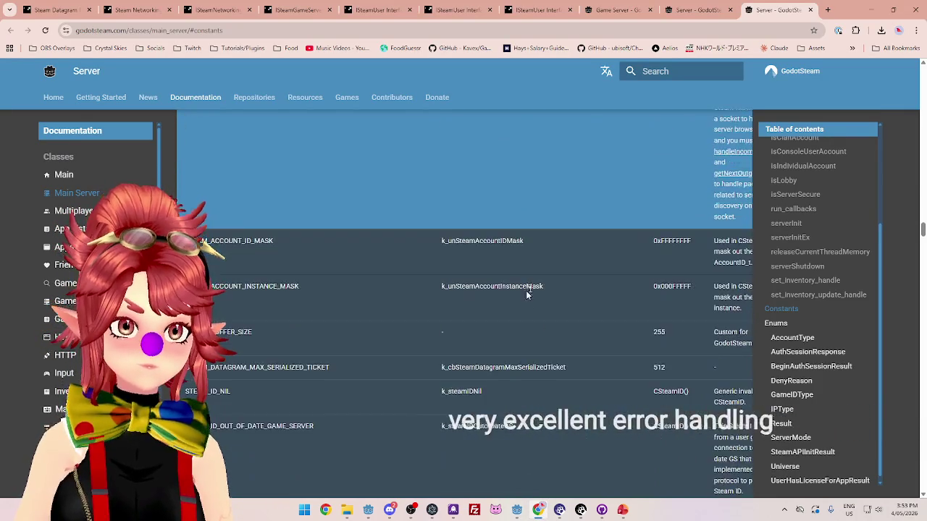
scroll(527, 290, "down", 6)
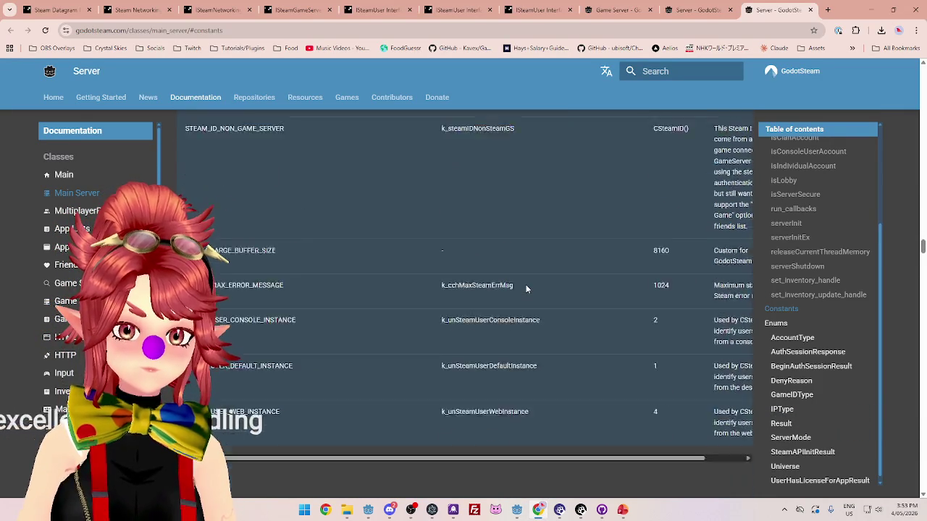
scroll(526, 285, "down", 1)
scroll(526, 286, "up", 8)
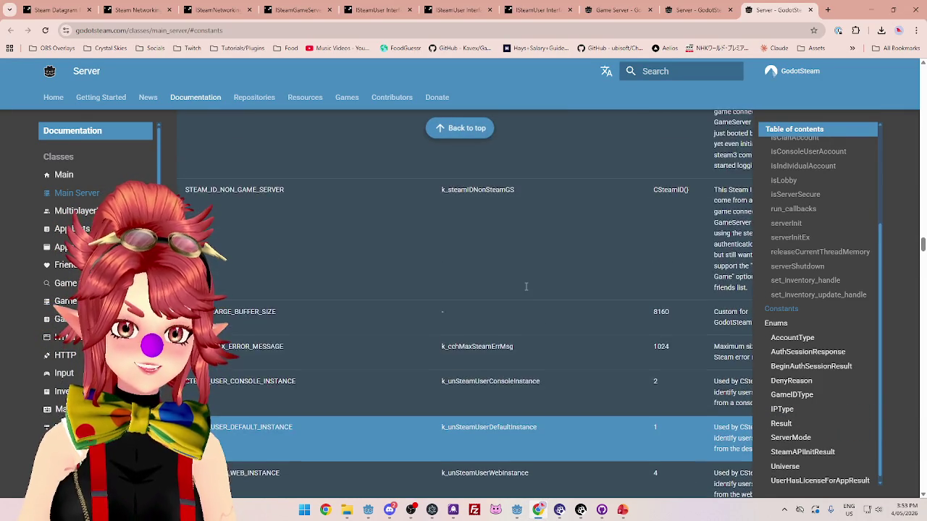
scroll(527, 287, "down", 1)
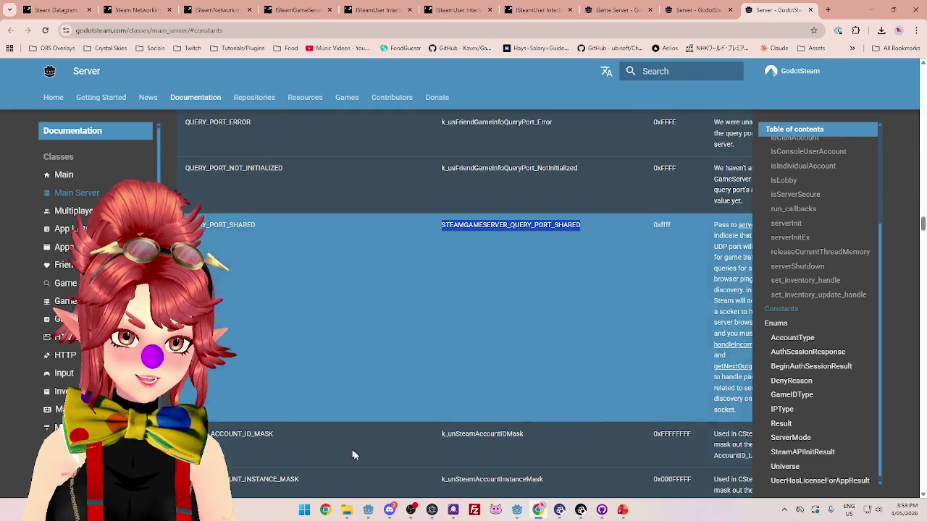
mouse_move(353, 455)
left_mouse_down()
mouse_move(376, 499)
mouse_move(579, 145)
mouse_move(767, 292)
left_mouse_up()
left_click(701, 277)
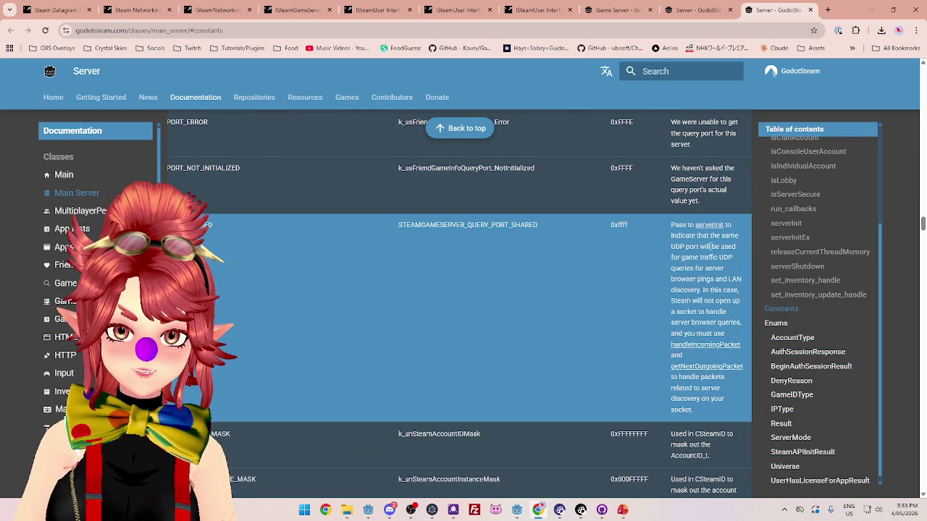
mouse_move(681, 236)
left_mouse_down()
mouse_move(714, 237)
mouse_move(721, 249)
mouse_move(700, 261)
mouse_move(689, 322)
mouse_move(701, 412)
left_mouse_up()
left_click(691, 360)
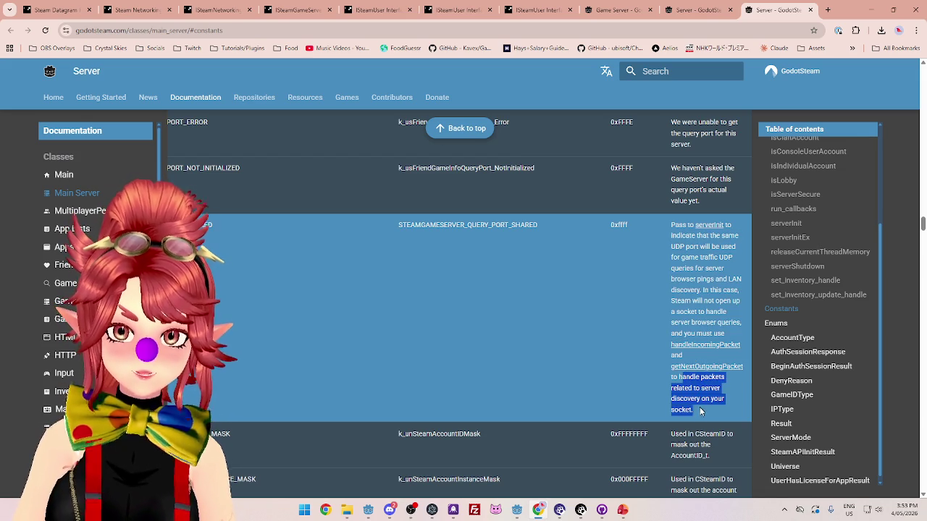
Bring the Godot editor with ServerManager.gd back, caret inside _ready.
left_click(700, 411)
mouse_move(517, 513)
left_click(569, 463)
left_click(572, 172)
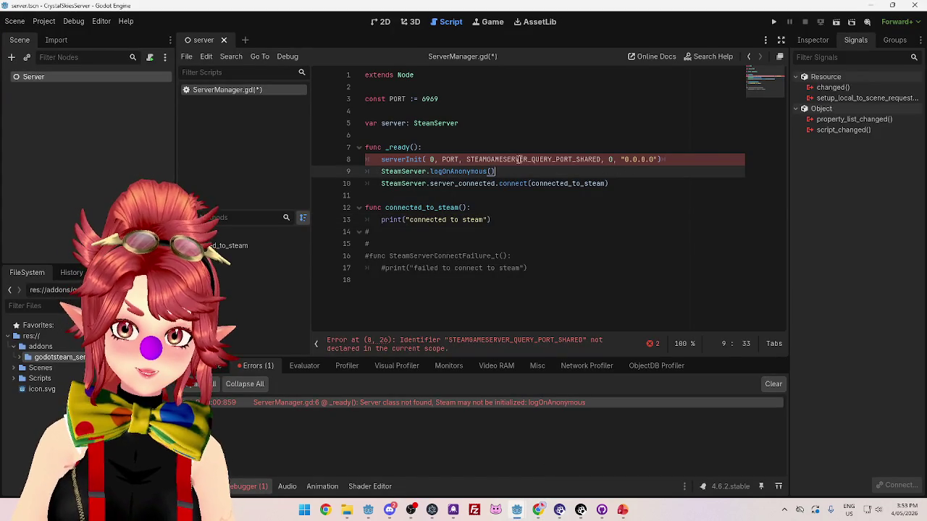
Add 'const QUERY_PORT := 6970' below the PORT constant.
double_click(468, 159)
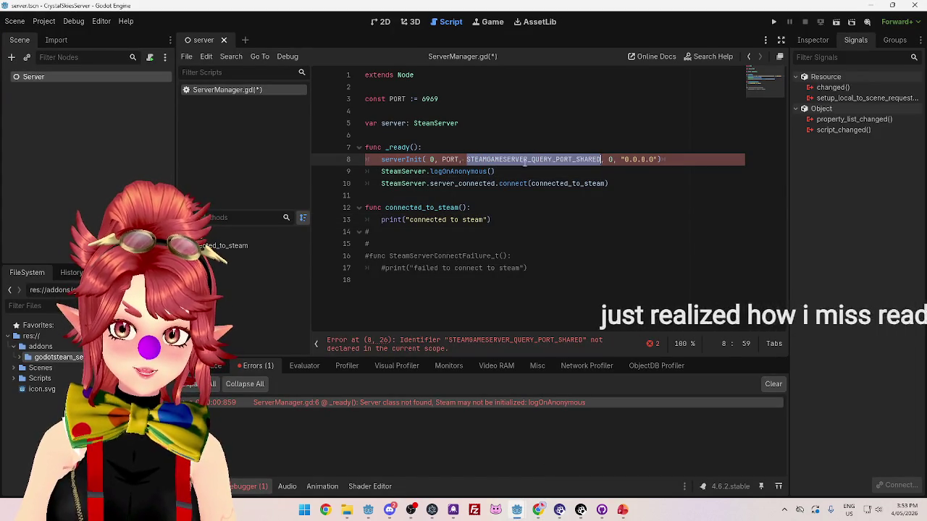
left_click(458, 100)
key("Return")
type("cons")
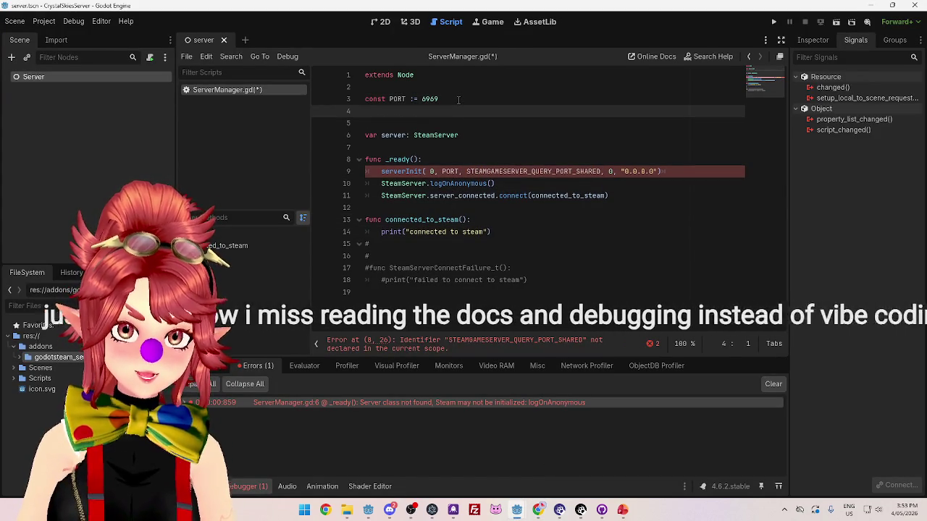
type("t QUERY")
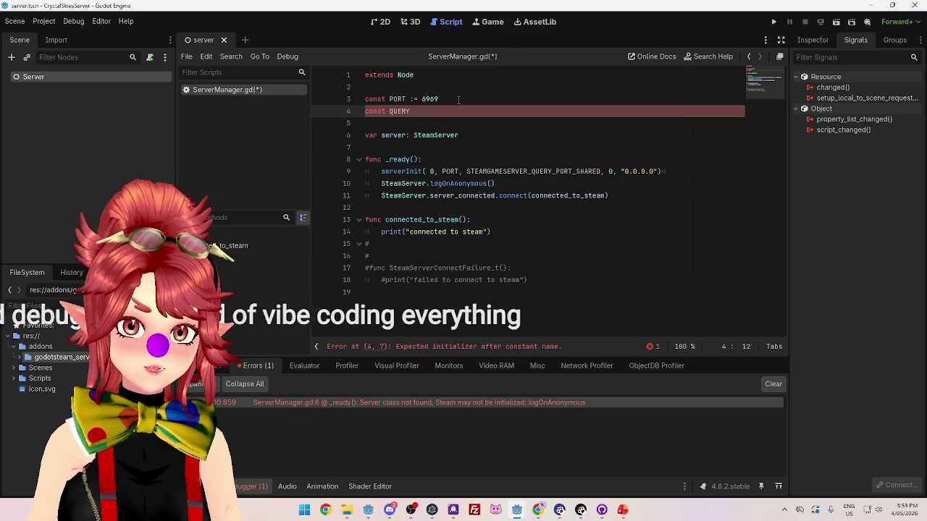
type("_PORT")
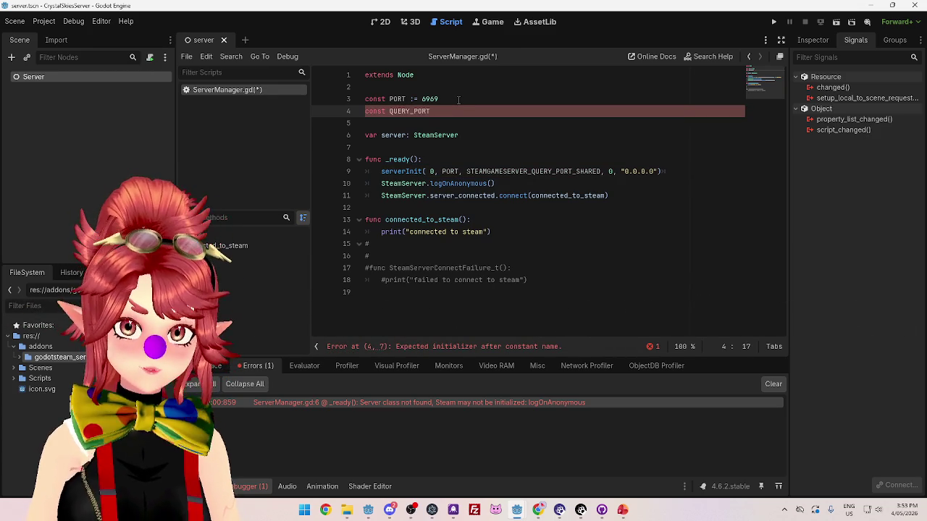
type(" :=")
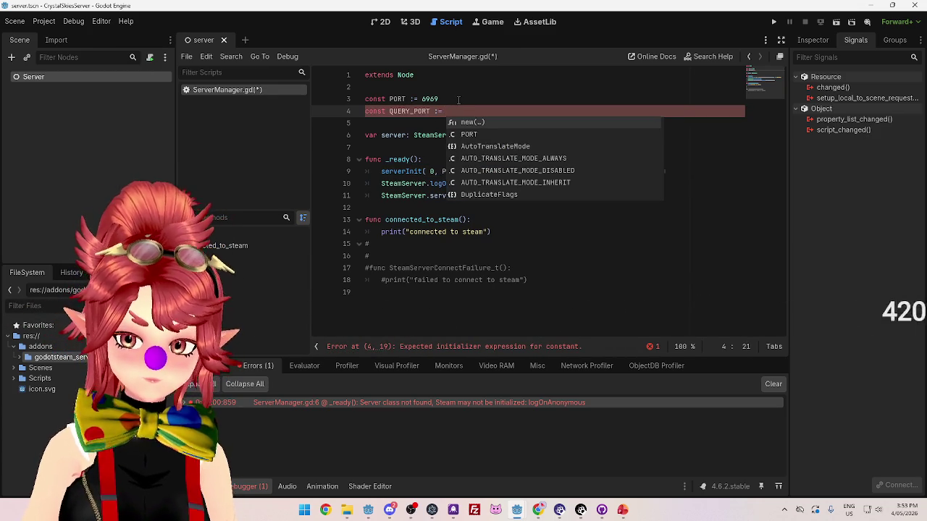
type(" 6970")
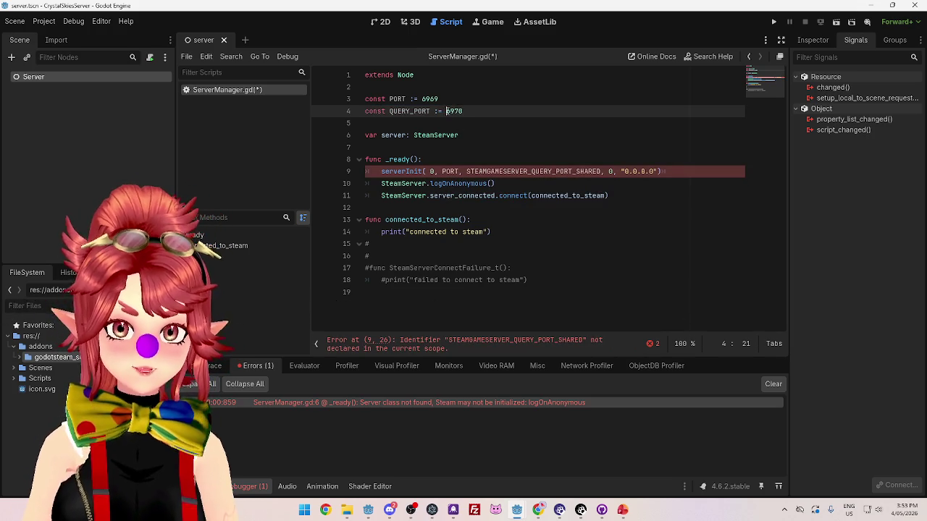
Pass QUERY_PORT to serverInit and prefix the call with 'SteamServer.'.
mouse_move(389, 112)
left_mouse_down()
mouse_move(429, 112)
mouse_move(389, 111)
left_mouse_up()
key("ctrl+c")
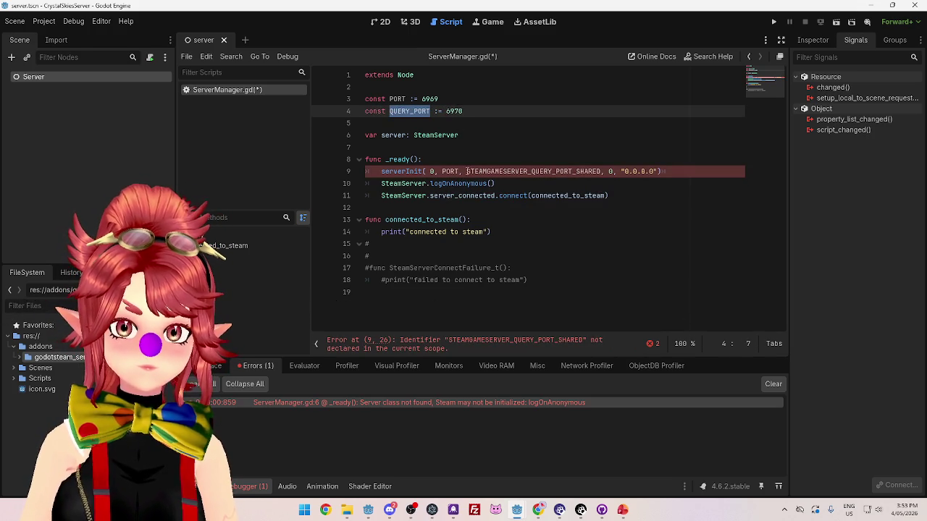
left_click_drag(467, 171, 604, 173)
key("ctrl+v")
left_click(580, 249)
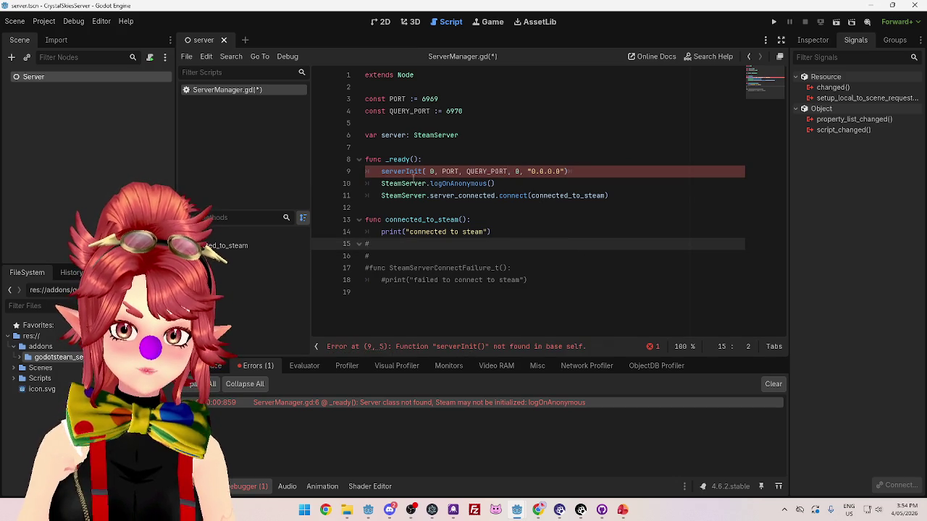
left_click(382, 172)
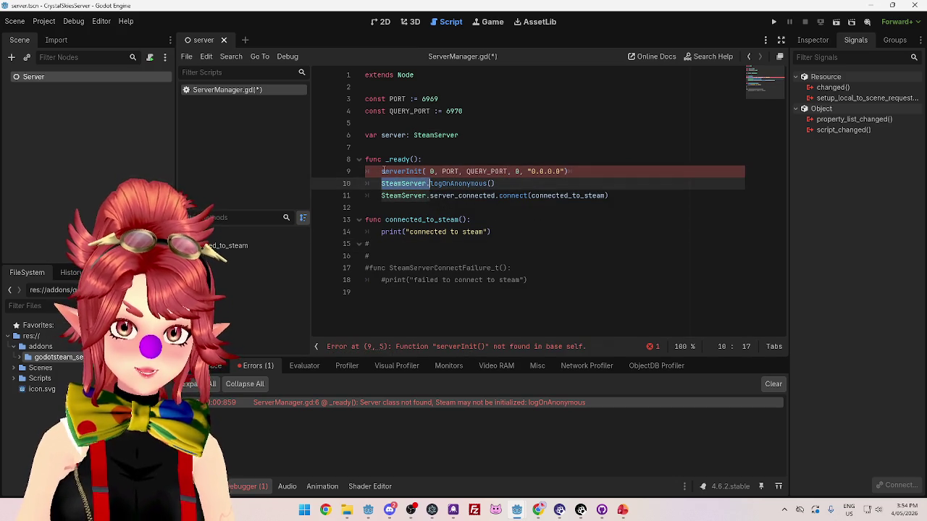
type("SteamServer.")
key("Down")
key("Down")
key("Down")
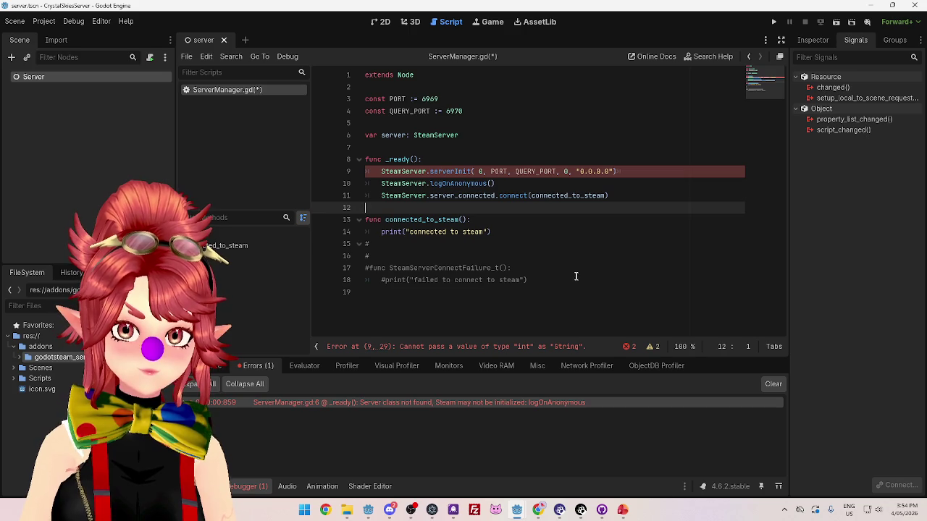
Test removing the quotes around 0.0.0.0, then restore them.
left_click(581, 171)
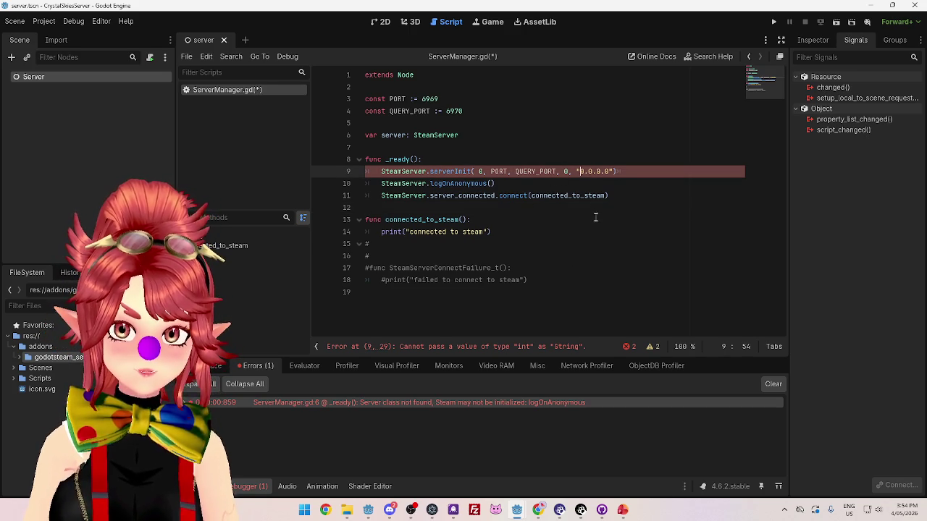
key("BackSpace")
key("Right")
key("Right")
key("Right")
key("Delete")
left_click(625, 180)
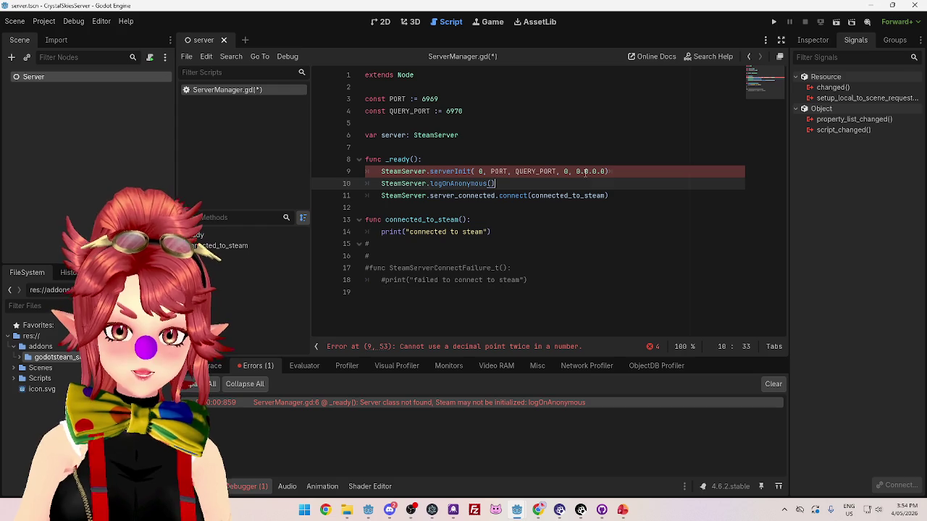
key("ctrl+z")
key("ctrl+z")
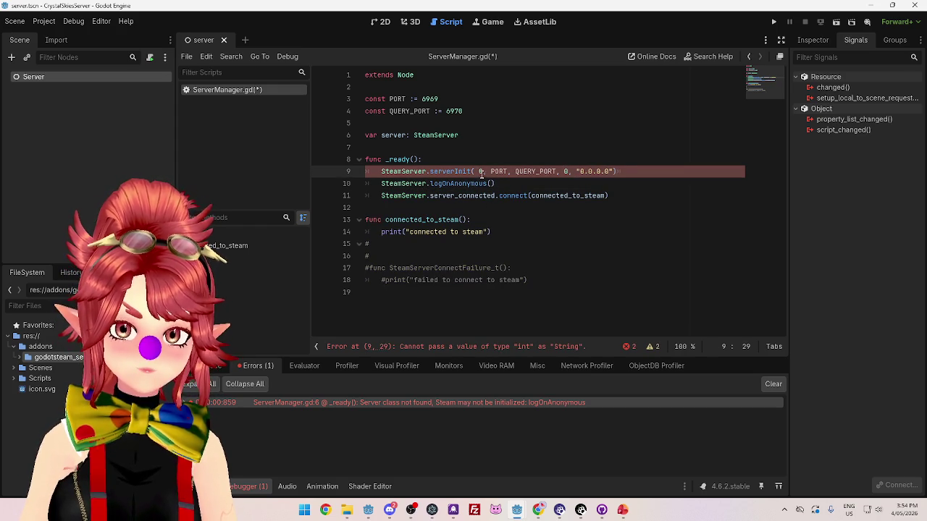
Check the serverInit reference in the browser, then return to the Godot editor.
left_click(538, 510)
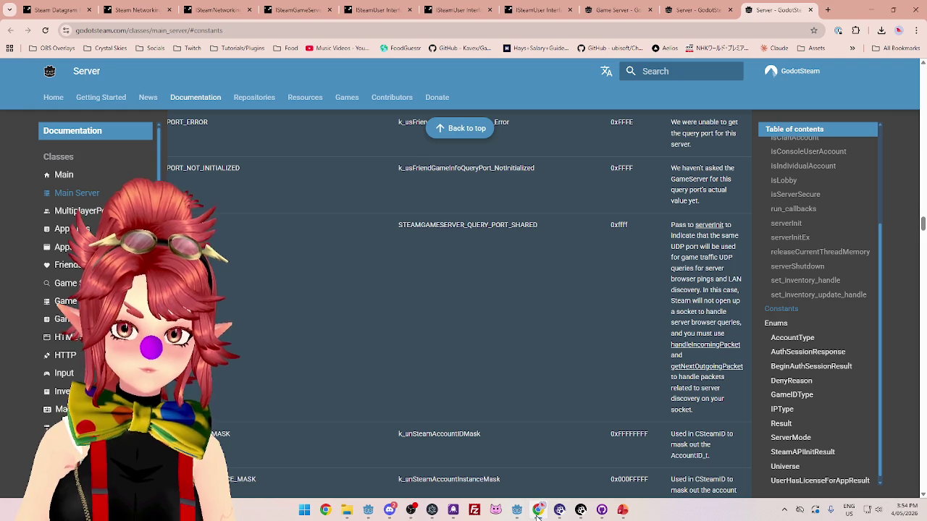
left_click(706, 8)
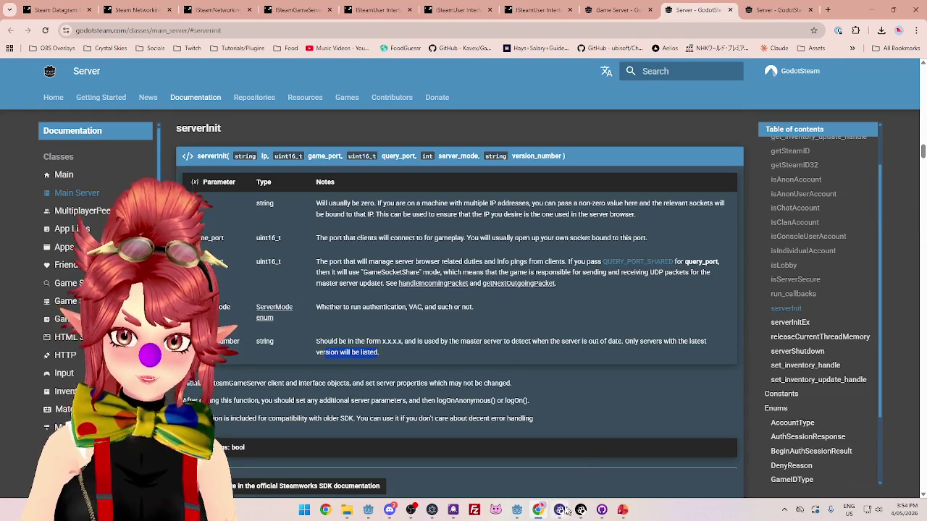
mouse_move(519, 514)
left_click(535, 460)
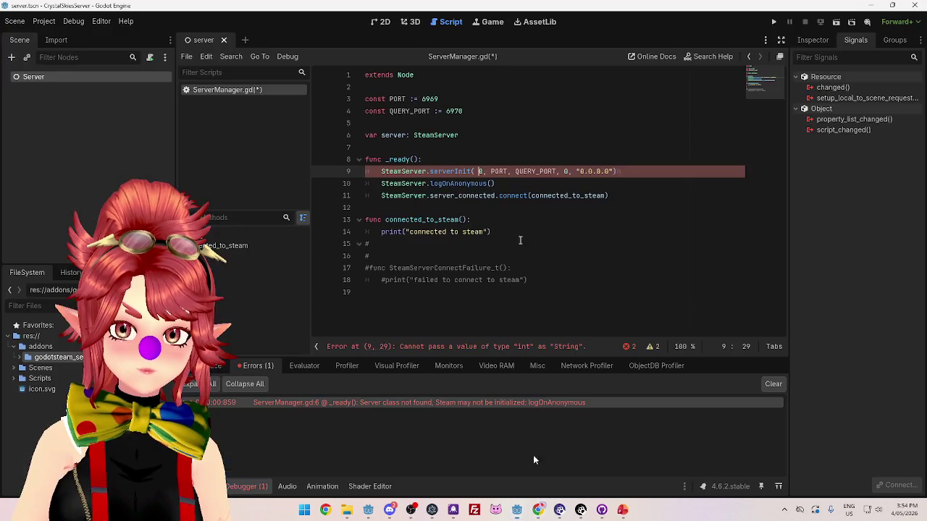
Wrap the first serverInit argument in quotes so it passes "0" as a string.
type("\"")
key("Right")
type("\"")
left_click(553, 186)
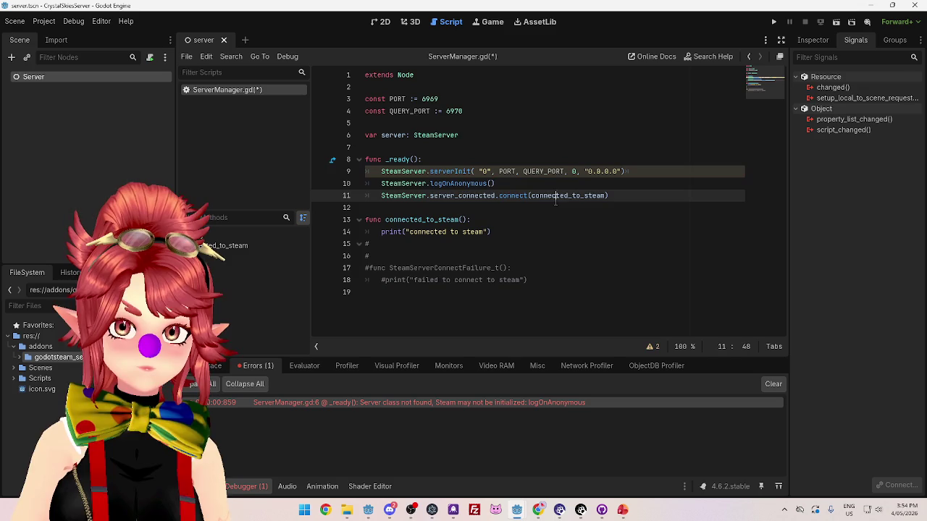
Save and run the project with F5, then close the game window.
key("F5")
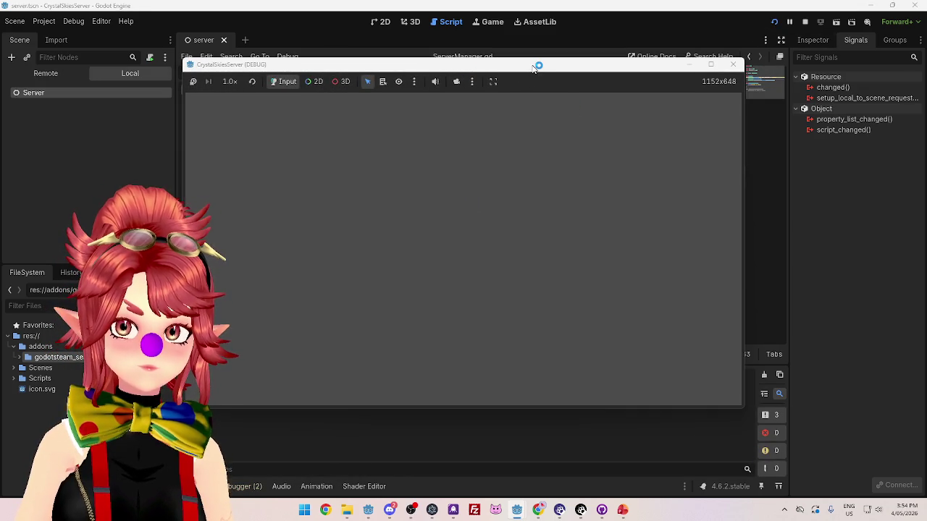
left_click_drag(532, 69, 636, 90)
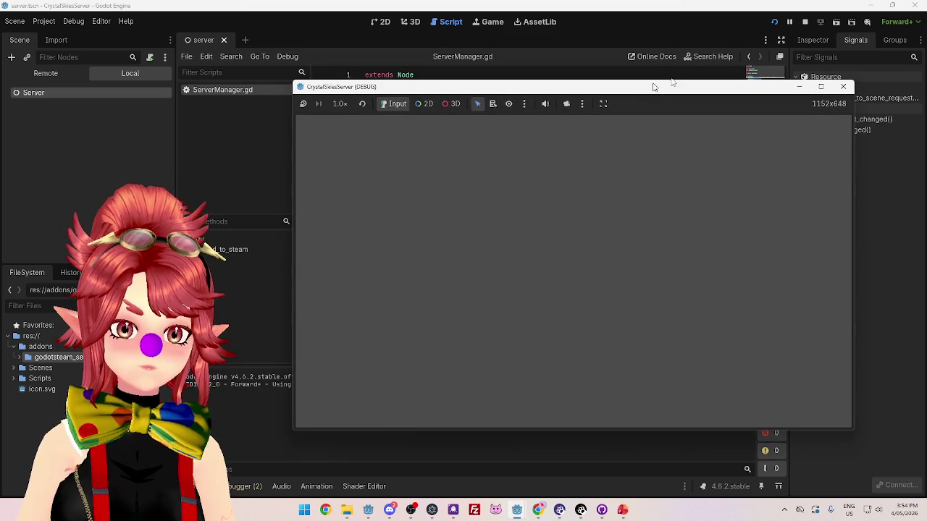
left_click(840, 85)
left_click(661, 173)
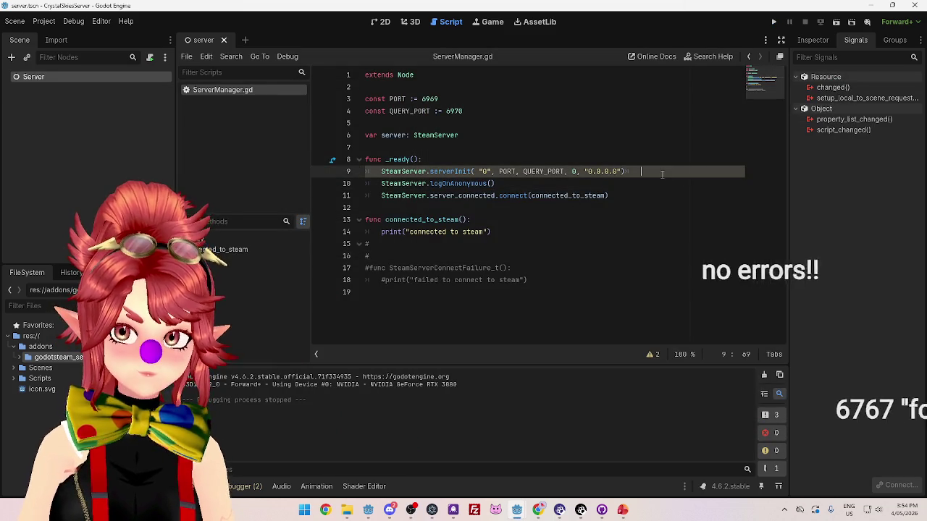